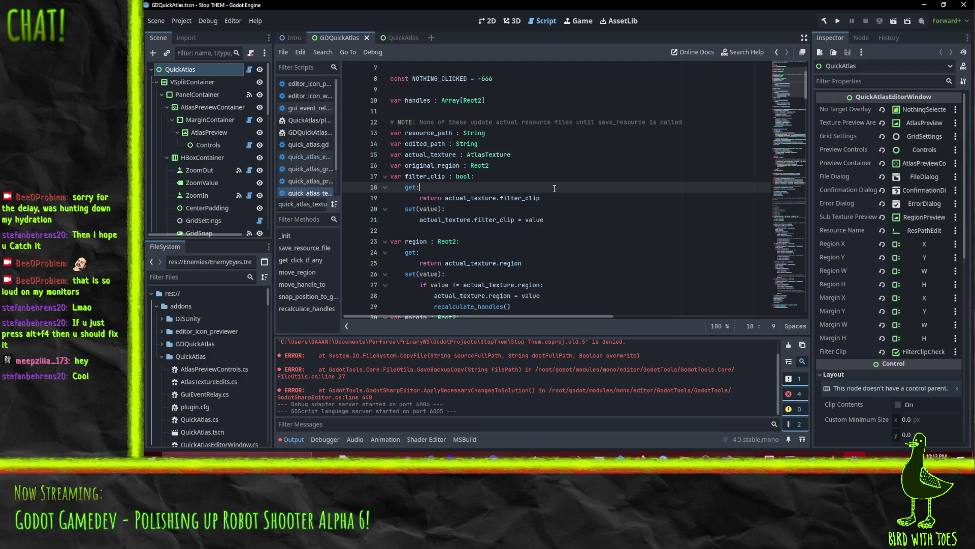
# Step: Scroll the script to the top and switch to Firefox showing the Robot Shooter kanban board
pyautogui.scroll(2, 542, 238)
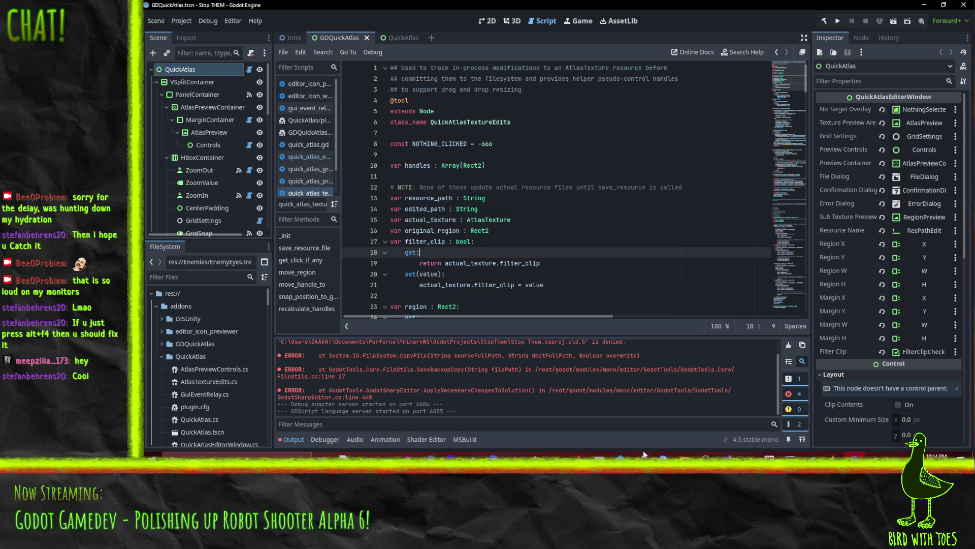
pyautogui.moveTo(599, 454)
pyautogui.click(615, 417)
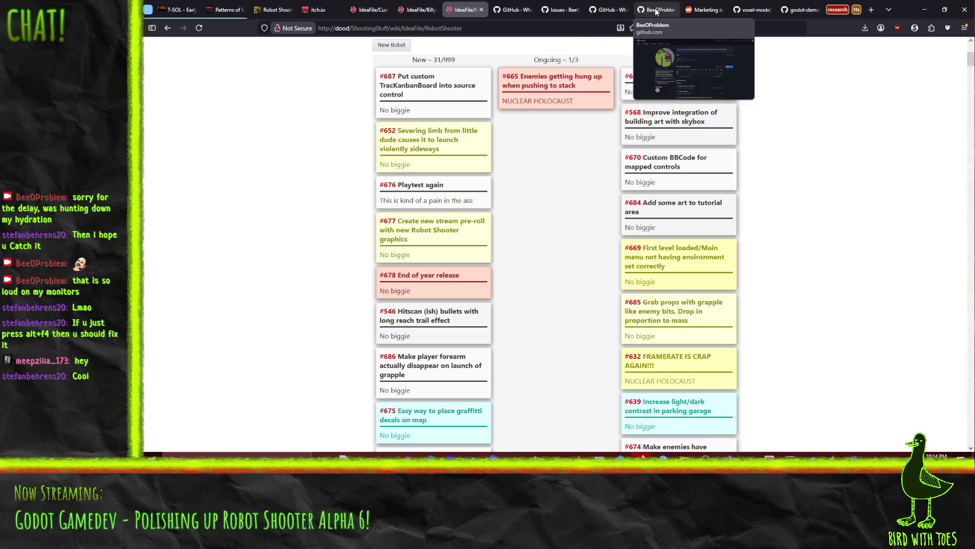
# Step: Go to the SoundBrowzr repository's main GitHub page, scroll through its README, then minimize Firefox
pyautogui.click(656, 10)
pyautogui.click(608, 10)
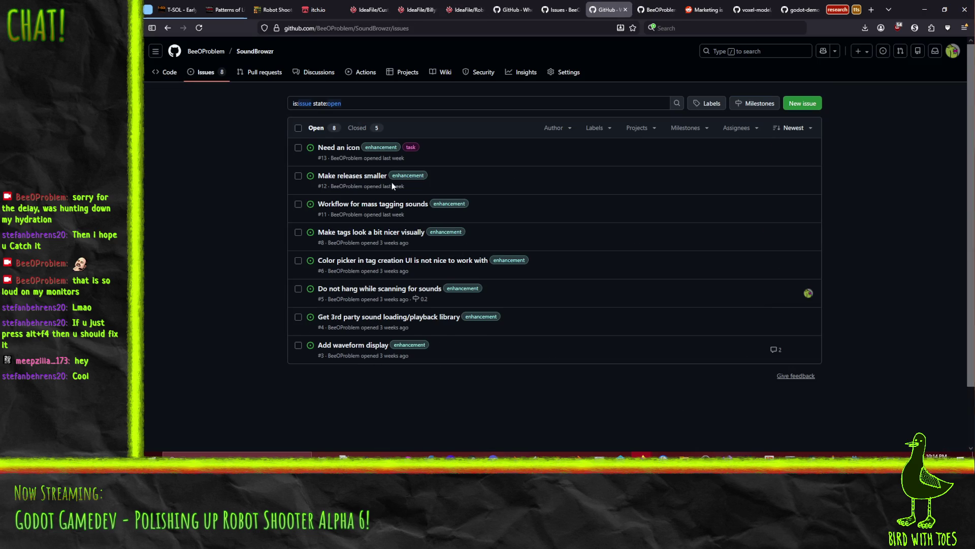
pyautogui.click(162, 76)
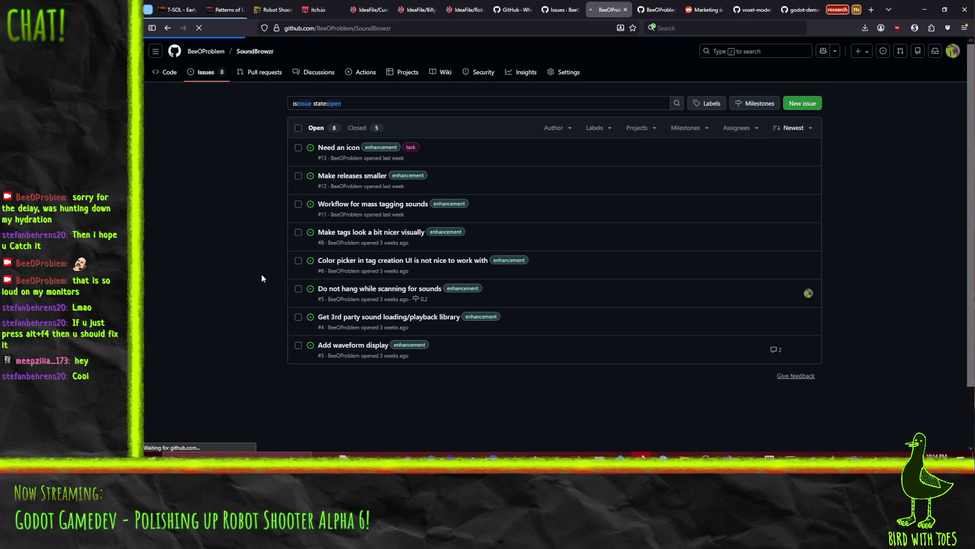
pyautogui.scroll(-2, 228, 216)
pyautogui.scroll(-10, 228, 212)
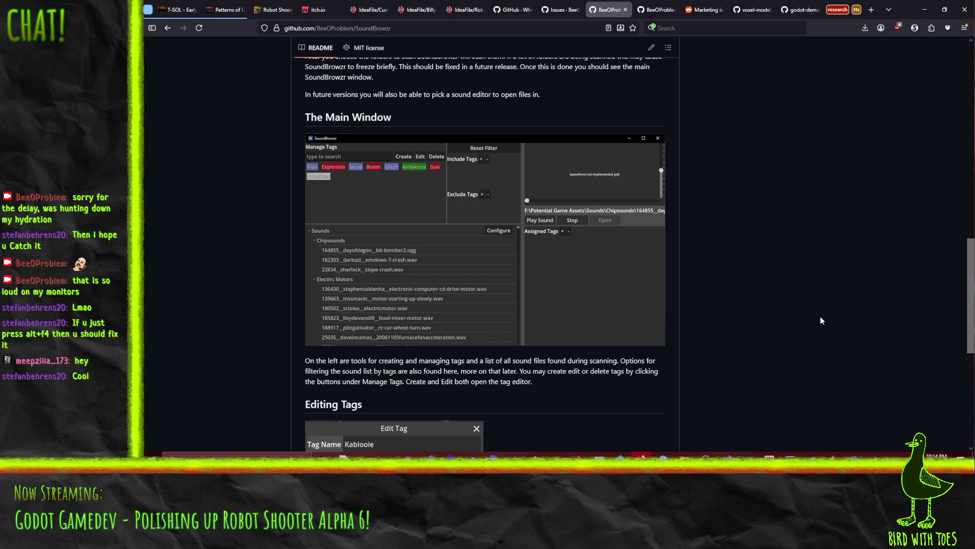
pyautogui.click(928, 4)
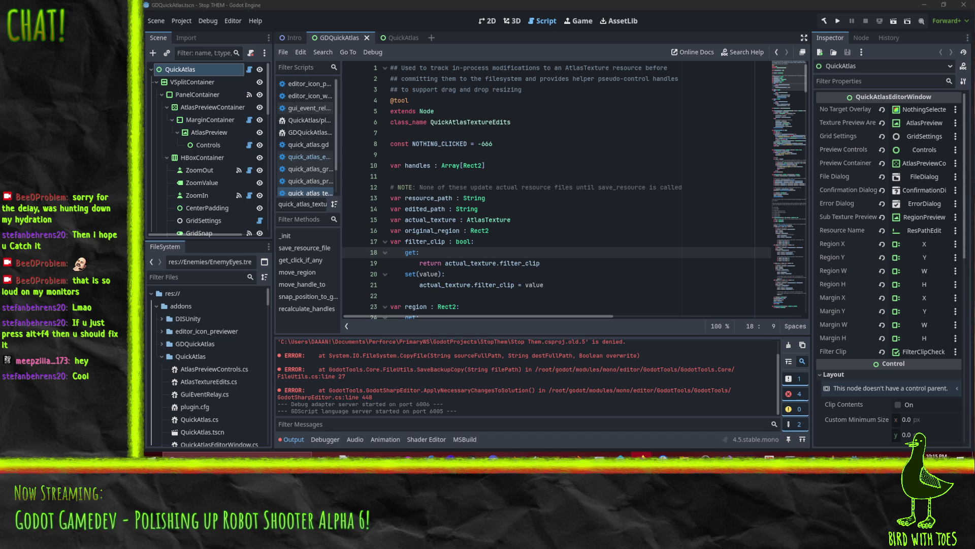
# Step: Enable the QuickAtlas 0.4 plugin under Project Settings > Plugins
pyautogui.click(638, 198)
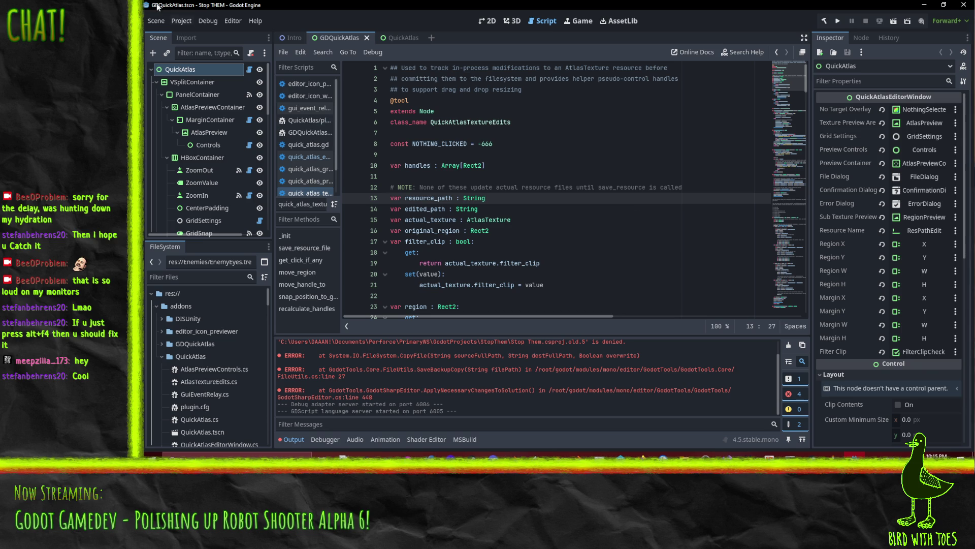
pyautogui.click(176, 20)
pyautogui.click(195, 34)
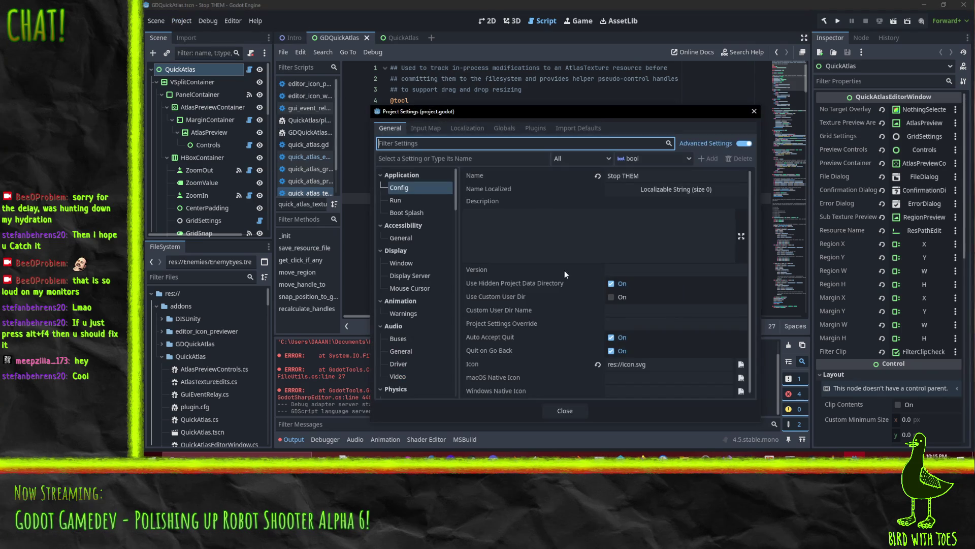
pyautogui.click(535, 128)
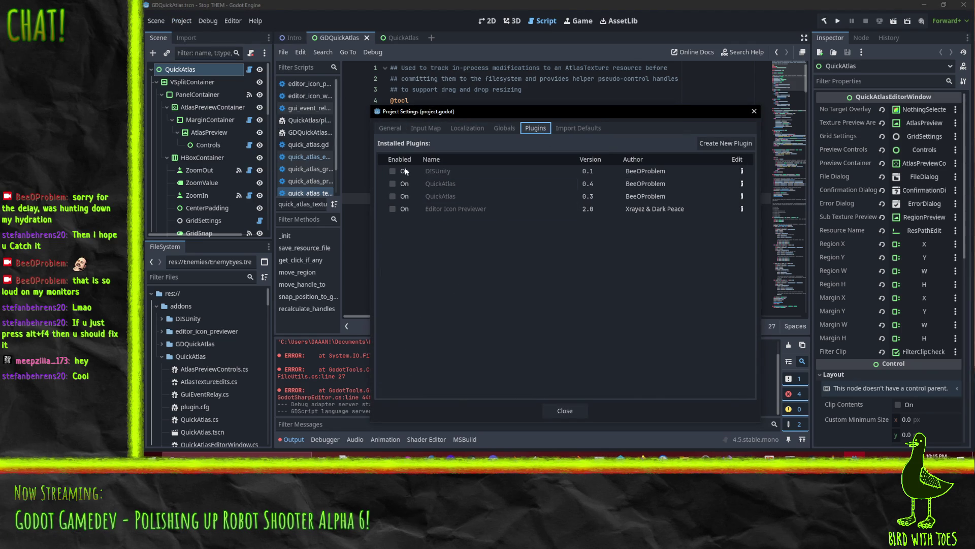
pyautogui.moveTo(485, 203)
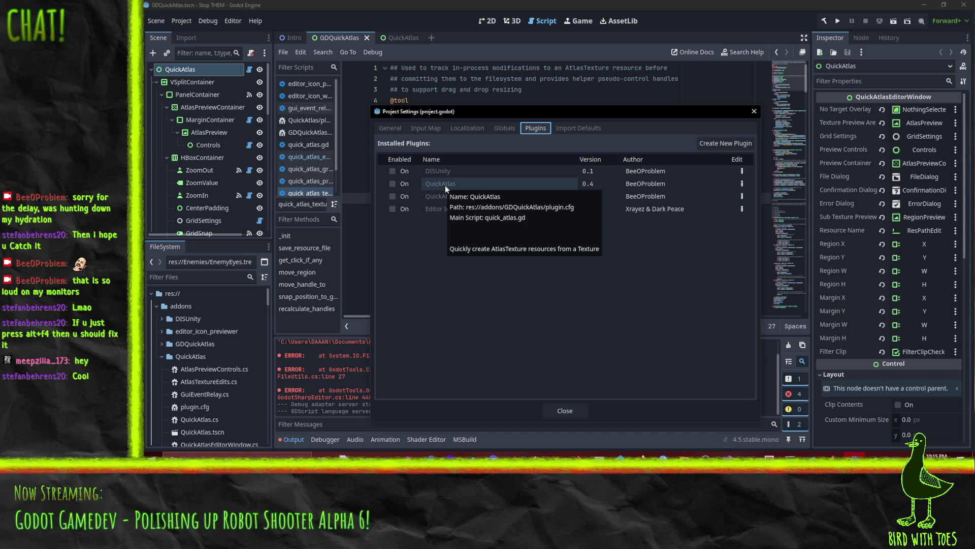
pyautogui.click(393, 184)
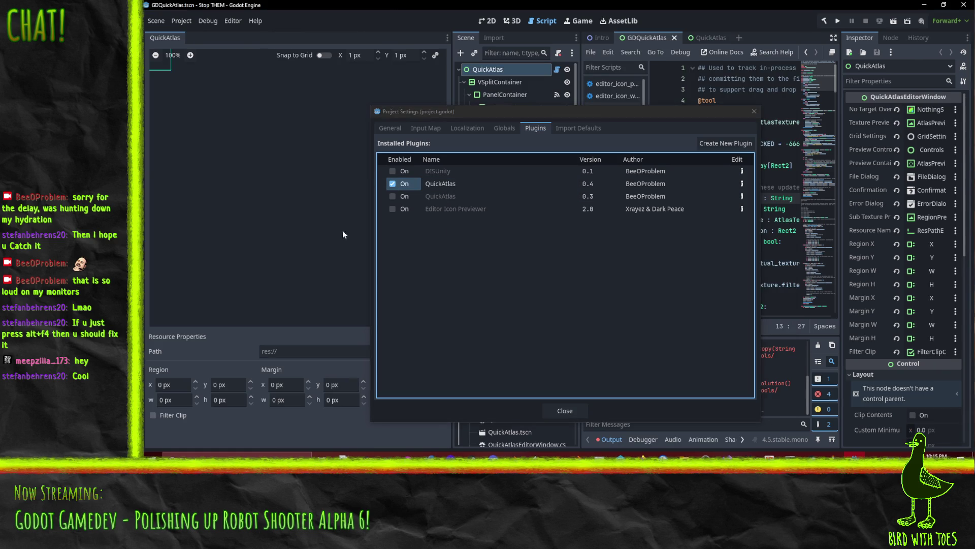
pyautogui.click(753, 112)
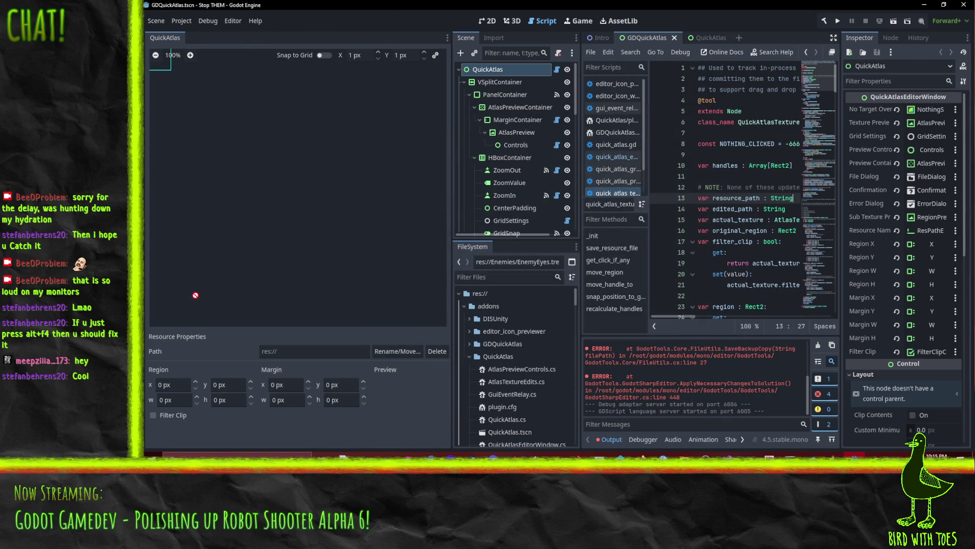
# Step: Load EnemyEyes.tres from the FileSystem dock into the QuickAtlas editor
pyautogui.scroll(-3, 485, 378)
pyautogui.click(503, 337)
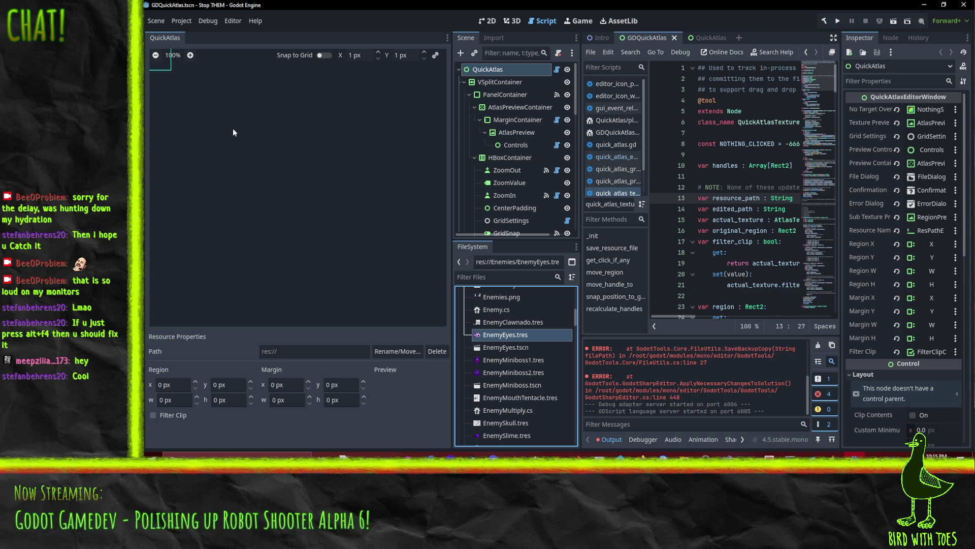
pyautogui.press('Return')
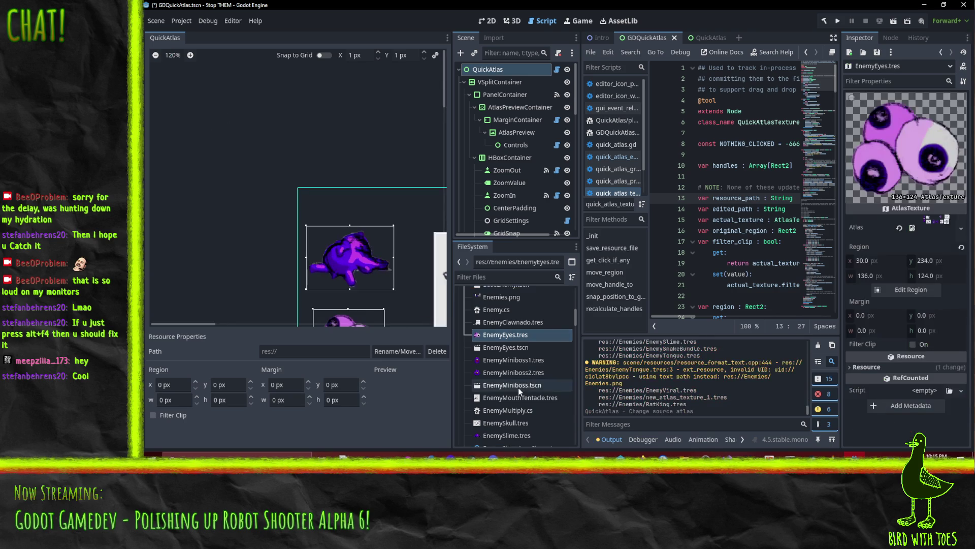
# Step: Select the four-armed sketch region and drag its edges to x 1684, y 0, 364 × 282 px
pyautogui.scroll(-5, 190, 130)
pyautogui.scroll(2, 300, 160)
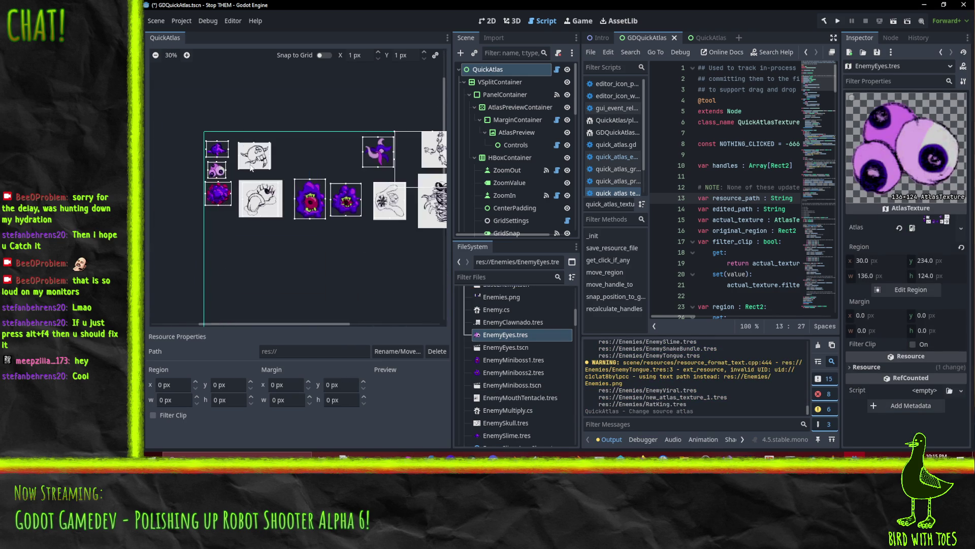
pyautogui.scroll(2, 340, 164)
pyautogui.scroll(2, 305, 167)
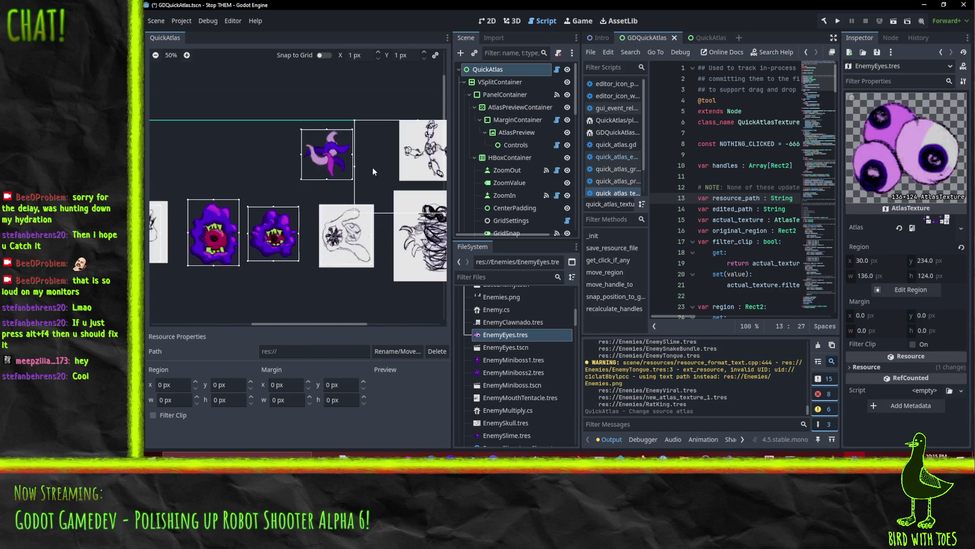
pyautogui.click(374, 168)
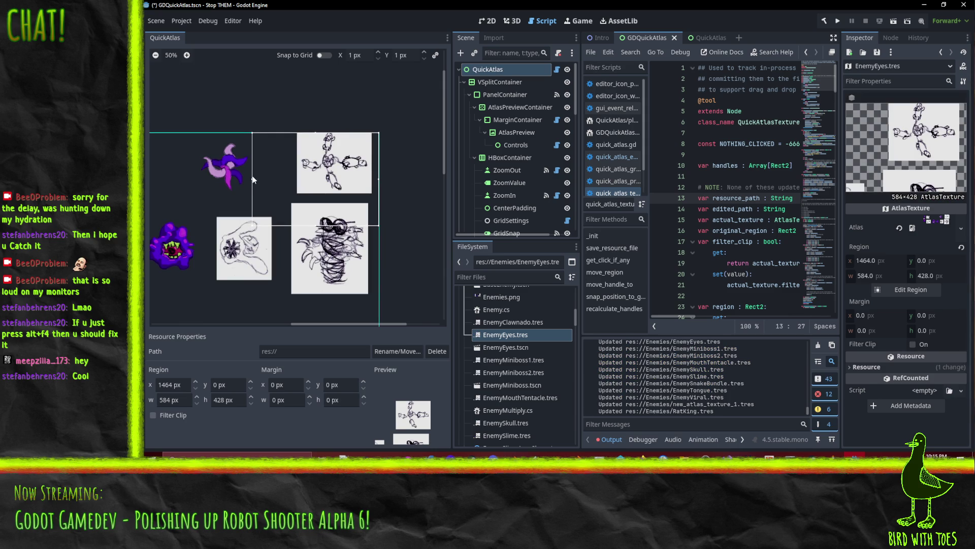
pyautogui.moveTo(252, 179); pyautogui.dragTo(301, 186)
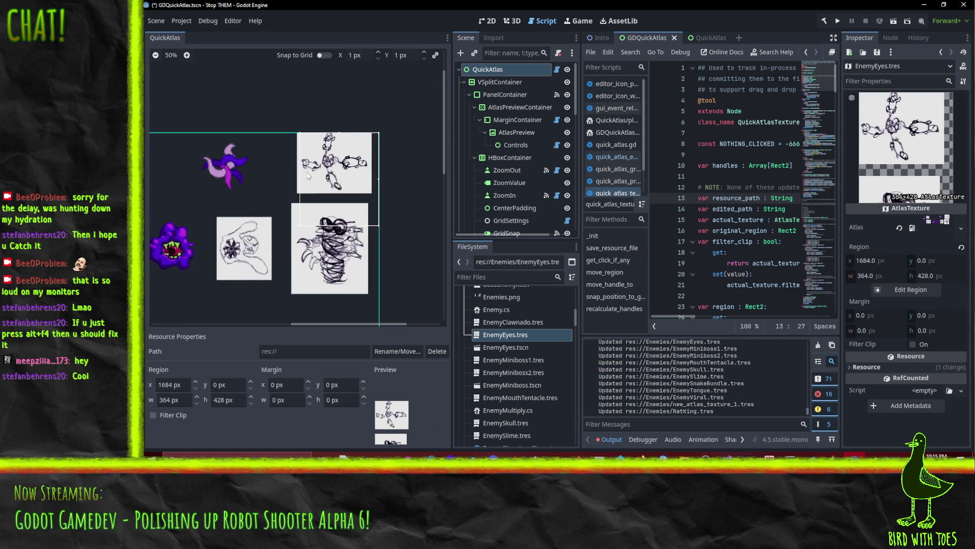
pyautogui.moveTo(340, 229)
pyautogui.mouseDown()
pyautogui.moveTo(339, 191)
pyautogui.moveTo(340, 200)
pyautogui.mouseUp()
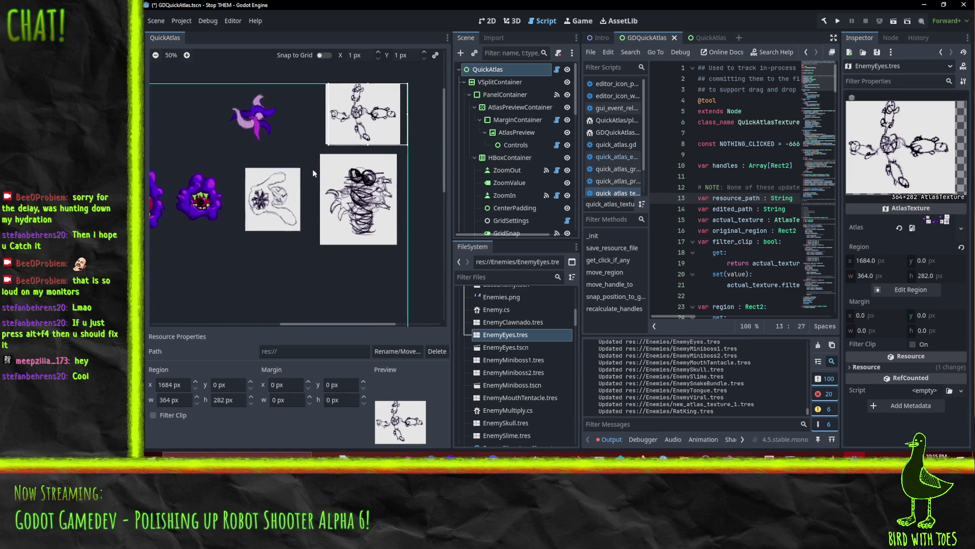
# Step: Switch to the stream bot's custom commands window
pyautogui.scroll(-2, 417, 185)
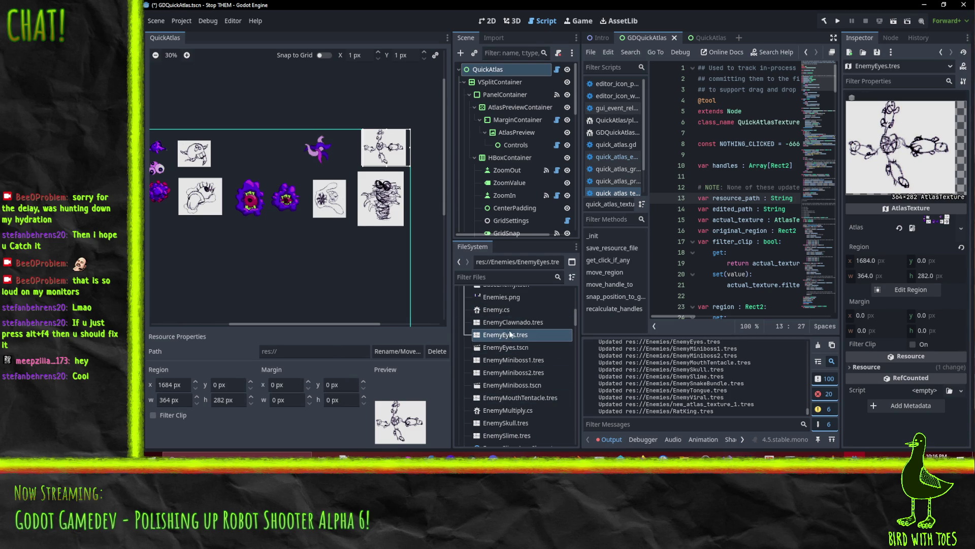
pyautogui.moveTo(507, 327)
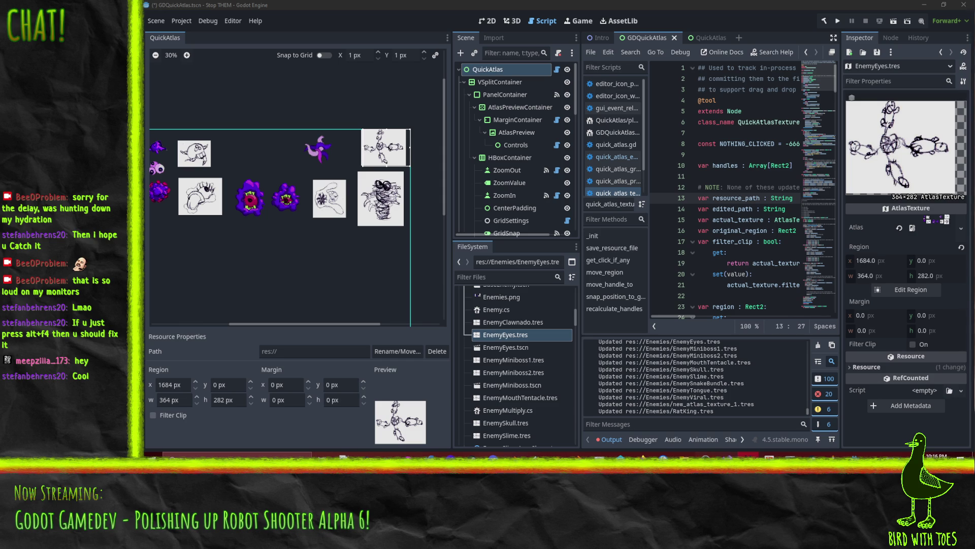
pyautogui.hotkey('alt', 'Tab')
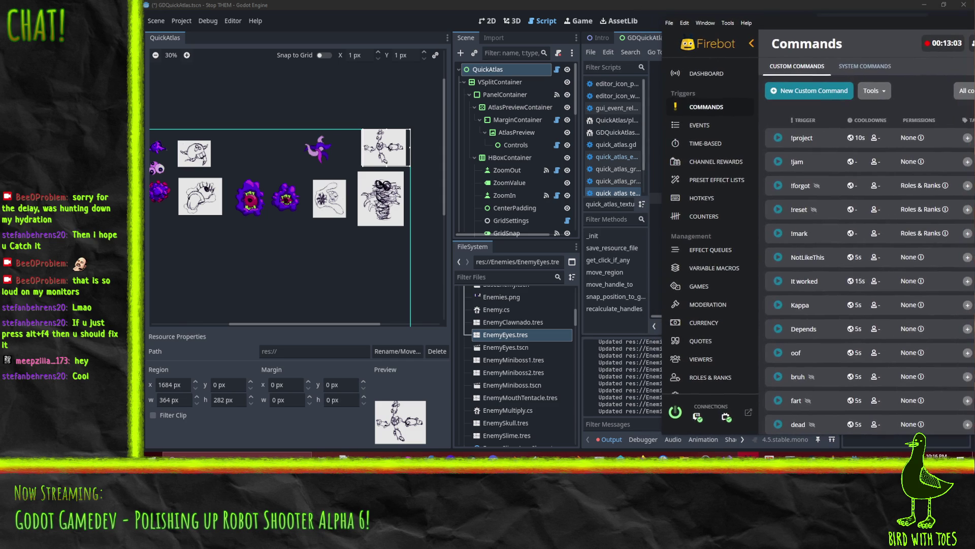
pyautogui.hotkey('alt', 'Tab')
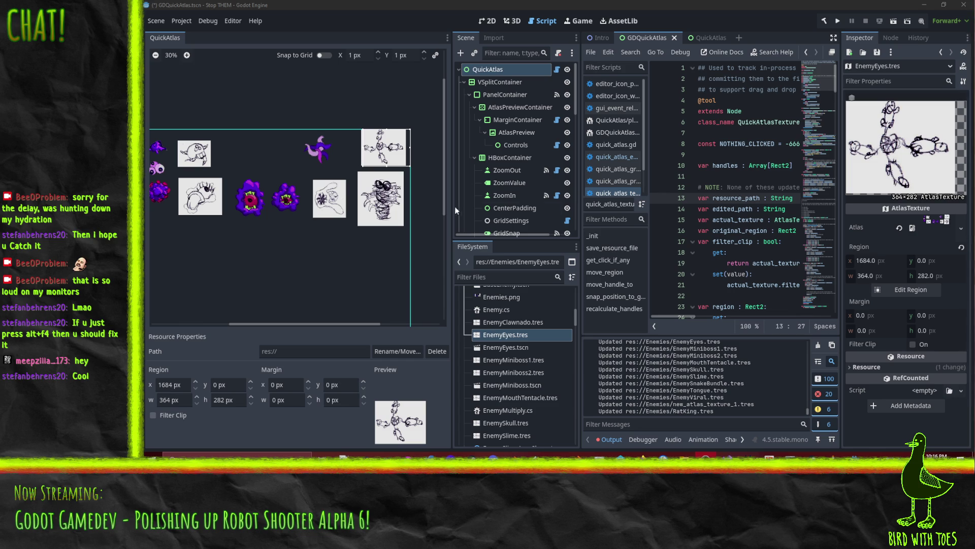
# Step: Re-enable the QuickAtlas 0.4 plugin in Project Settings > Plugins
pyautogui.scroll(-2, 233, 182)
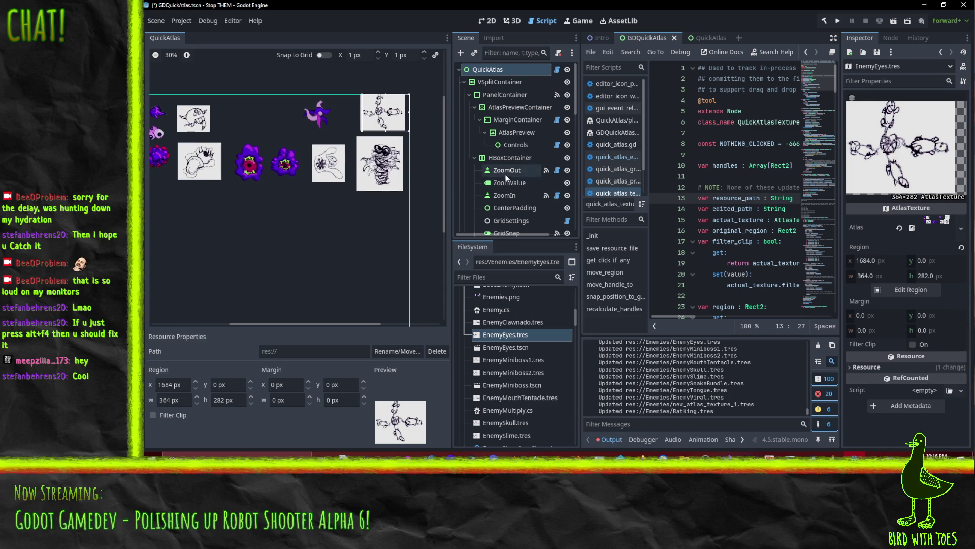
pyautogui.click(182, 22)
pyautogui.click(190, 34)
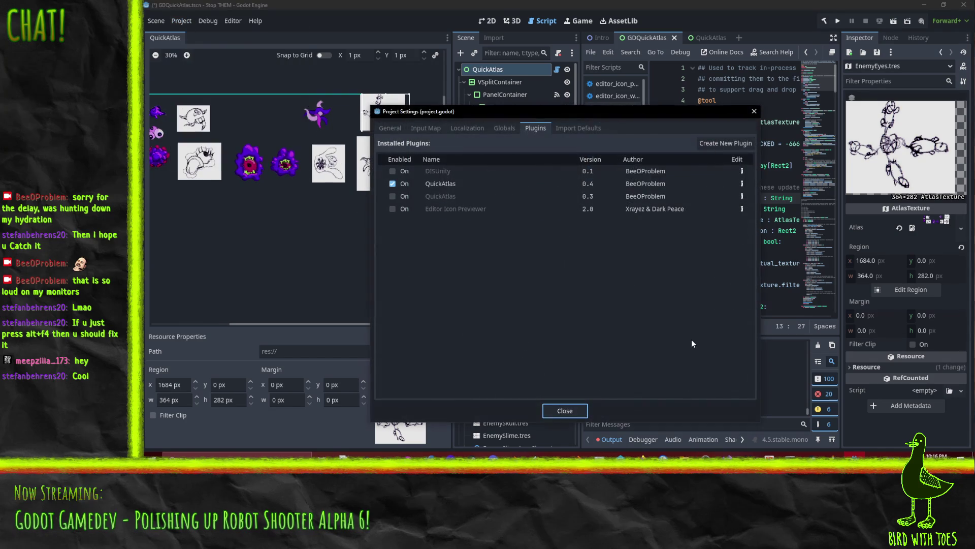
pyautogui.click(393, 184)
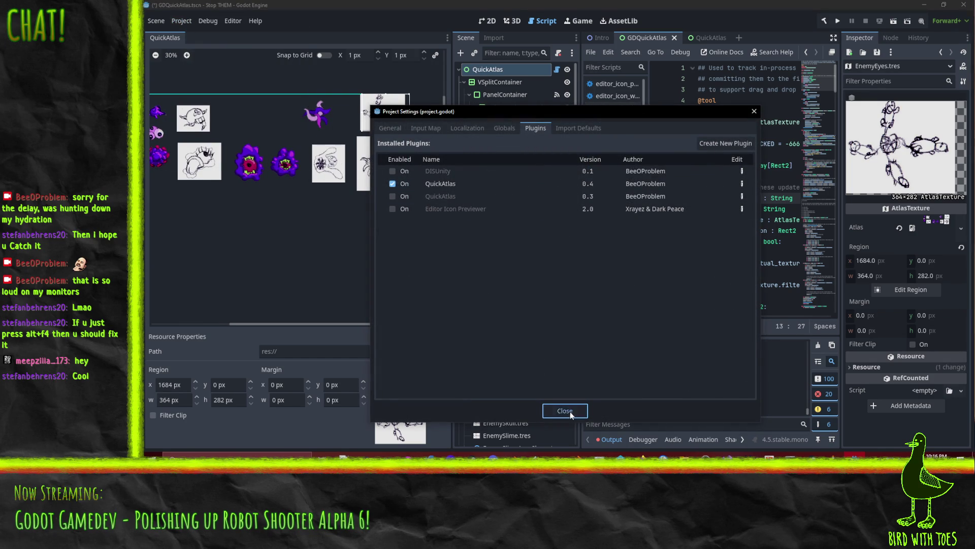
pyautogui.click(565, 411)
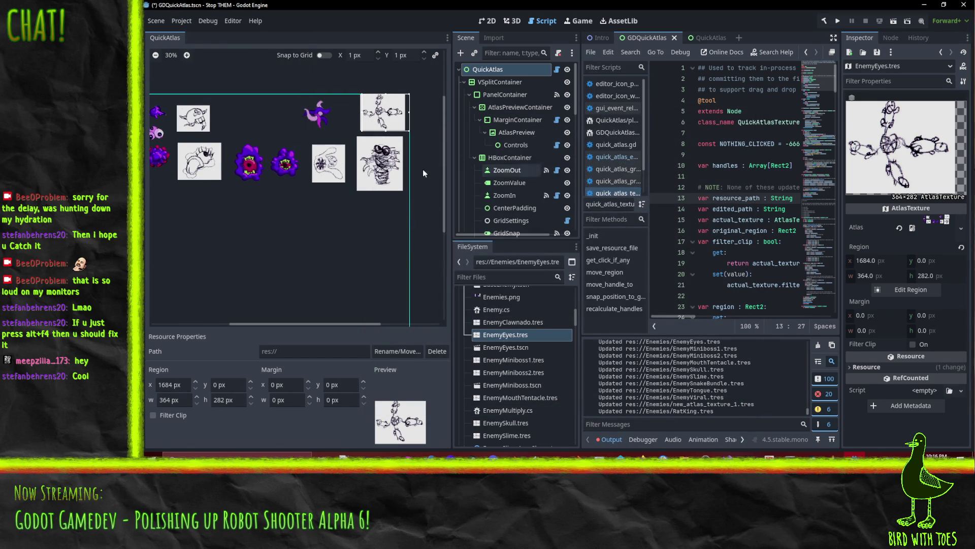
# Step: Widen the script editor's panels and open quick_atlas.gd
pyautogui.moveTo(582, 136); pyautogui.dragTo(528, 133)
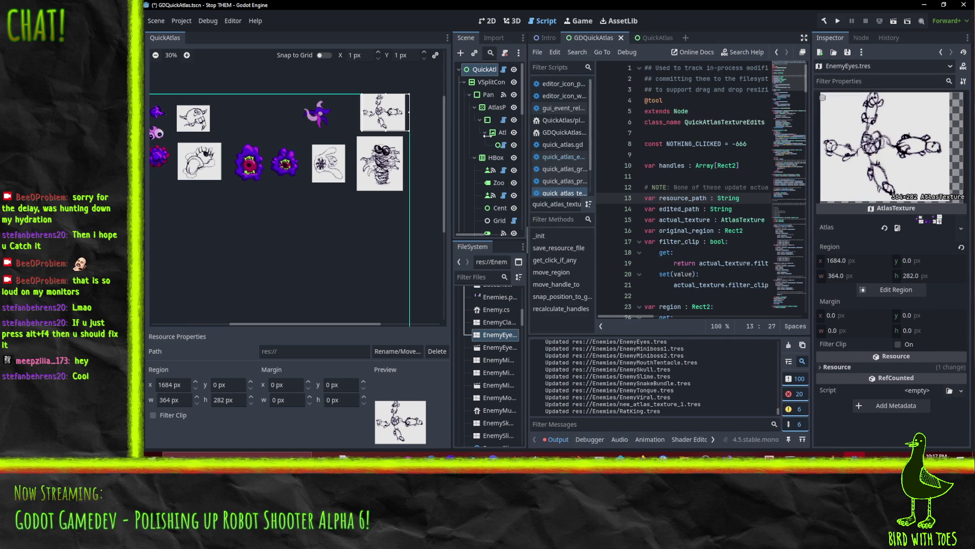
pyautogui.moveTo(451, 125); pyautogui.dragTo(234, 142)
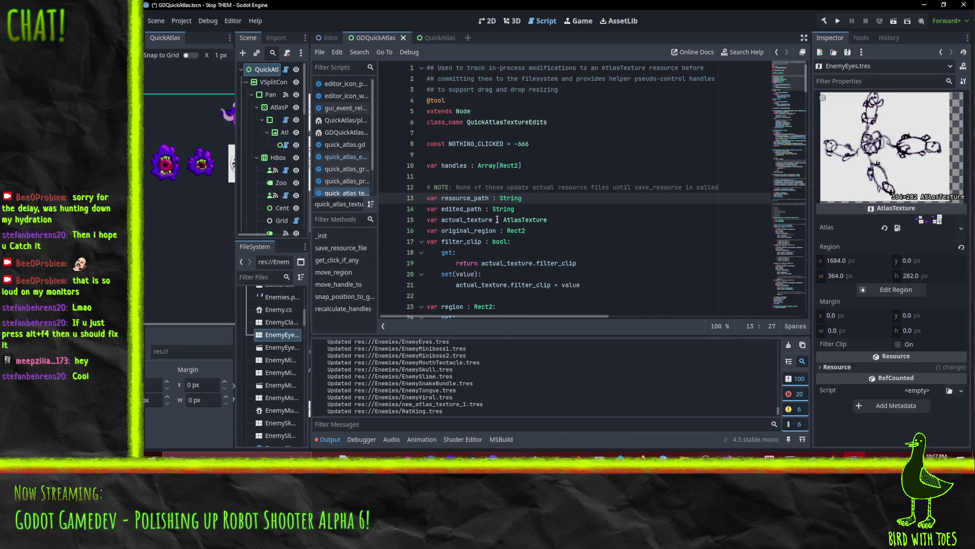
pyautogui.click(350, 144)
# Step: Widen the script list and open quick_atlas_preview_controls.gd, checking the handle-moving code on line 81
pyautogui.moveTo(378, 152); pyautogui.dragTo(413, 152)
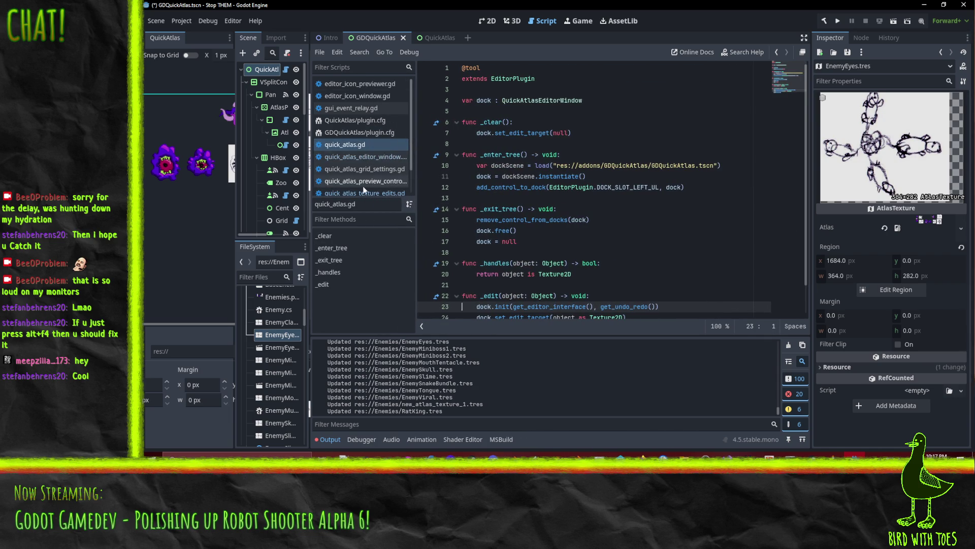
pyautogui.click(367, 157)
pyautogui.scroll(-1, 363, 193)
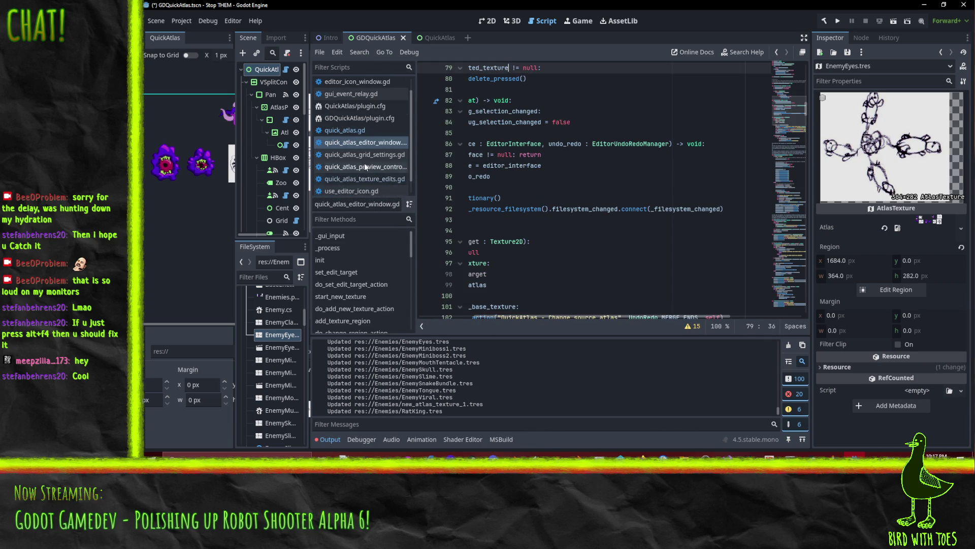
pyautogui.click(370, 167)
pyautogui.scroll(3, 641, 179)
pyautogui.scroll(-4, 645, 167)
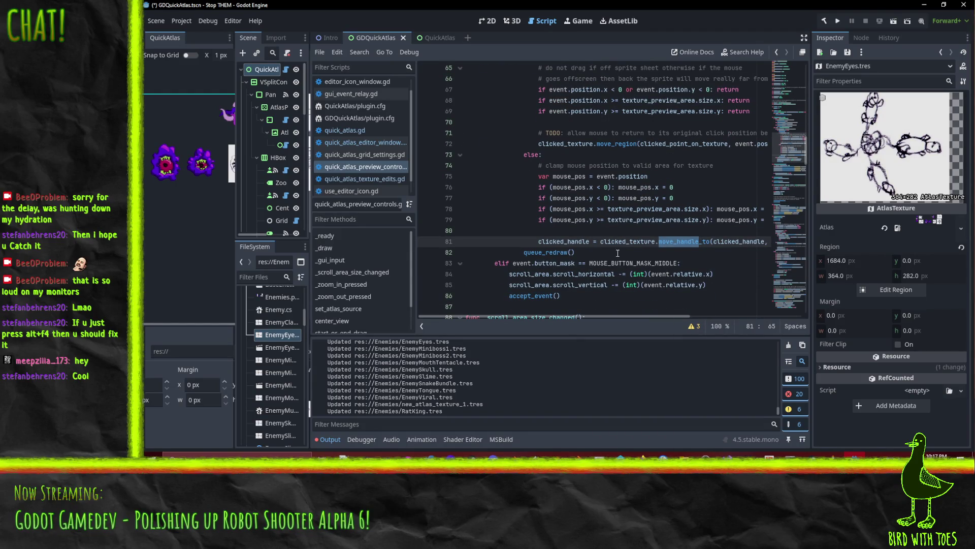
pyautogui.click(630, 241)
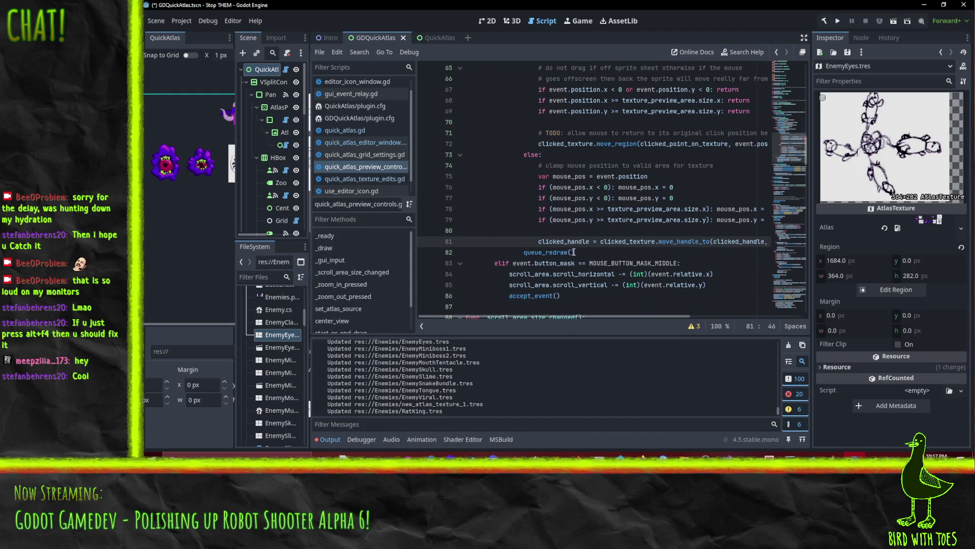
pyautogui.click(675, 241)
pyautogui.scroll(4, 675, 241)
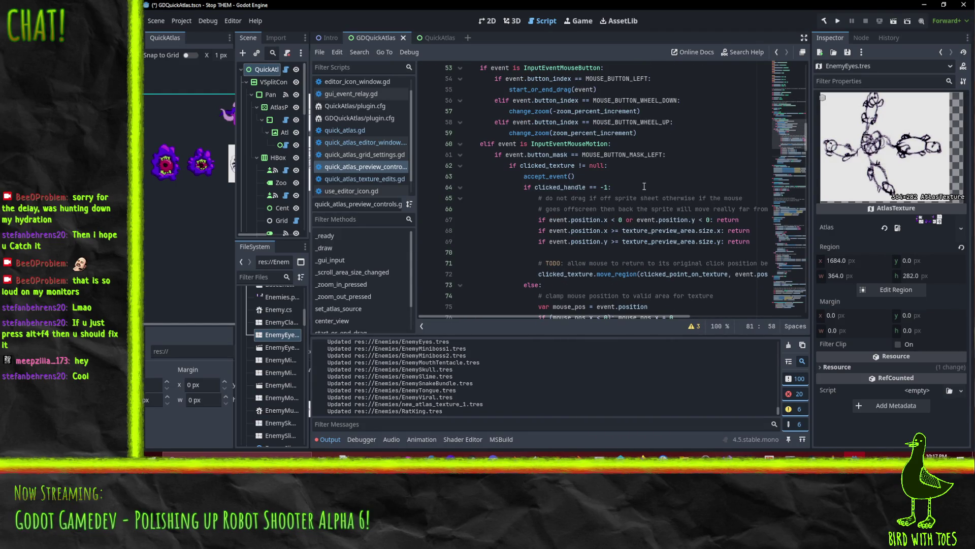
pyautogui.scroll(2, 636, 252)
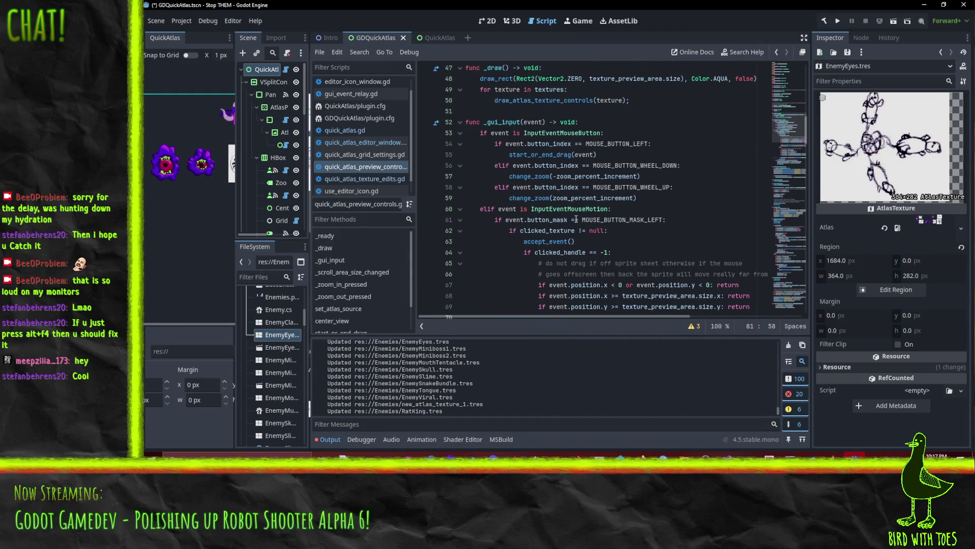
# Step: Set a breakpoint on line 55's start_or_end_drag(event) call
pyautogui.doubleClick(540, 155)
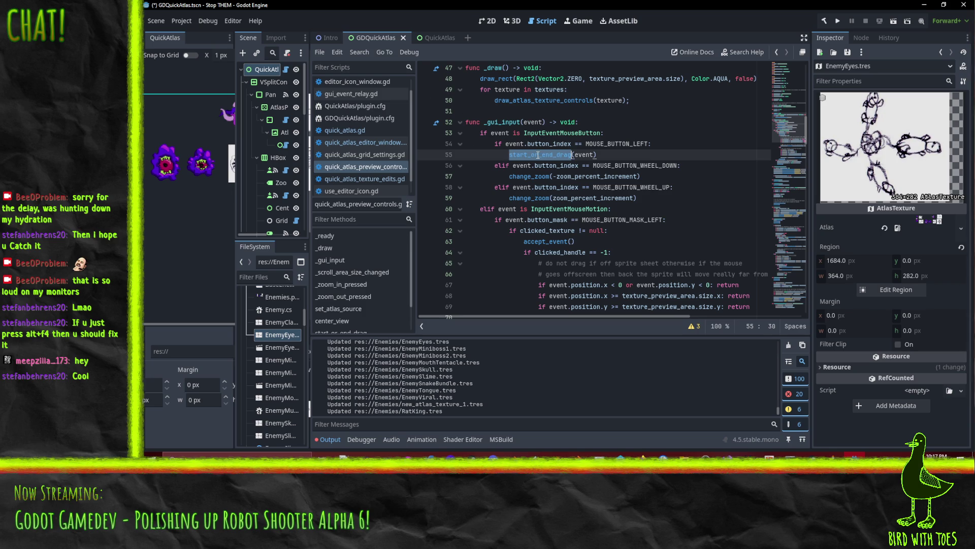
pyautogui.click(617, 156)
pyautogui.click(425, 155)
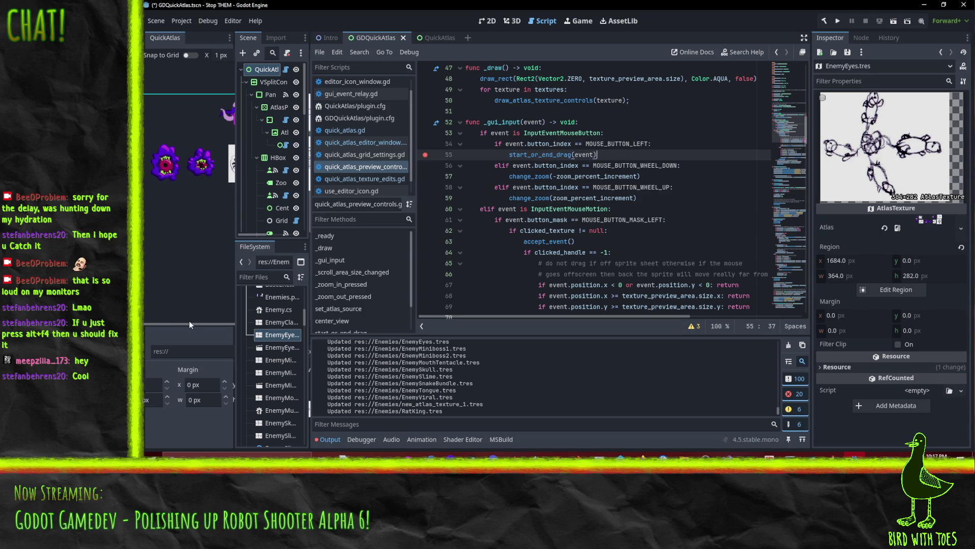
pyautogui.moveTo(193, 324)
pyautogui.mouseDown()
pyautogui.moveTo(244, 327)
pyautogui.moveTo(235, 330)
pyautogui.mouseUp()
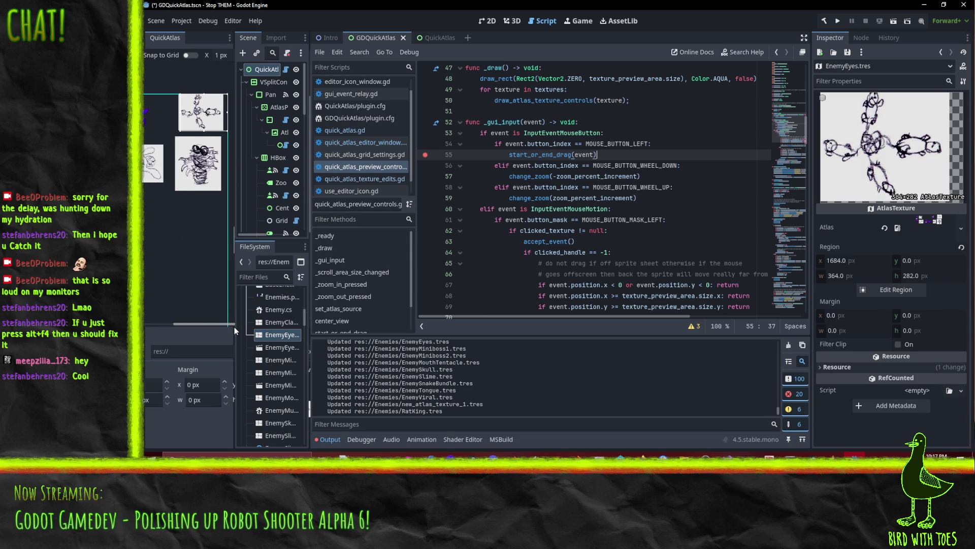
# Step: Briefly check Perforce, then turn off the QuickAtlas 0.4 plugin in Project Settings
pyautogui.click(621, 455)
pyautogui.hotkey('alt', 'Tab')
pyautogui.click(164, 21)
pyautogui.click(186, 35)
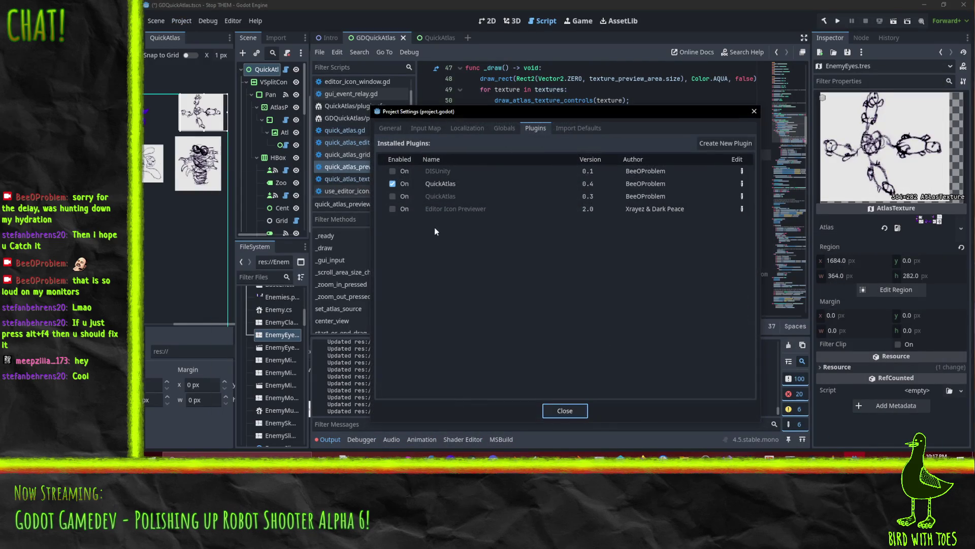
pyautogui.click(565, 411)
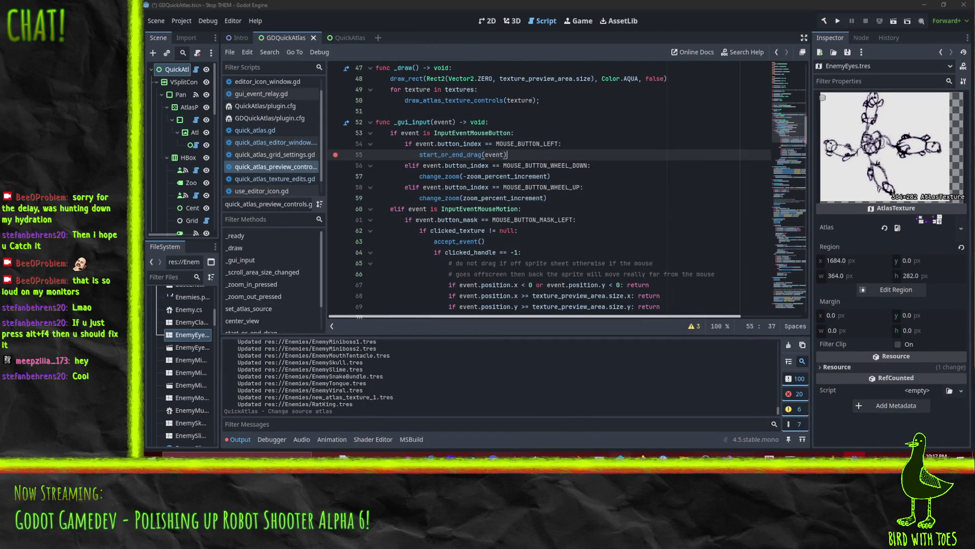
pyautogui.click(621, 456)
# Step: Revert unchanged files and the enemy .tres files (EnemyEyes to EnemyViral), then reopen StopThem for edit
pyautogui.rightClick(430, 159)
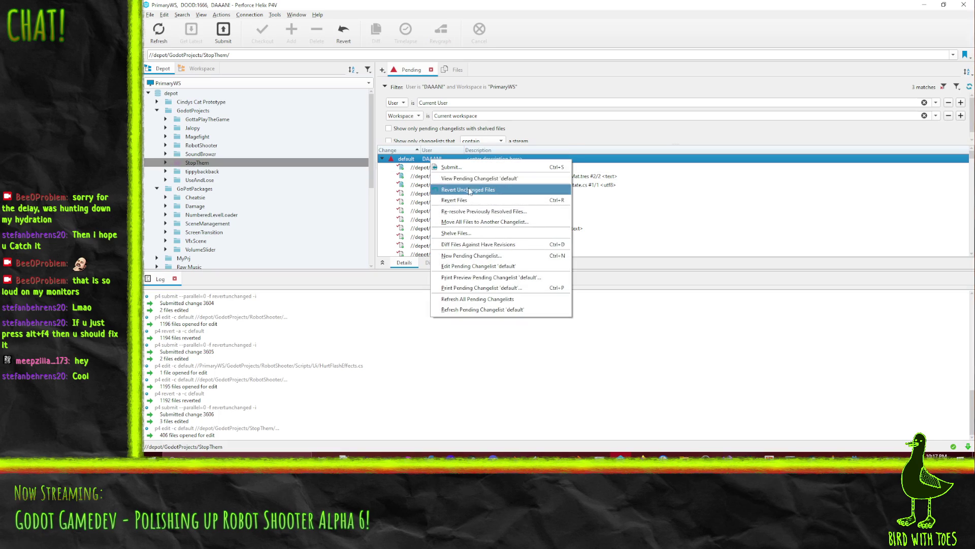
pyautogui.click(472, 191)
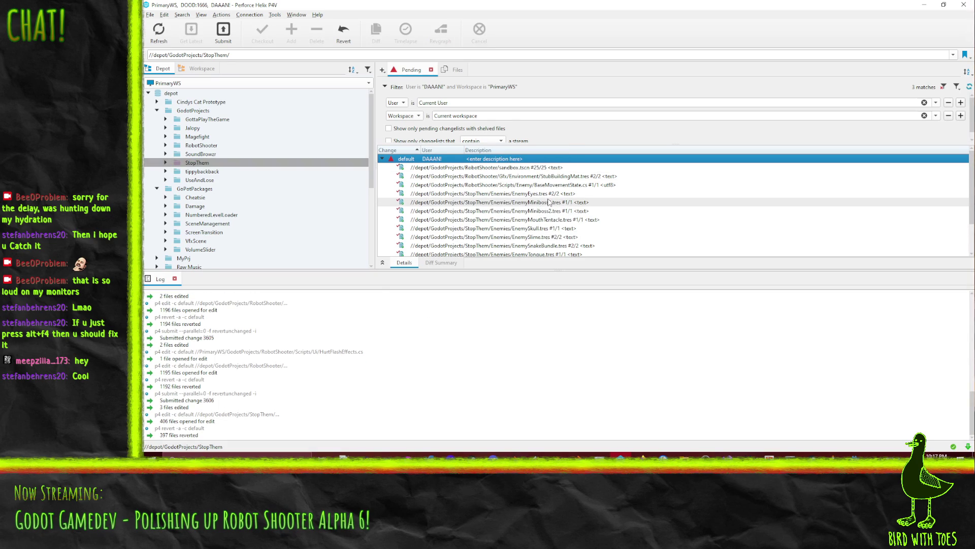
pyautogui.click(558, 195)
pyautogui.scroll(-2, 558, 197)
pyautogui.keyDown('shift'); pyautogui.click(550, 228); pyautogui.keyUp('shift')
pyautogui.rightClick(551, 227)
pyautogui.click(603, 288)
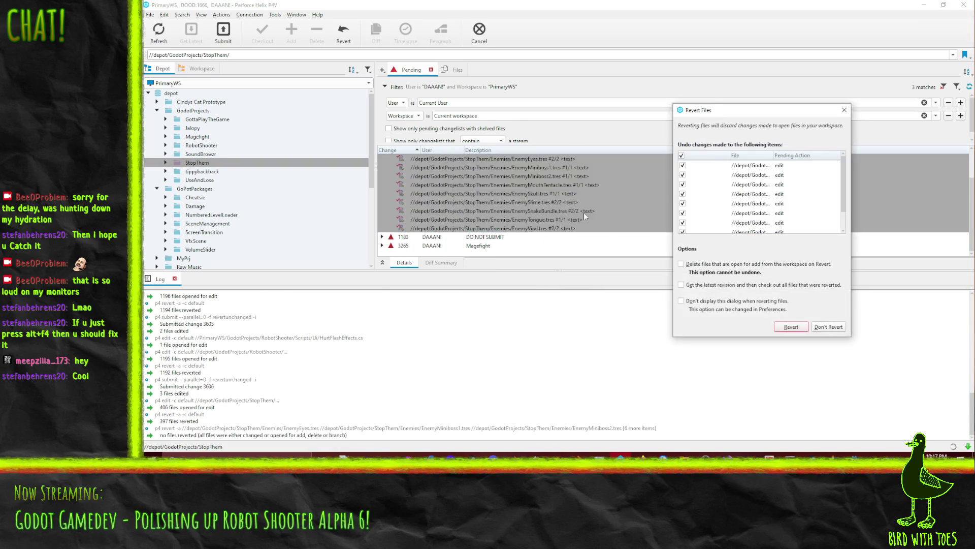
pyautogui.click(791, 329)
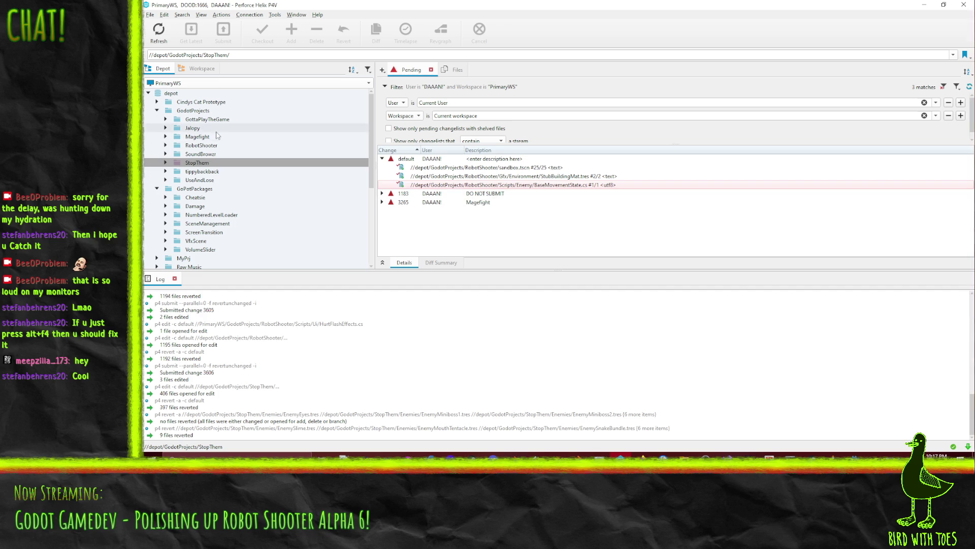
pyautogui.click(197, 163)
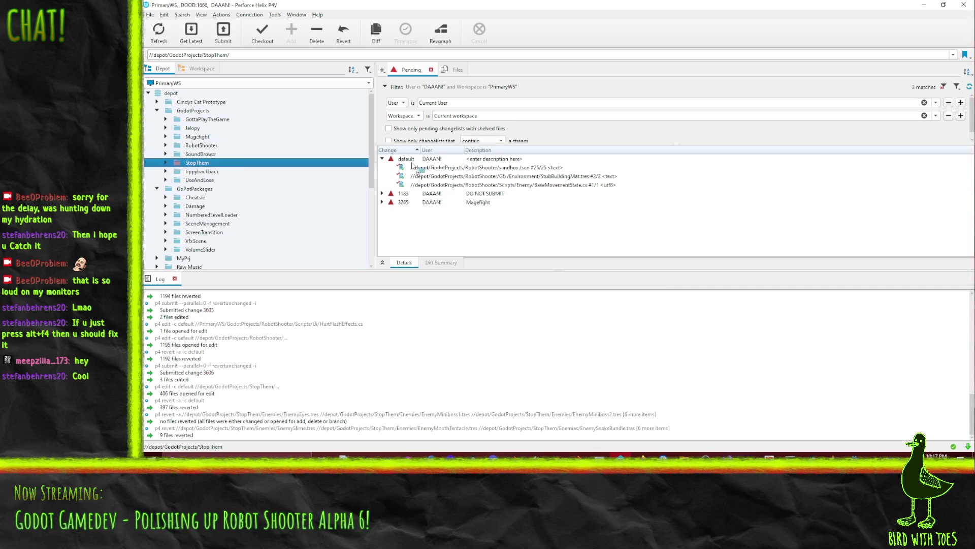
pyautogui.moveTo(418, 162); pyautogui.dragTo(415, 159)
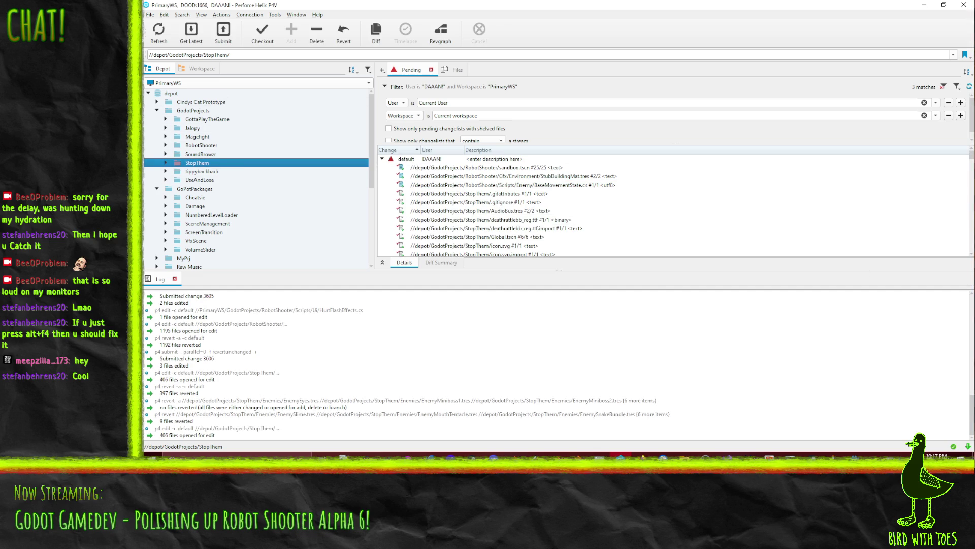
# Step: Minimize P4V and check QuickAtlas 0.4 in Project Settings > Plugins
pyautogui.click(925, 6)
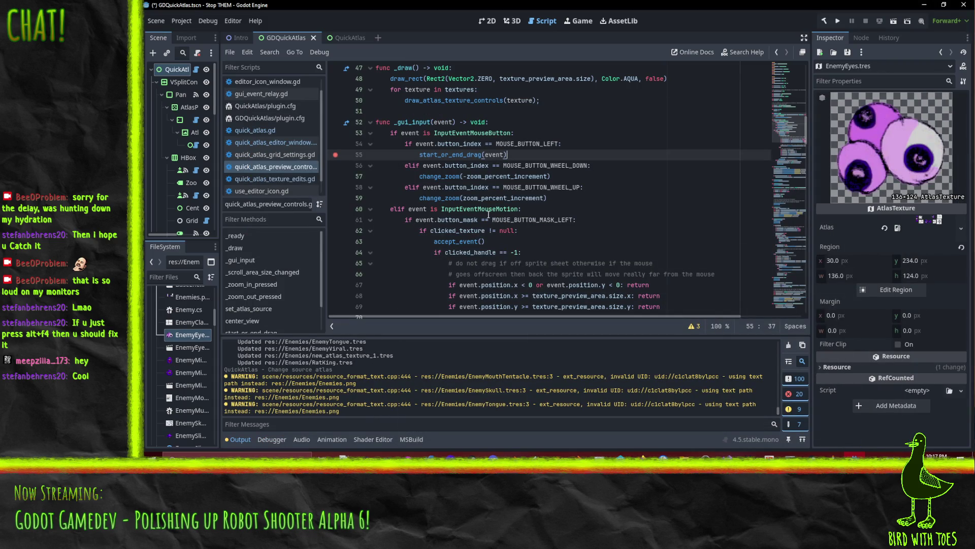
pyautogui.click(181, 21)
pyautogui.click(195, 34)
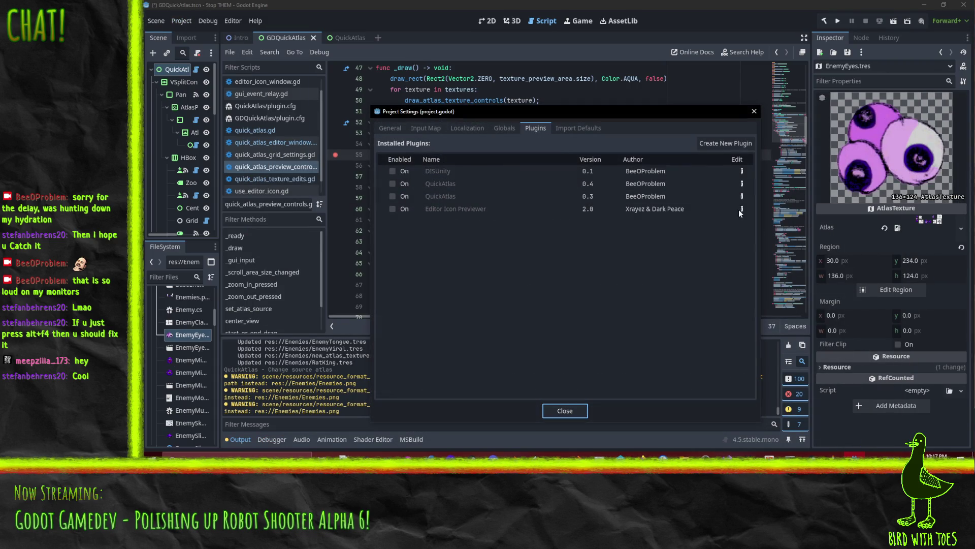
pyautogui.click(392, 184)
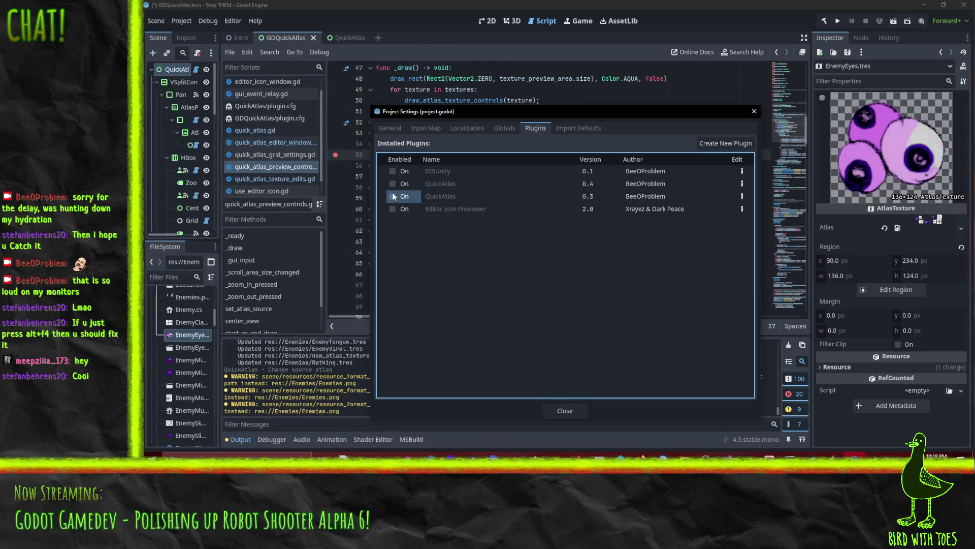
pyautogui.click(571, 406)
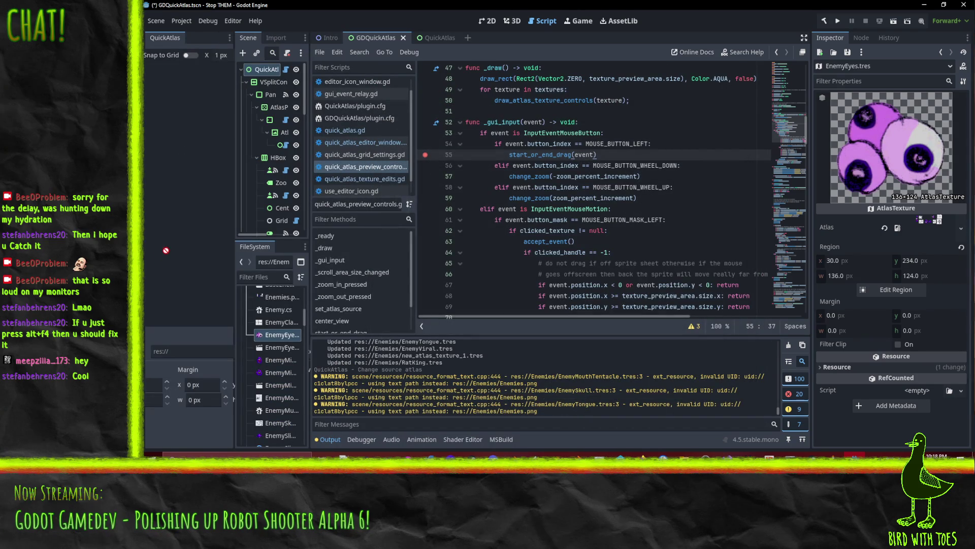
# Step: Reload EnemyEyes.tres and drag the sketch region's bottom-left corner to x 1630, y 0, 418 × 327 px
pyautogui.click(278, 335)
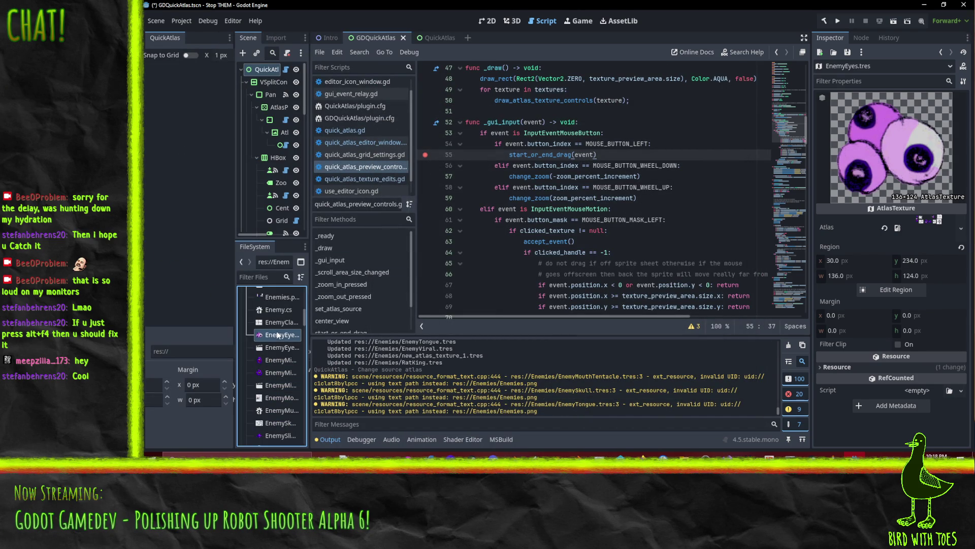
pyautogui.scroll(-3, 215, 218)
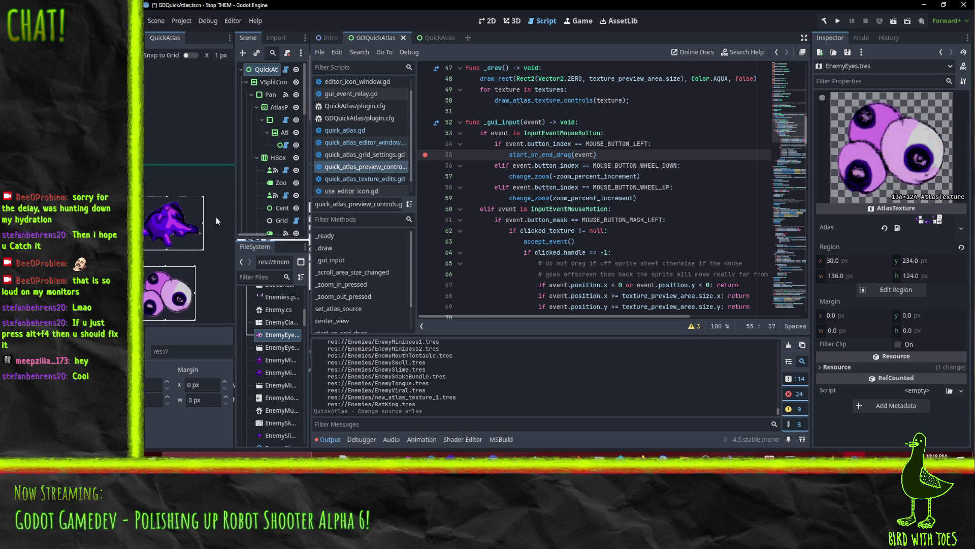
pyautogui.scroll(-3, 184, 215)
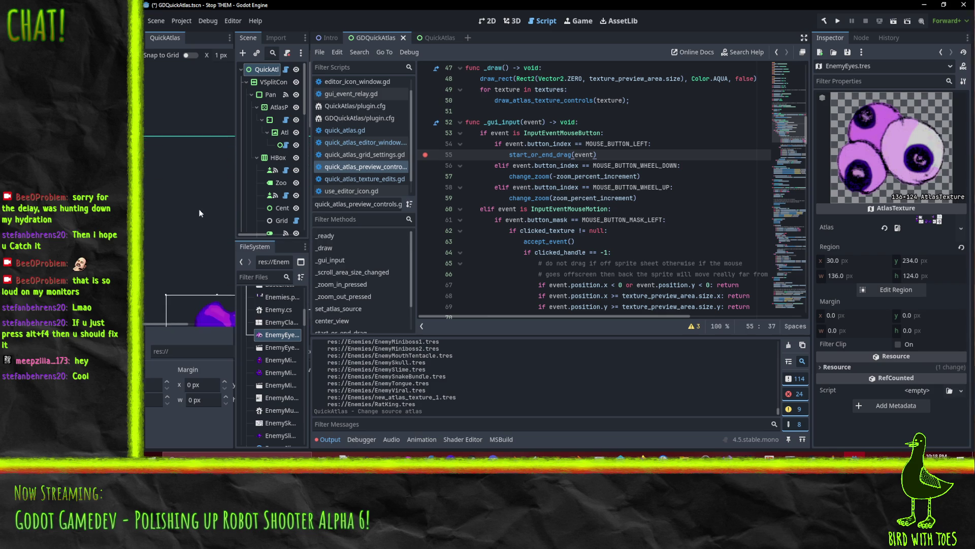
pyautogui.scroll(-3, 205, 206)
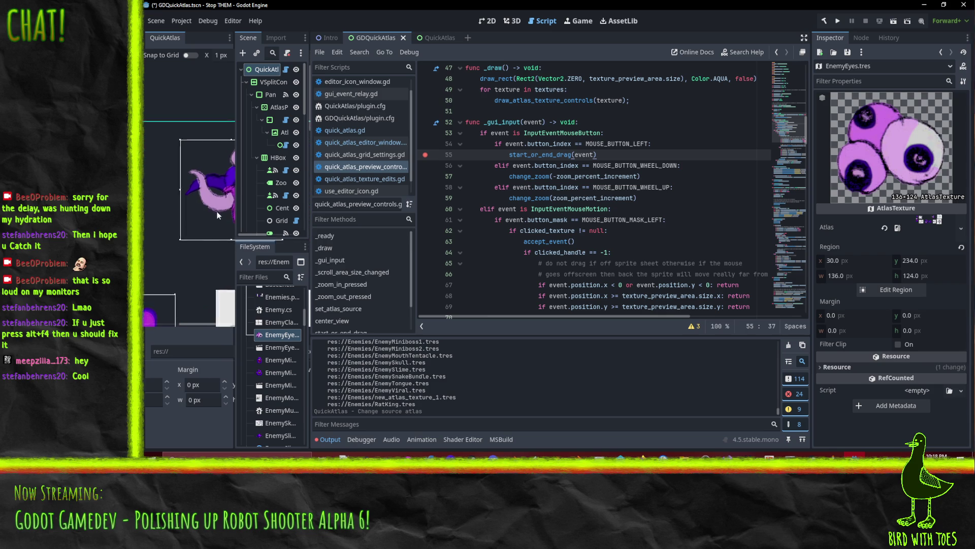
pyautogui.scroll(5, 178, 207)
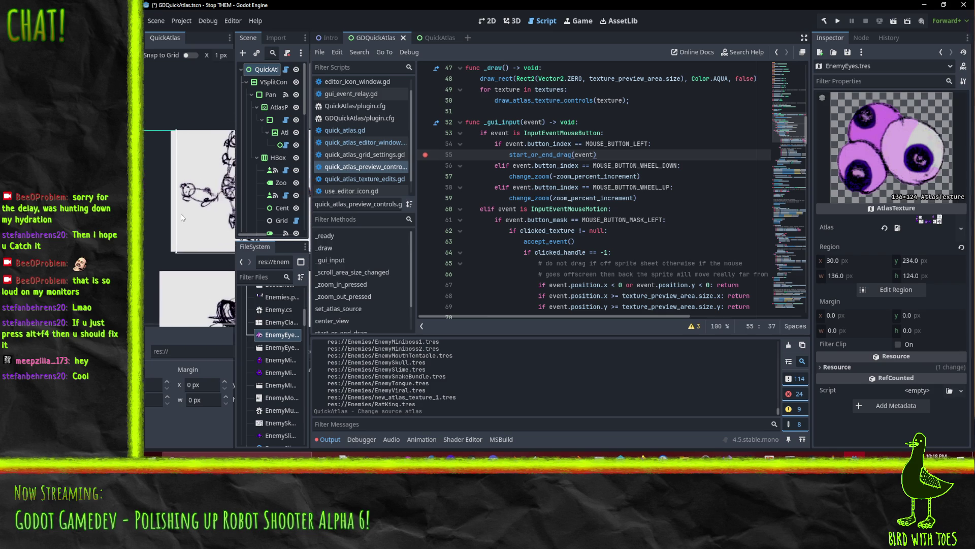
pyautogui.scroll(-3, 173, 221)
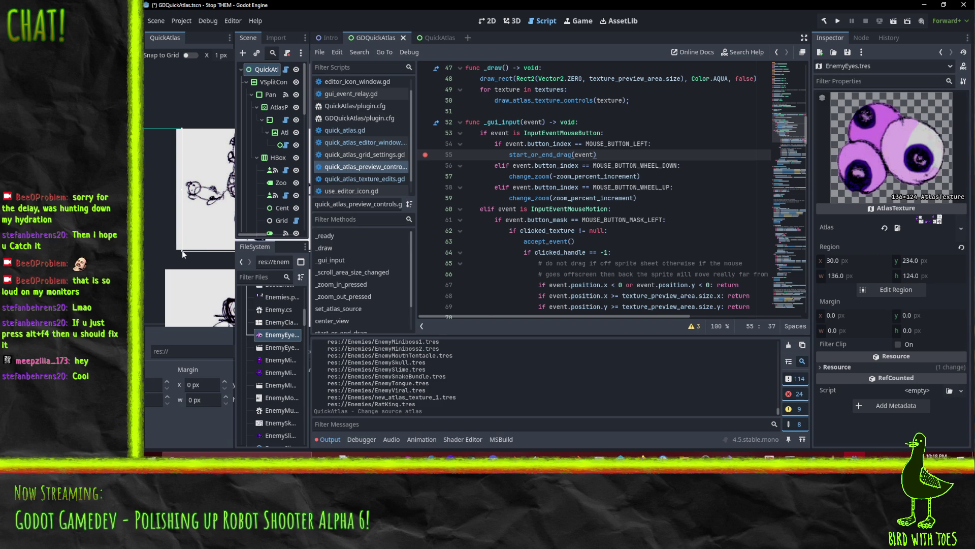
pyautogui.moveTo(182, 250); pyautogui.dragTo(159, 270)
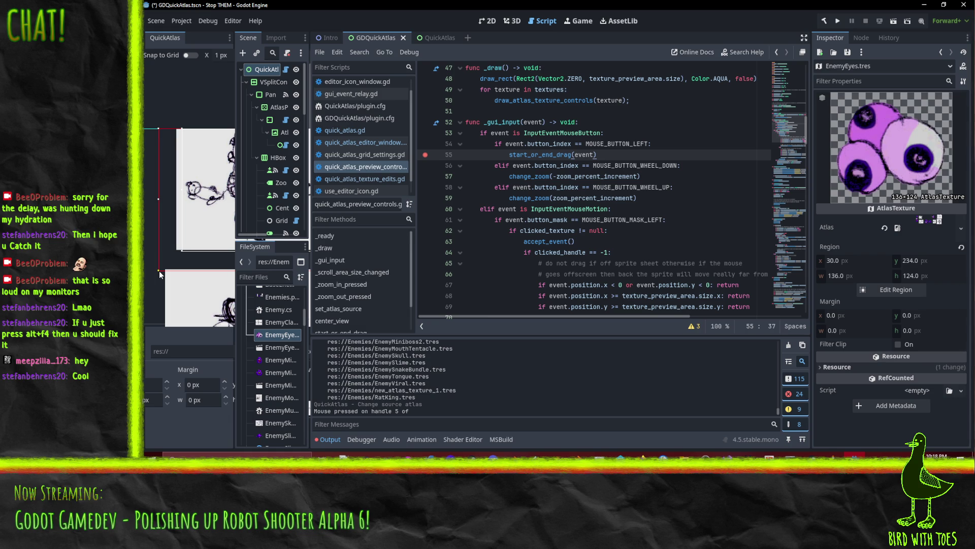
pyautogui.click(407, 53)
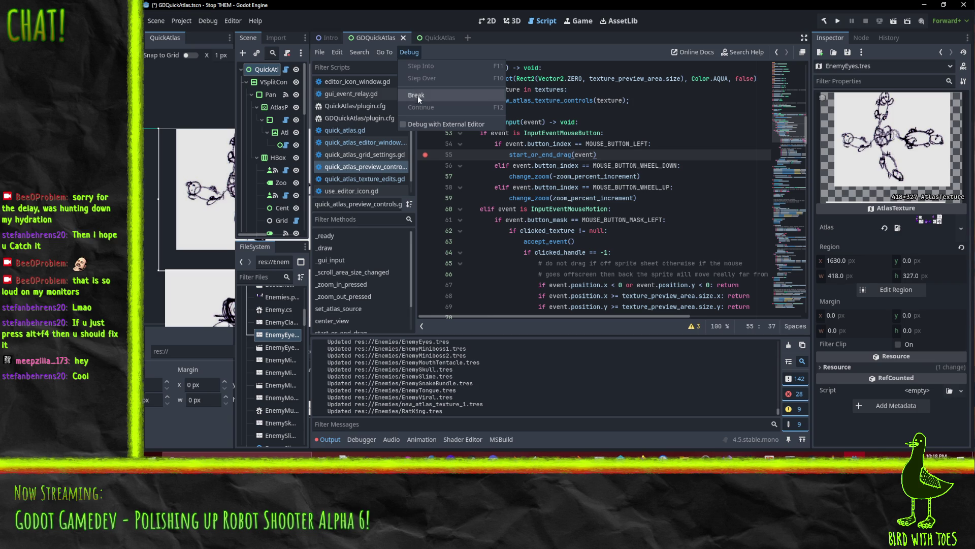
# Step: Try Debug > Break, dismiss the Debug menu, and switch to the Firefox window
pyautogui.click(418, 98)
pyautogui.click(408, 53)
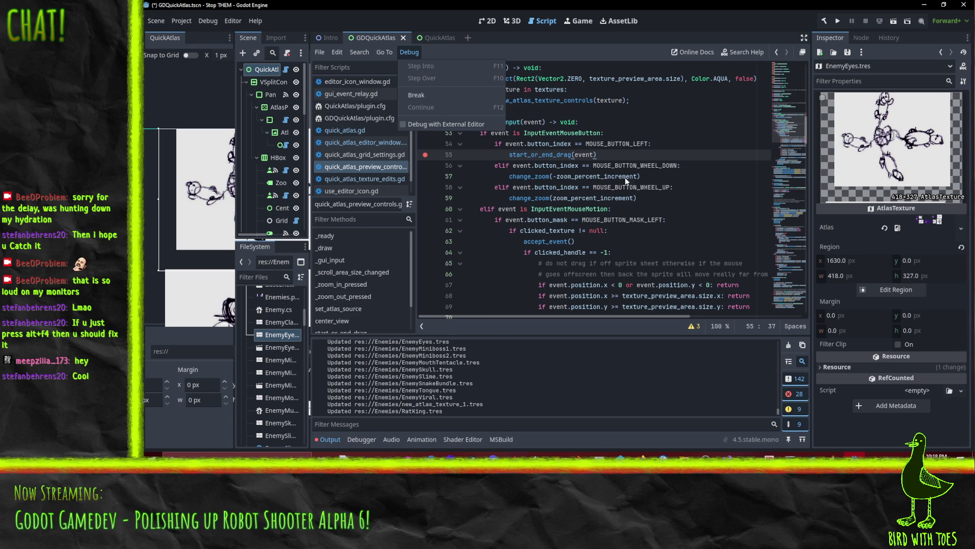
pyautogui.click(591, 155)
pyautogui.click(642, 456)
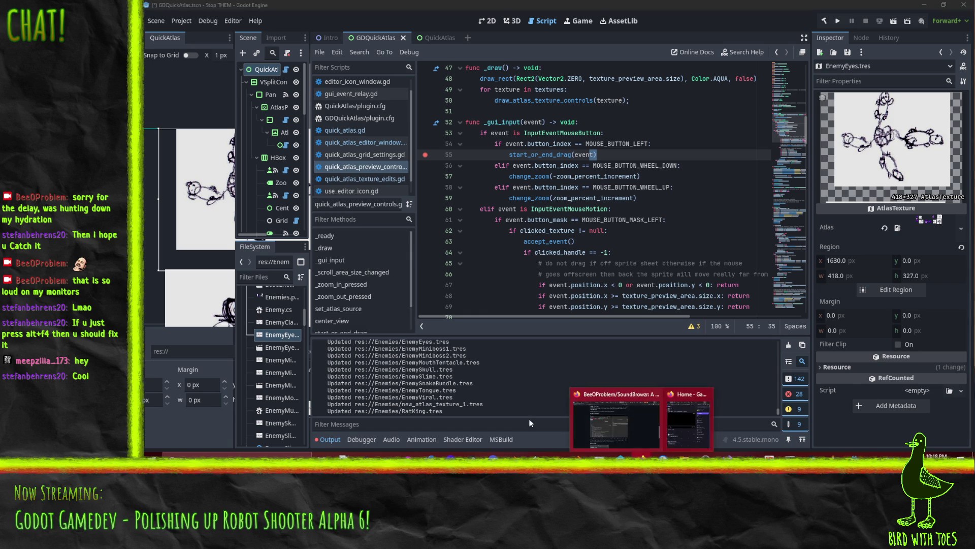
pyautogui.click(616, 423)
# Step: Search the web for 'gdscript debug tool' in a new Firefox tab
pyautogui.hotkey('ctrl', 't')
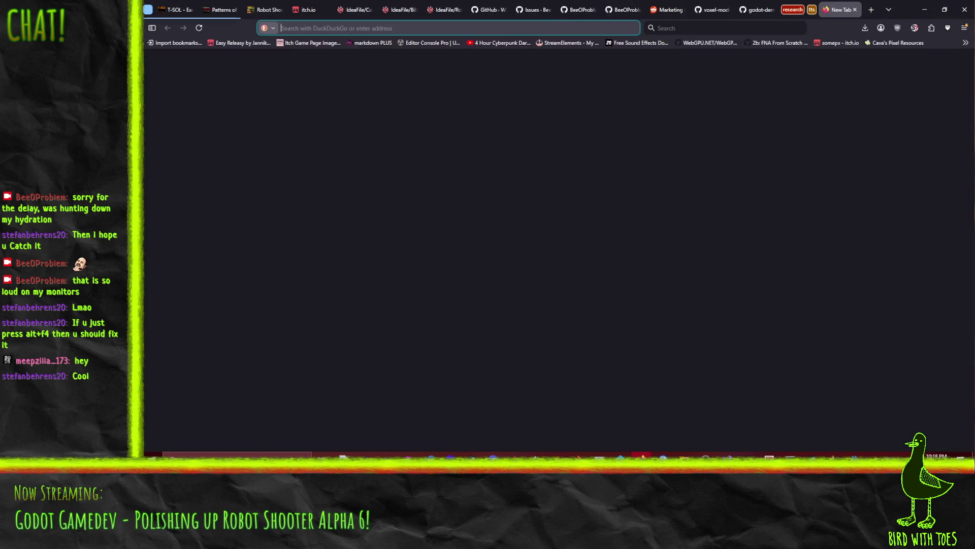
pyautogui.write('gdscript debug')
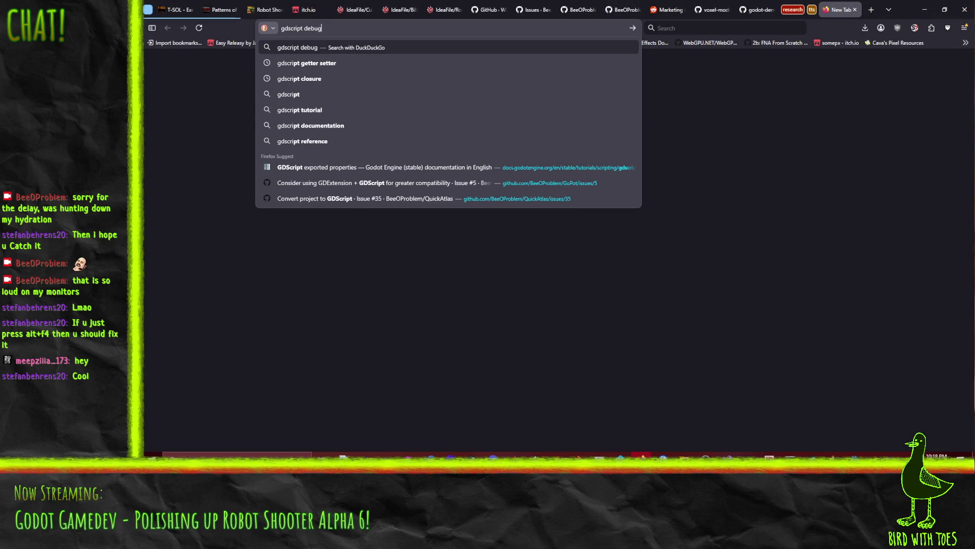
pyautogui.write(' tool')
pyautogui.press('Return')
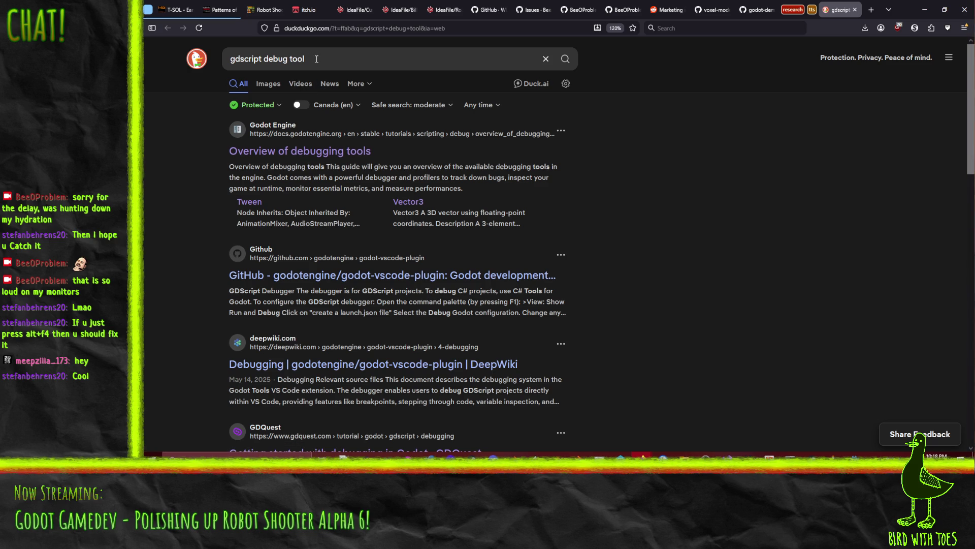
# Step: Refine the query to 'gdscript debug in editor' and go to Godot's Overview of debugging tools page
pyautogui.click(335, 61)
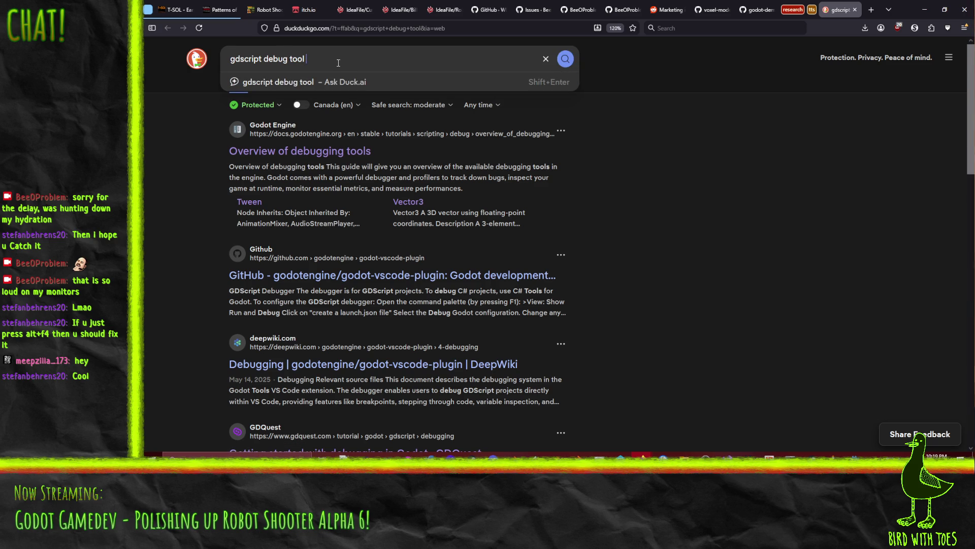
pyautogui.press('BackSpace')
pyautogui.press('BackSpace')
pyautogui.press('BackSpace')
pyautogui.write('in editor')
pyautogui.press('Return')
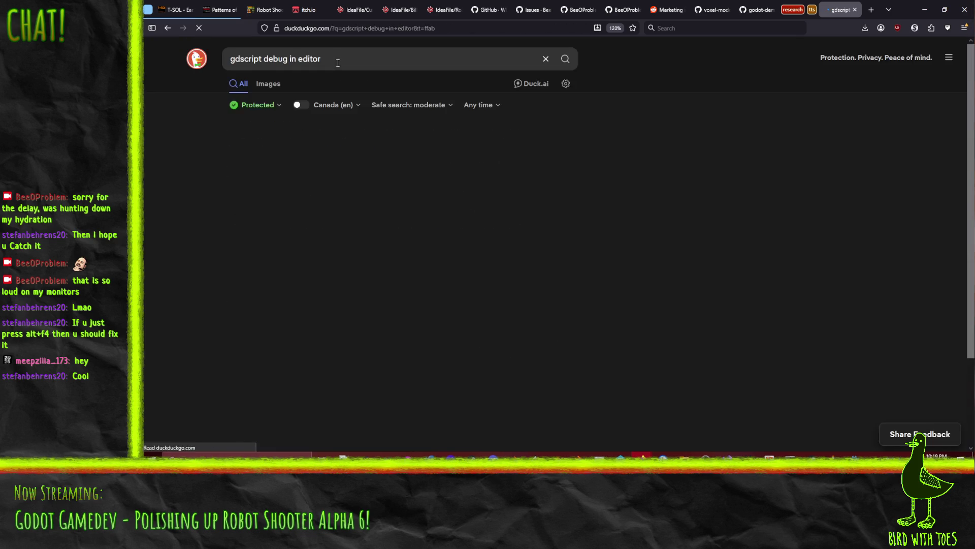
pyautogui.click(284, 151)
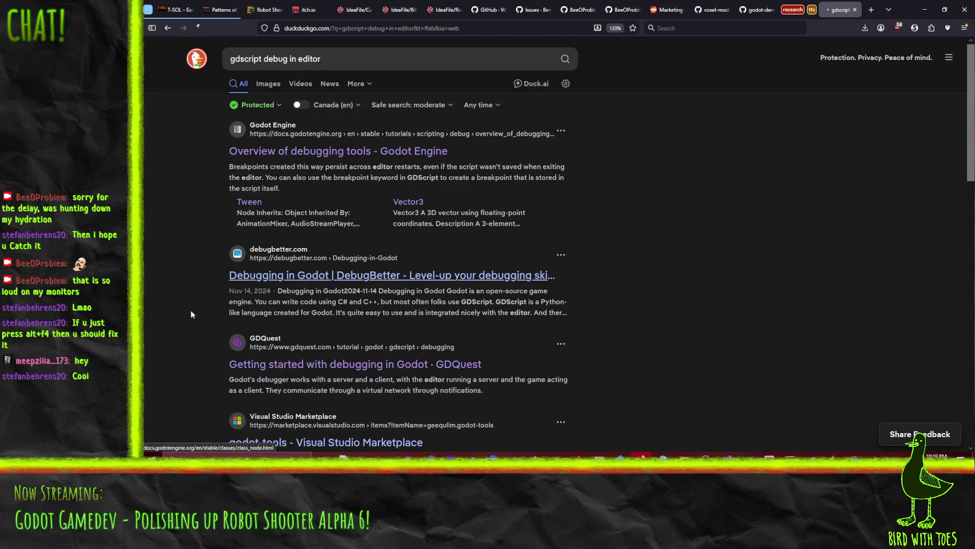
pyautogui.scroll(-5, 516, 259)
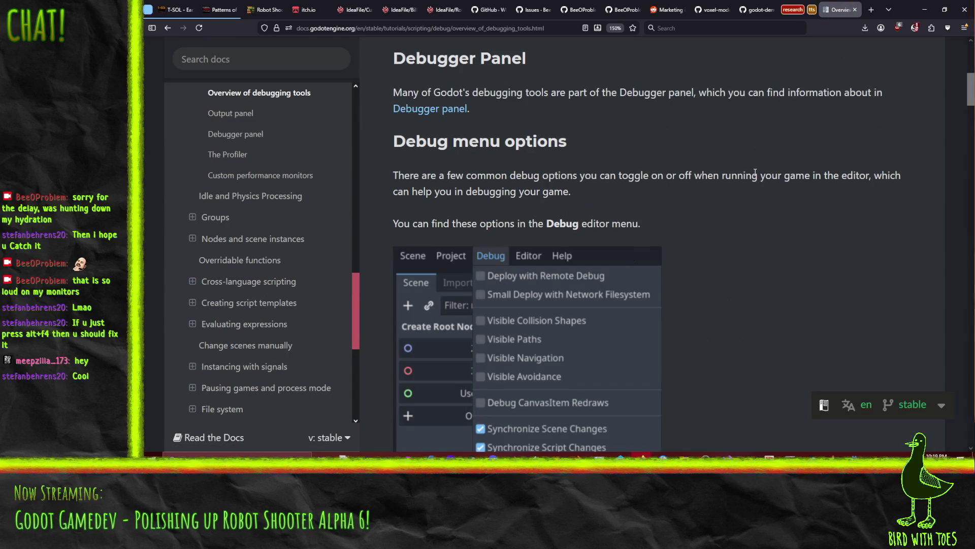
# Step: Read down the debugging overview to the Script editor breakpoint-keyword tip, then return to Godot
pyautogui.scroll(-1, 745, 181)
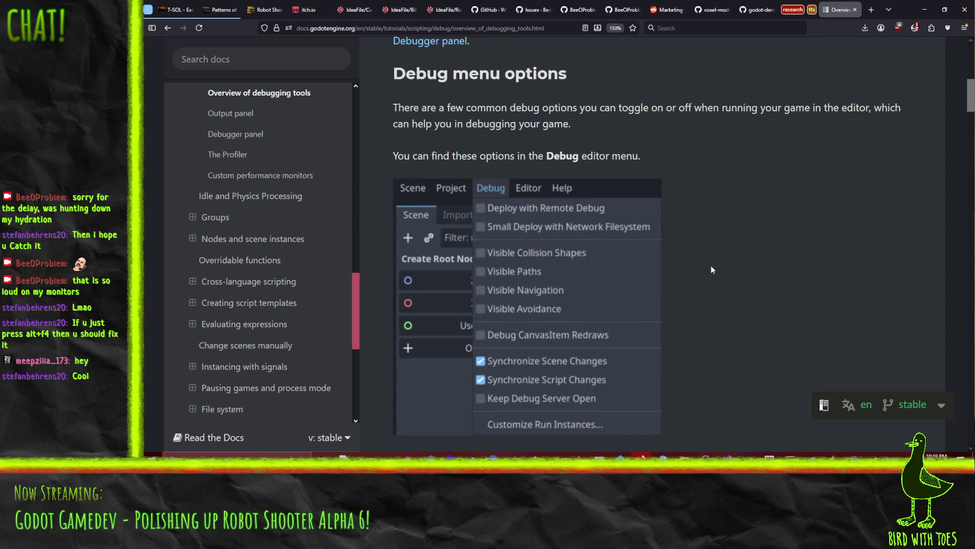
pyautogui.scroll(-8, 712, 265)
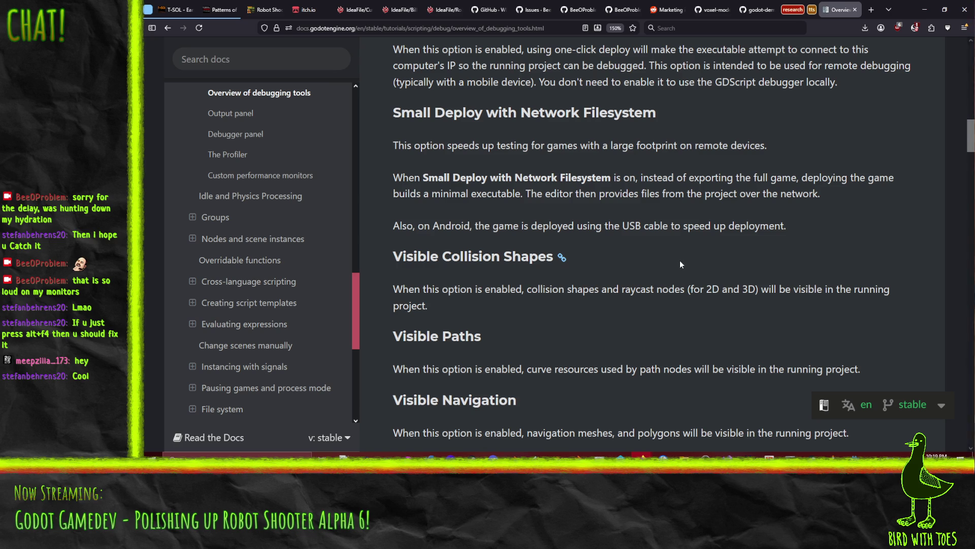
pyautogui.scroll(-3, 664, 272)
pyautogui.scroll(-5, 664, 275)
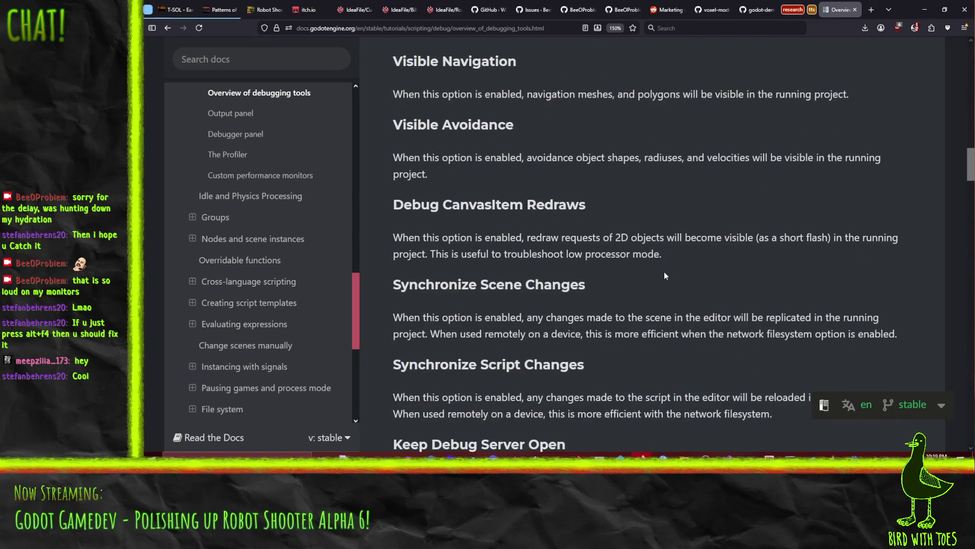
pyautogui.scroll(-5, 681, 257)
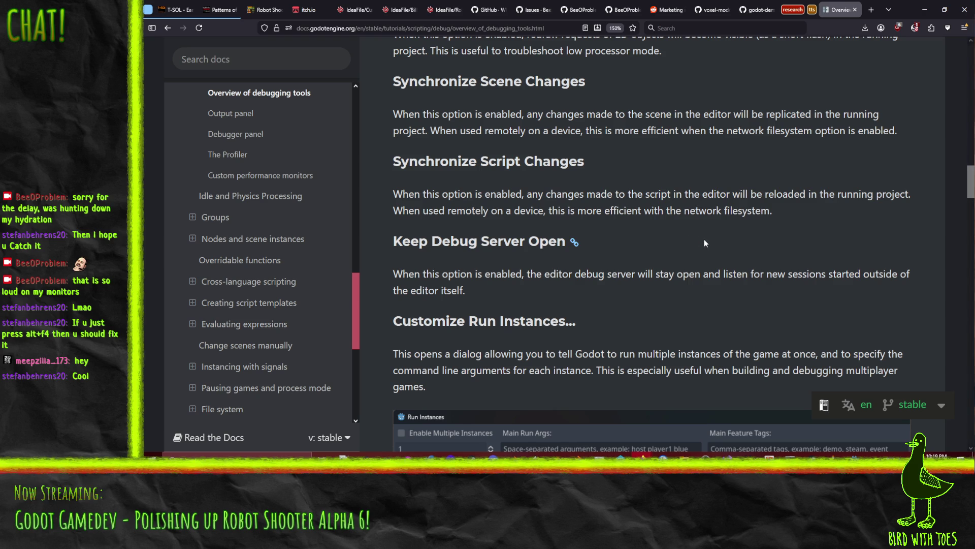
pyautogui.scroll(-5, 686, 231)
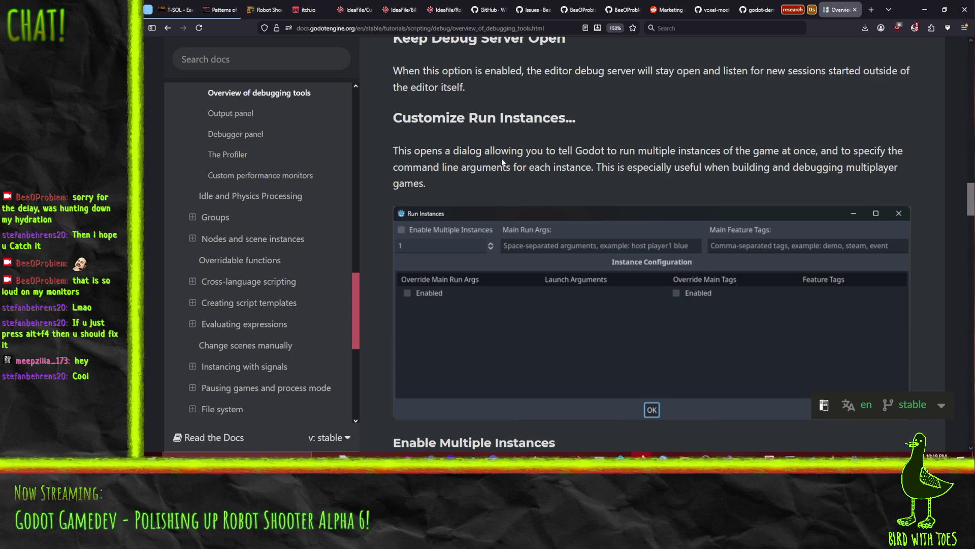
pyautogui.scroll(-10, 601, 176)
pyautogui.scroll(-12, 602, 177)
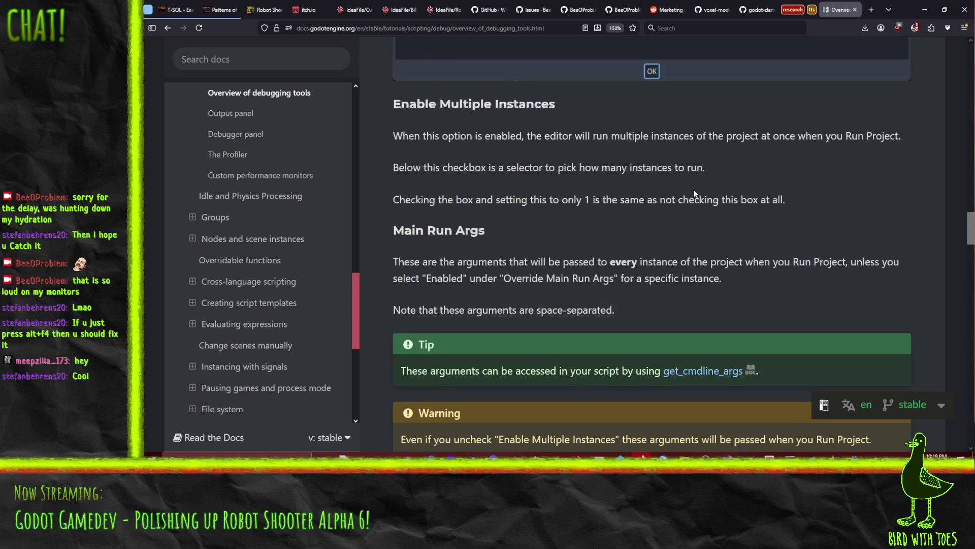
pyautogui.scroll(-11, 701, 193)
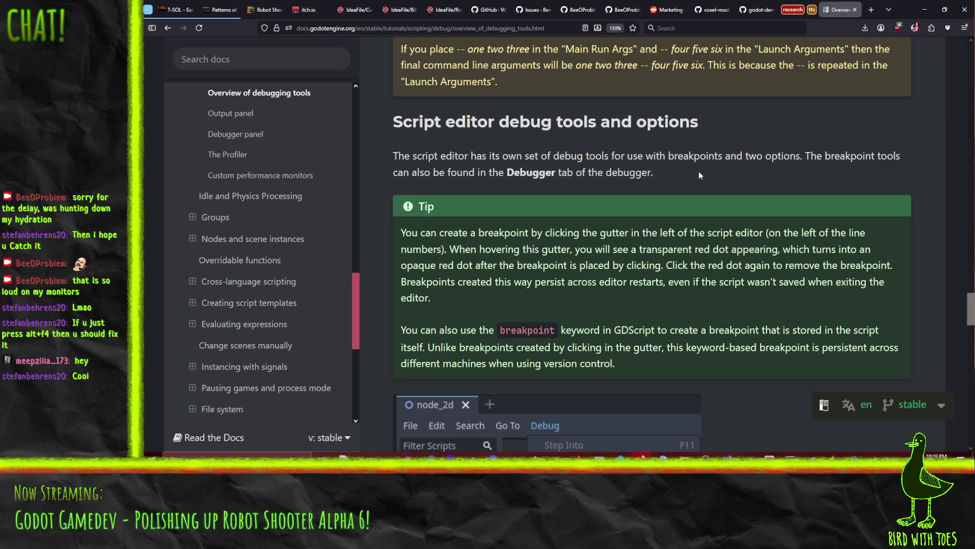
pyautogui.scroll(-3, 413, 136)
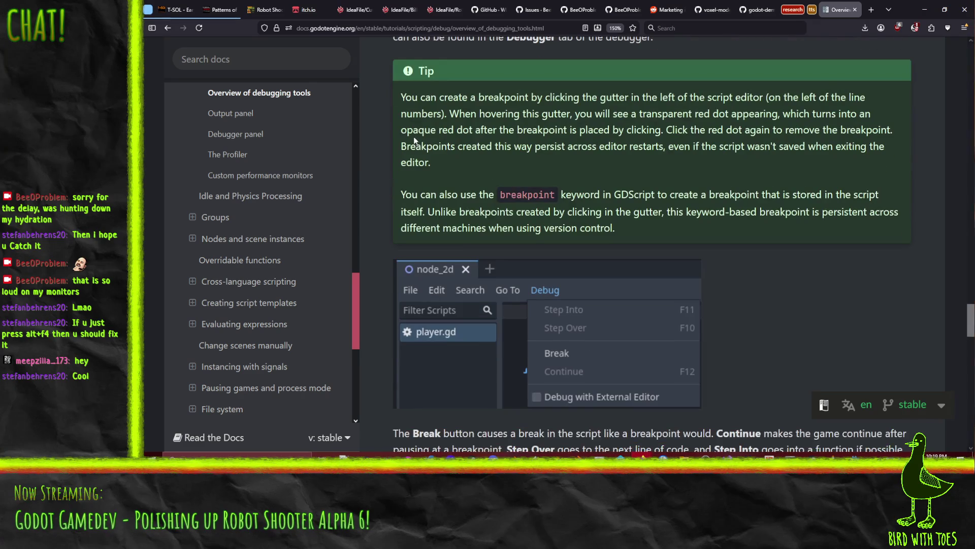
pyautogui.scroll(2, 415, 140)
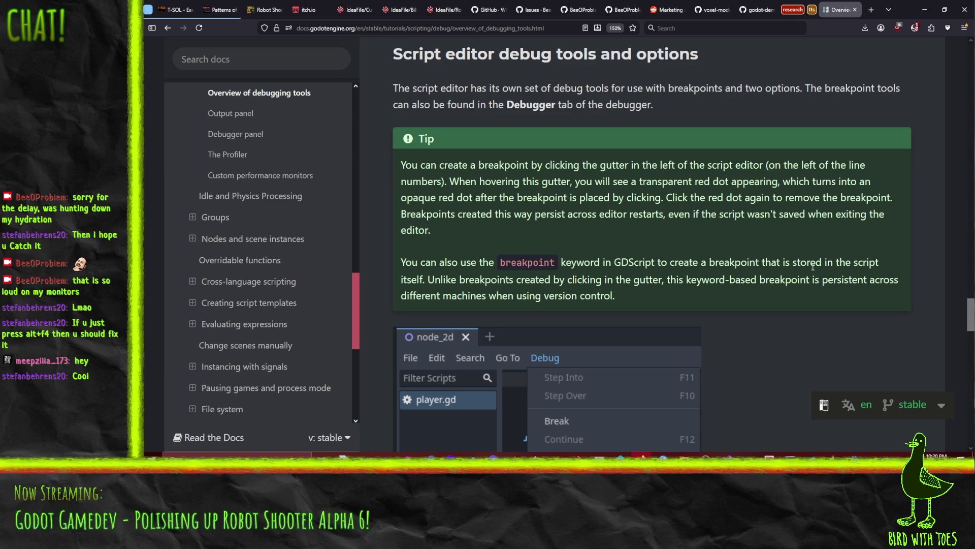
pyautogui.scroll(-2, 813, 267)
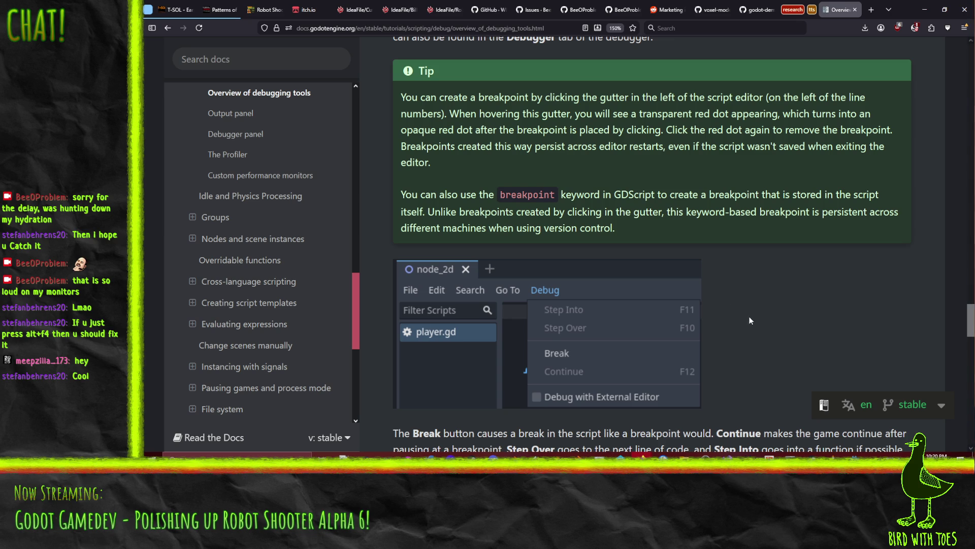
pyautogui.hotkey('alt', 'Tab')
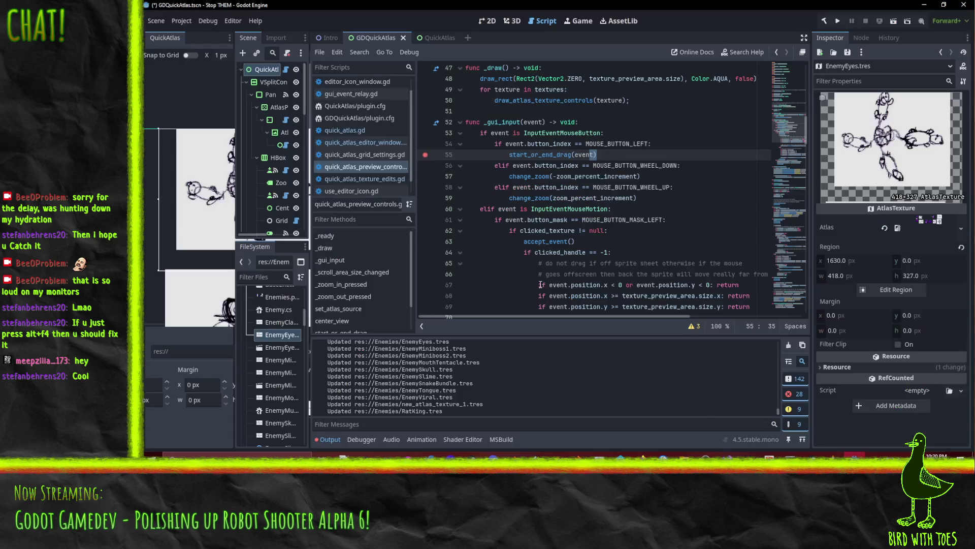
# Step: Insert a 'breakpoint' line above start_or_end_drag(event) in _gui_input
pyautogui.click(656, 147)
pyautogui.press('Return')
pyautogui.write('breakpoint')
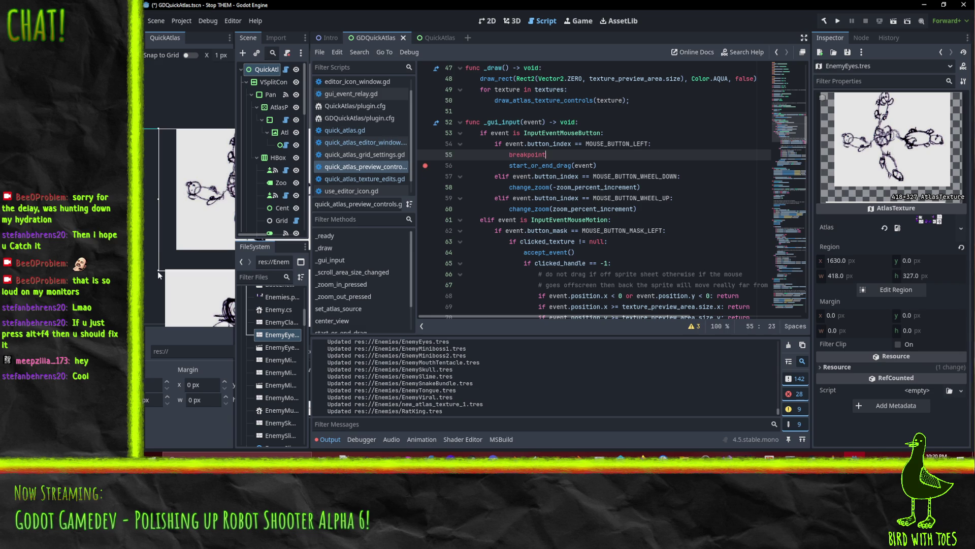
# Step: Drag the EnemyEyes region handles in the QuickAtlas preview to reshape it to 450×185
pyautogui.moveTo(159, 275); pyautogui.dragTo(211, 196)
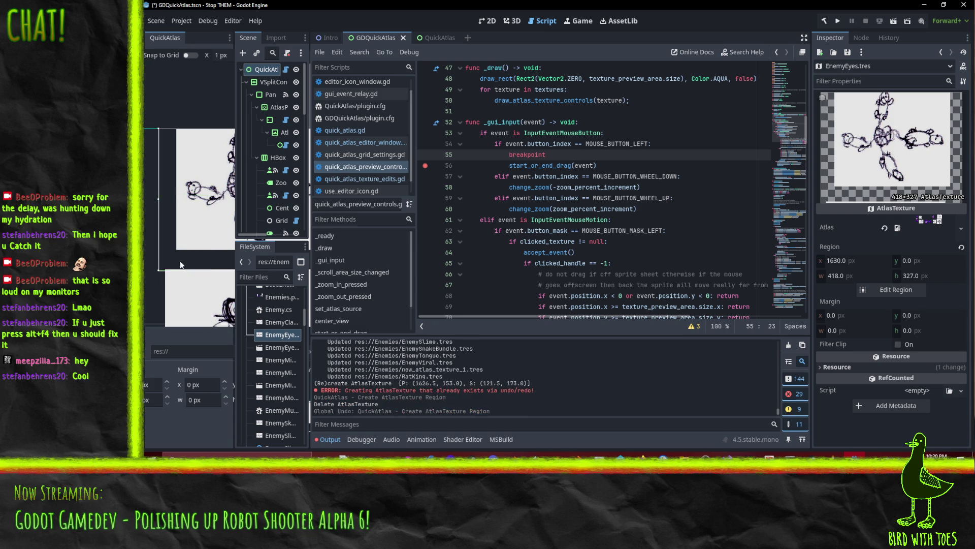
pyautogui.moveTo(159, 270)
pyautogui.mouseDown()
pyautogui.moveTo(177, 238)
pyautogui.moveTo(145, 210)
pyautogui.mouseUp()
pyautogui.scroll(3, 367, 412)
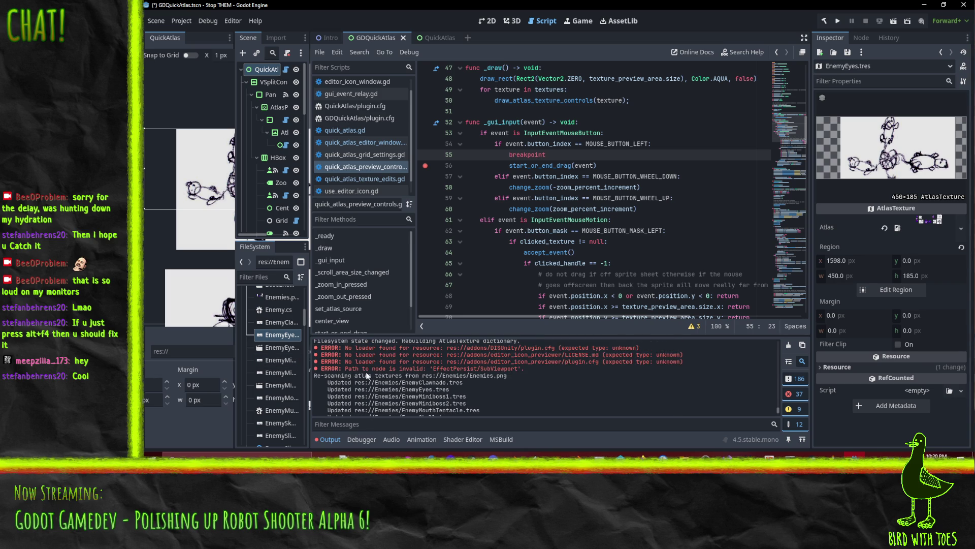
pyautogui.scroll(2, 366, 374)
pyautogui.scroll(-3, 399, 385)
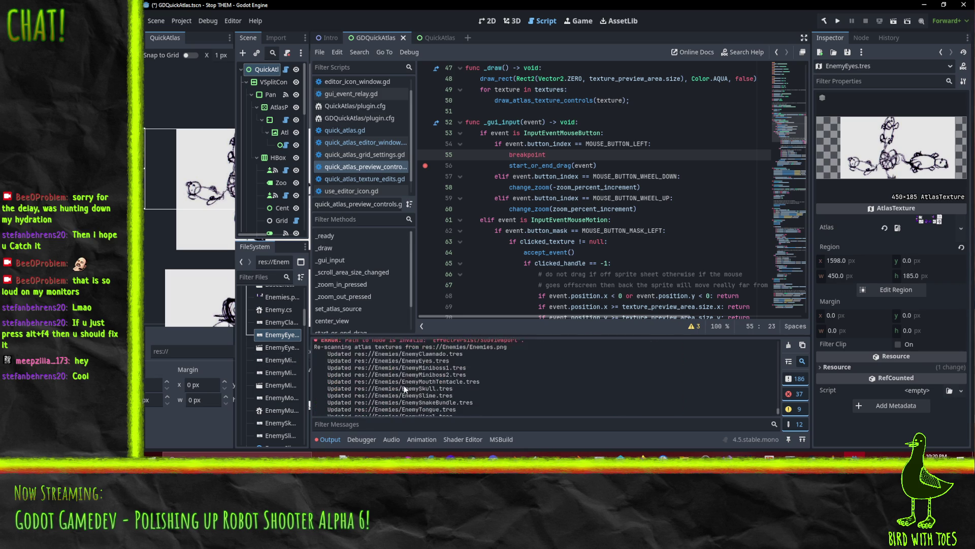
pyautogui.scroll(-6, 403, 385)
pyautogui.scroll(1, 437, 377)
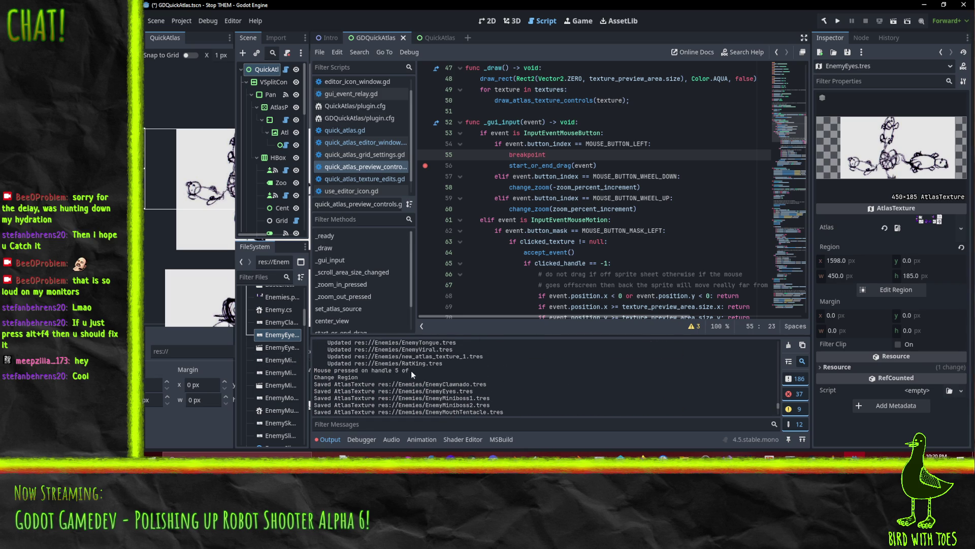
# Step: Select the 'Mouse pressed on handle' Output message to search for it across project files
pyautogui.moveTo(409, 371); pyautogui.dragTo(314, 370)
pyautogui.click(608, 198)
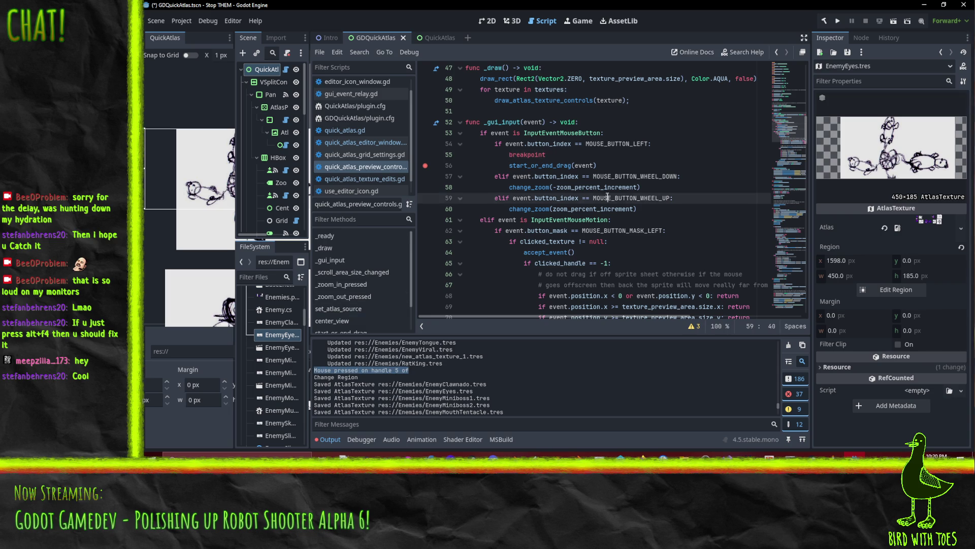
pyautogui.hotkey('ctrl', 'shift', 'f')
# Step: Find 'Mouse pressed on handle' in project files and jump to the GDScript match, selecting resource_path
pyautogui.write('Mous')
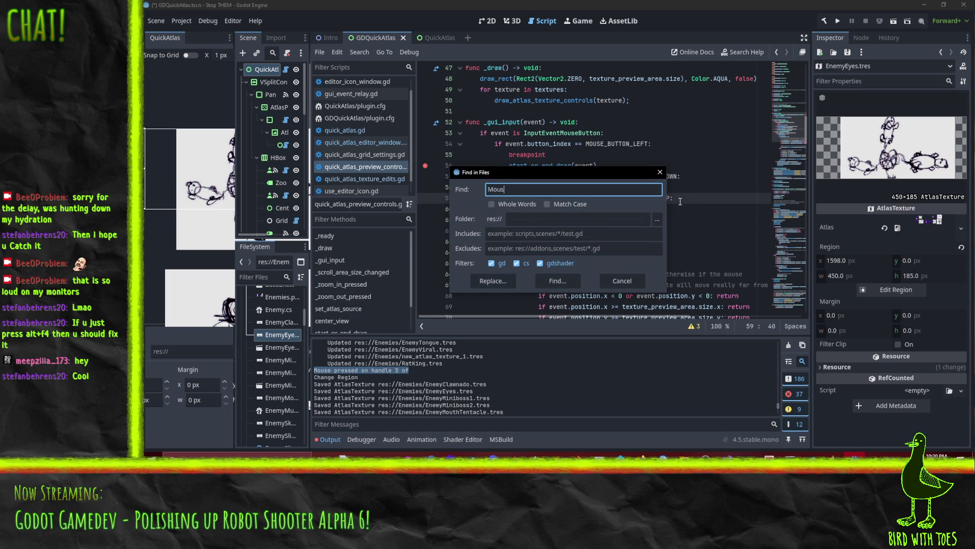
pyautogui.write('e pressed on ')
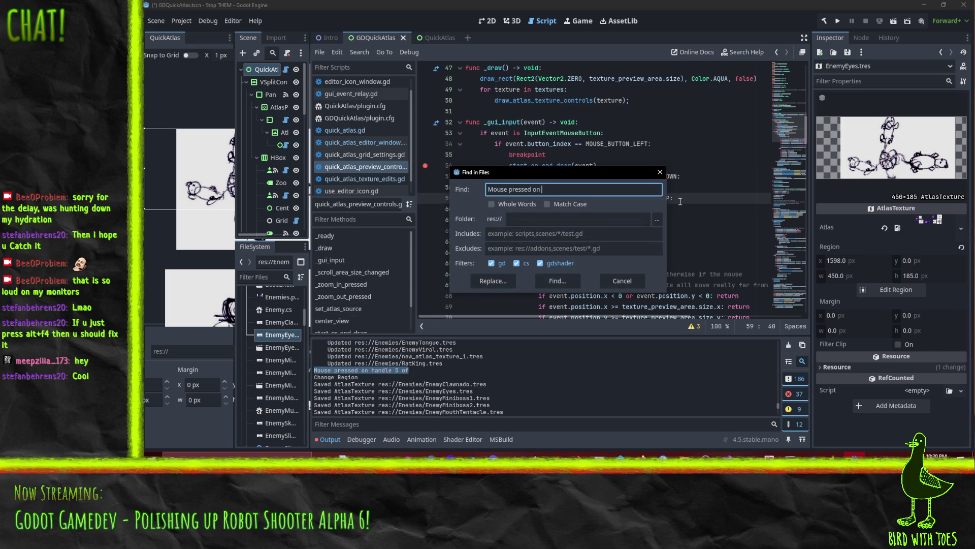
pyautogui.write('handle')
pyautogui.press('Return')
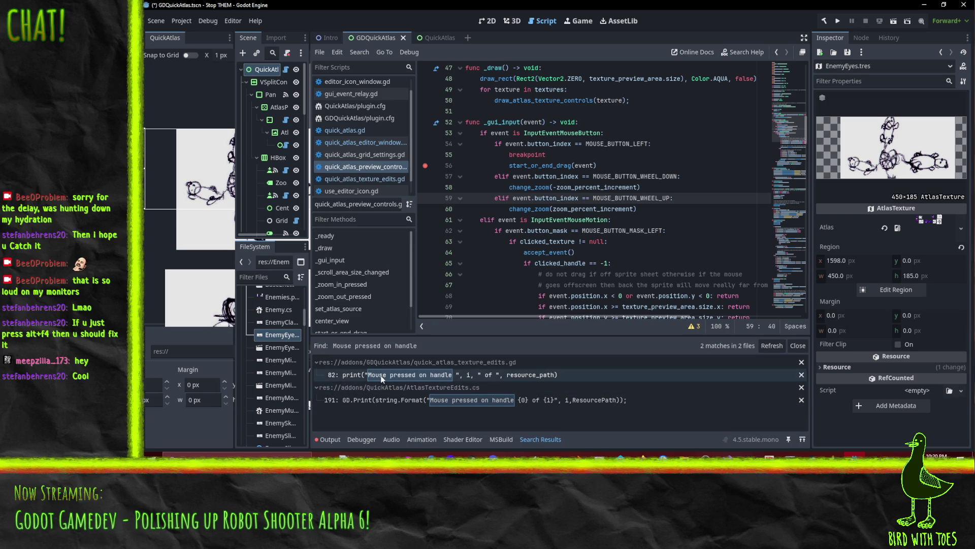
pyautogui.click(472, 374)
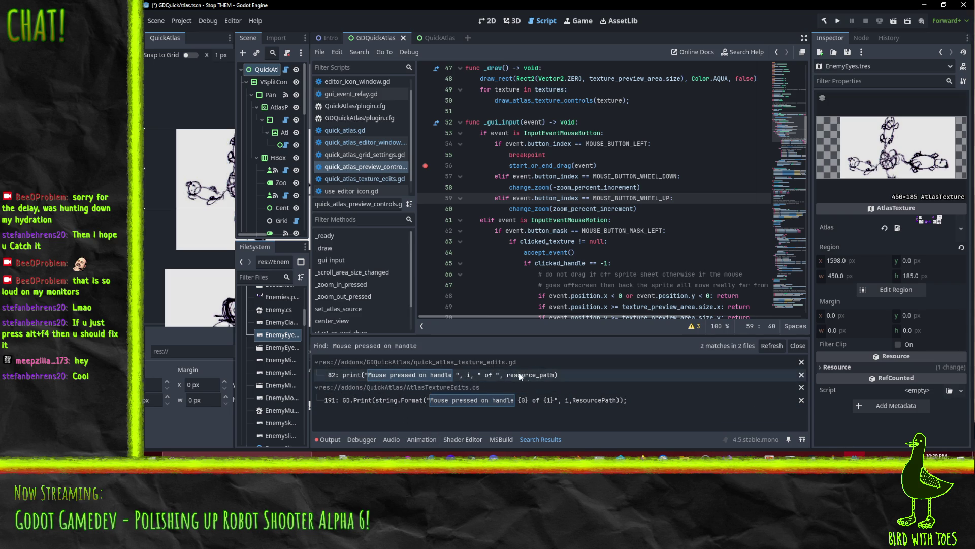
pyautogui.scroll(-1, 584, 205)
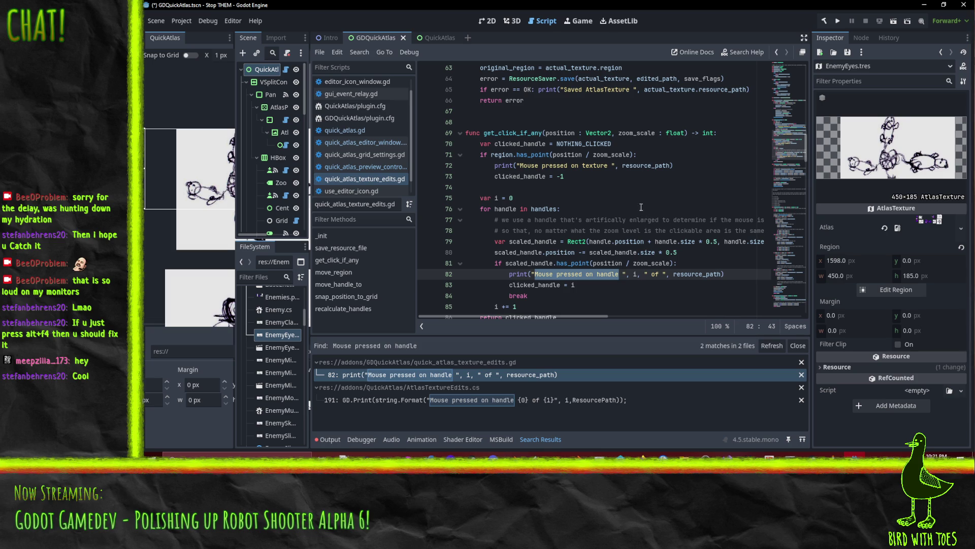
pyautogui.scroll(-2, 651, 203)
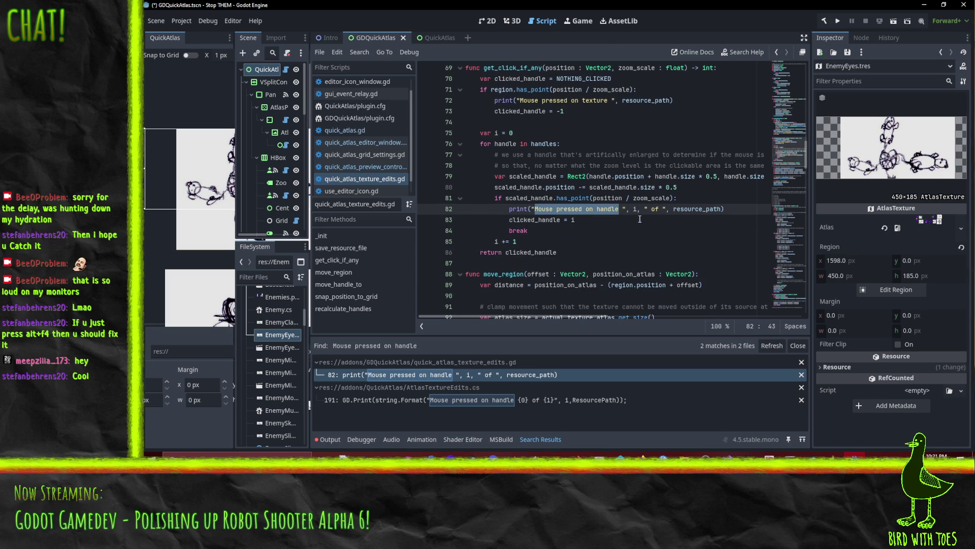
pyautogui.doubleClick(696, 209)
# Step: Scroll to _init and highlight edited_path on line 47 to see its uses
pyautogui.scroll(2, 508, 105)
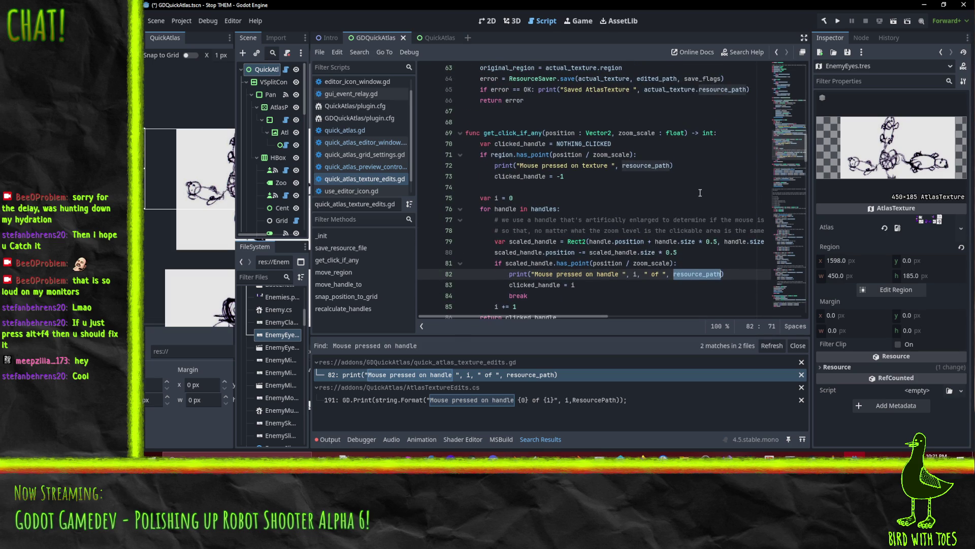
pyautogui.scroll(1, 700, 193)
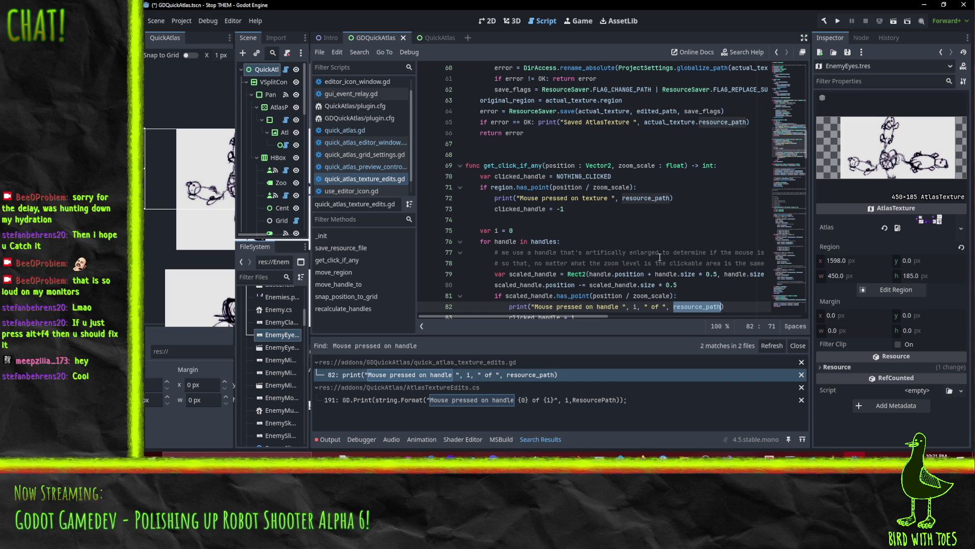
pyautogui.scroll(18, 659, 258)
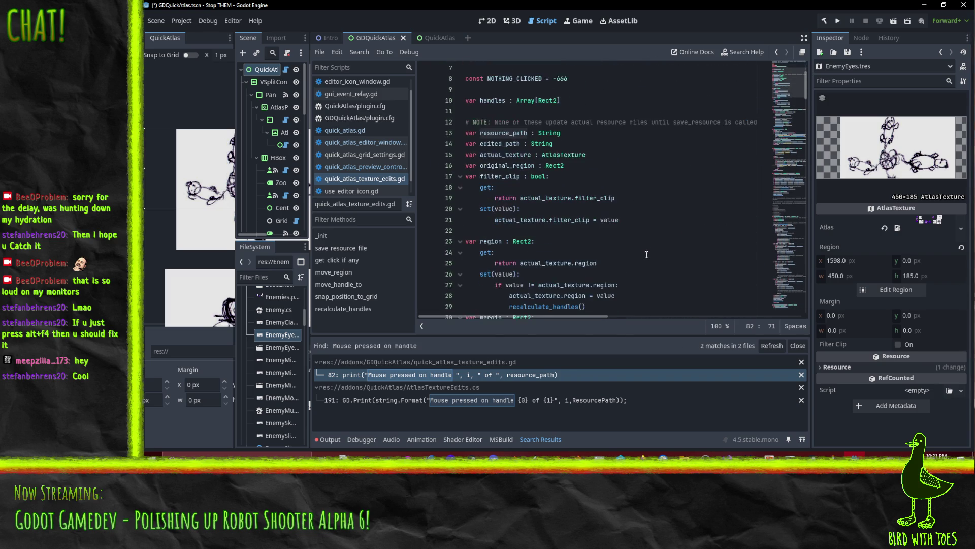
pyautogui.scroll(-10, 658, 226)
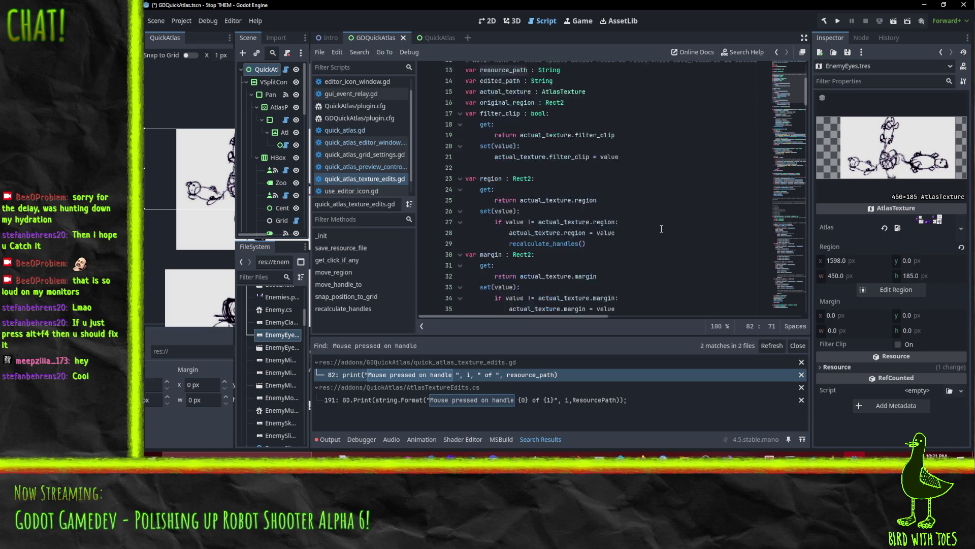
pyautogui.scroll(-3, 662, 224)
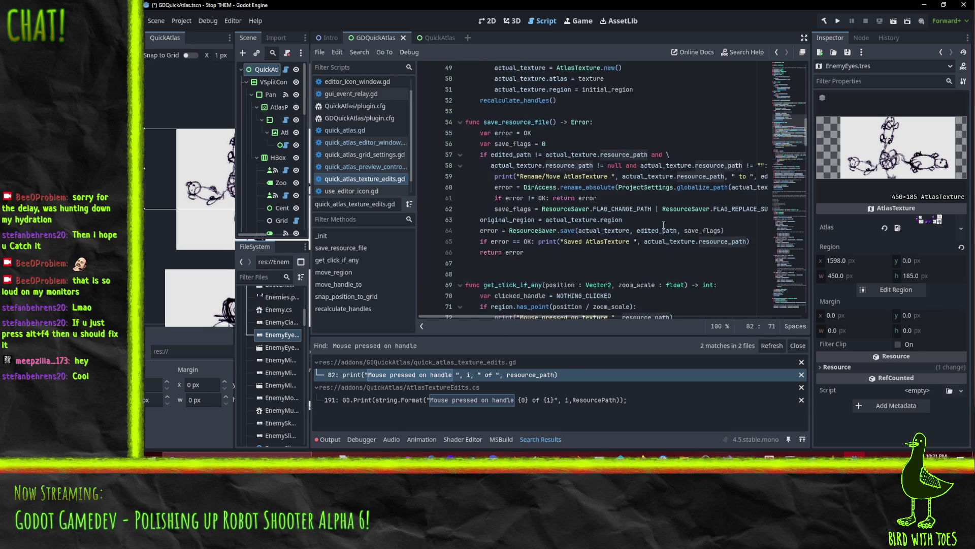
pyautogui.scroll(10, 663, 225)
pyautogui.scroll(-4, 663, 225)
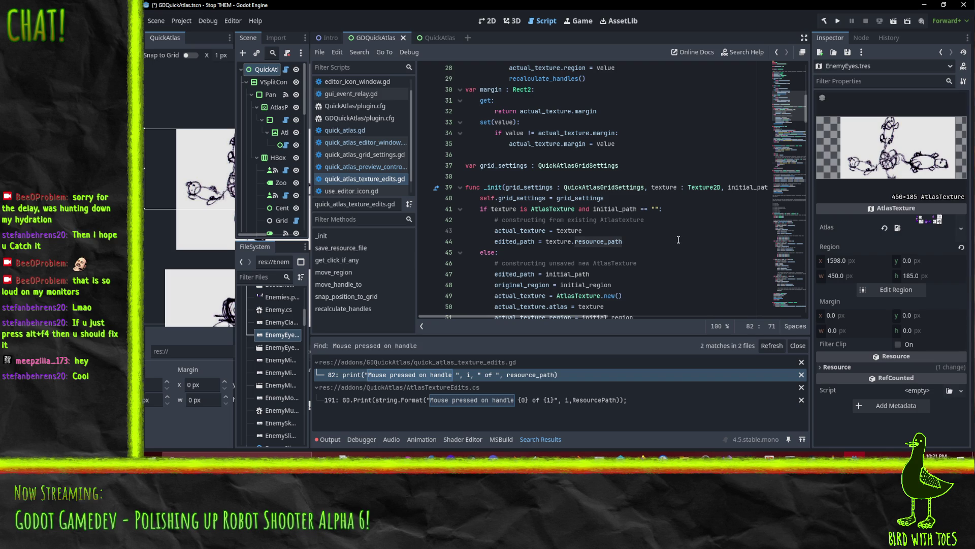
pyautogui.scroll(-3, 681, 224)
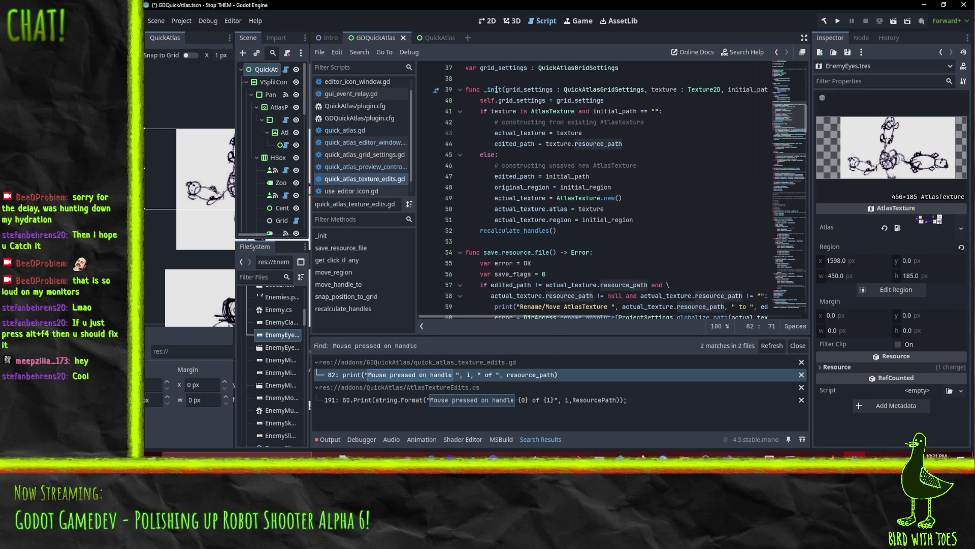
pyautogui.doubleClick(513, 177)
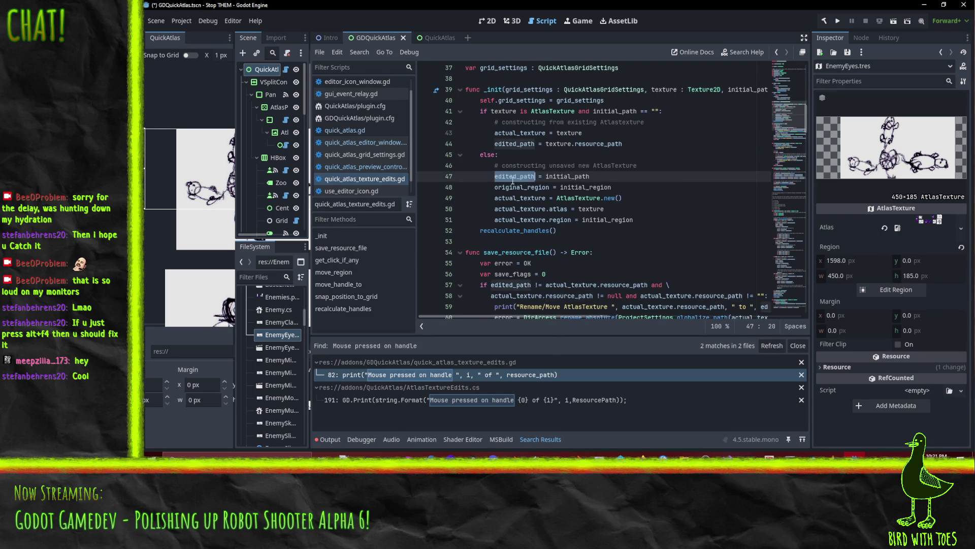
pyautogui.scroll(1, 683, 188)
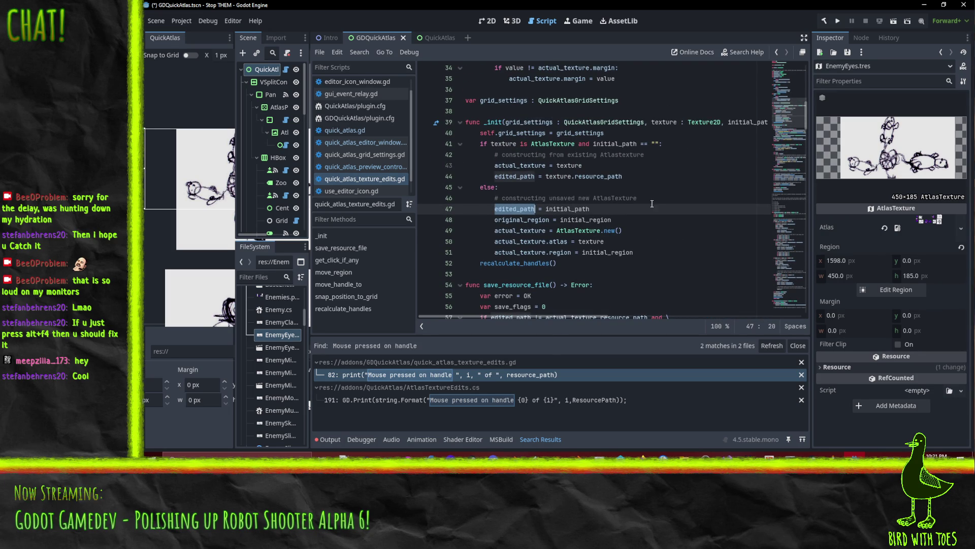
# Step: Add 'resource_path = initial_path' on a new line after the else comment in _init
pyautogui.click(638, 210)
pyautogui.press('Up')
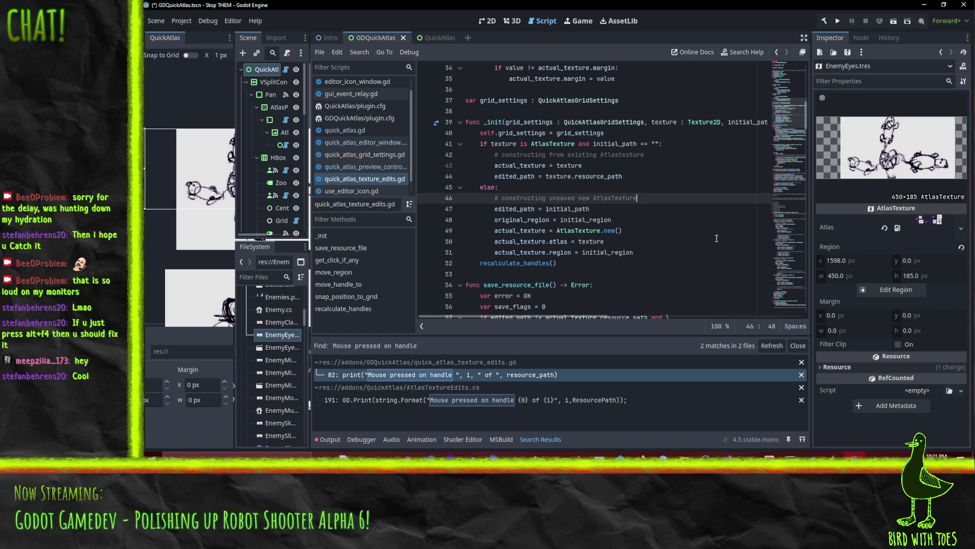
pyautogui.scroll(10, 716, 238)
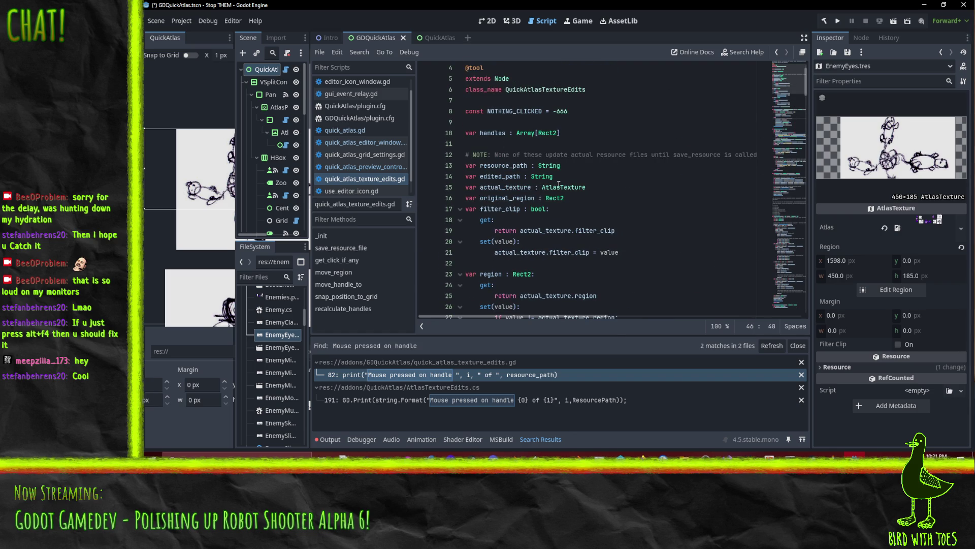
pyautogui.scroll(-2, 654, 211)
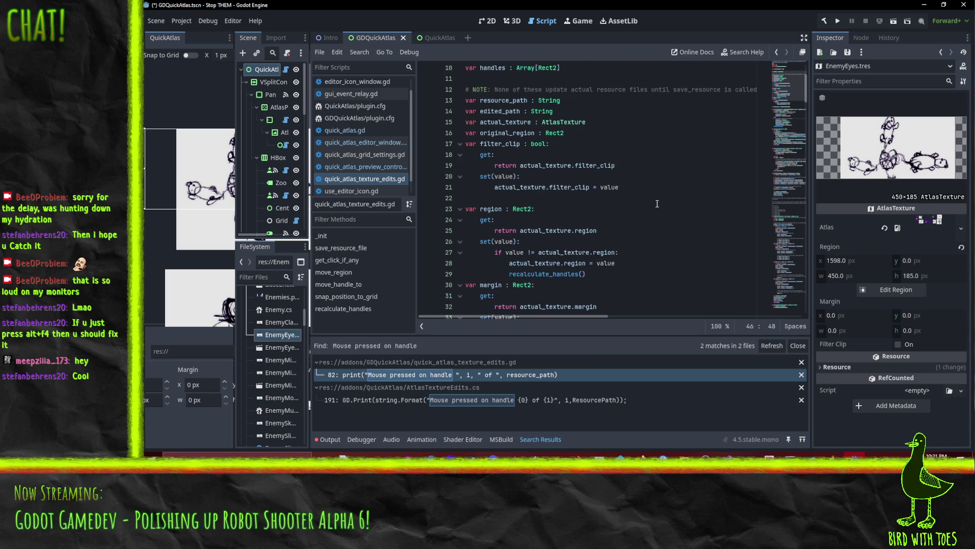
pyautogui.scroll(1, 657, 204)
pyautogui.scroll(-2, 656, 203)
pyautogui.scroll(2, 660, 204)
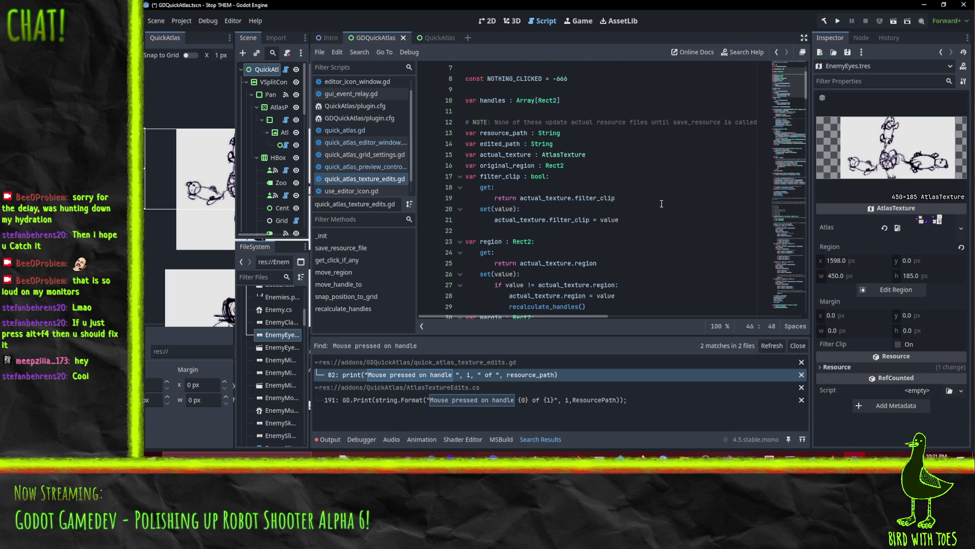
pyautogui.scroll(-8, 661, 203)
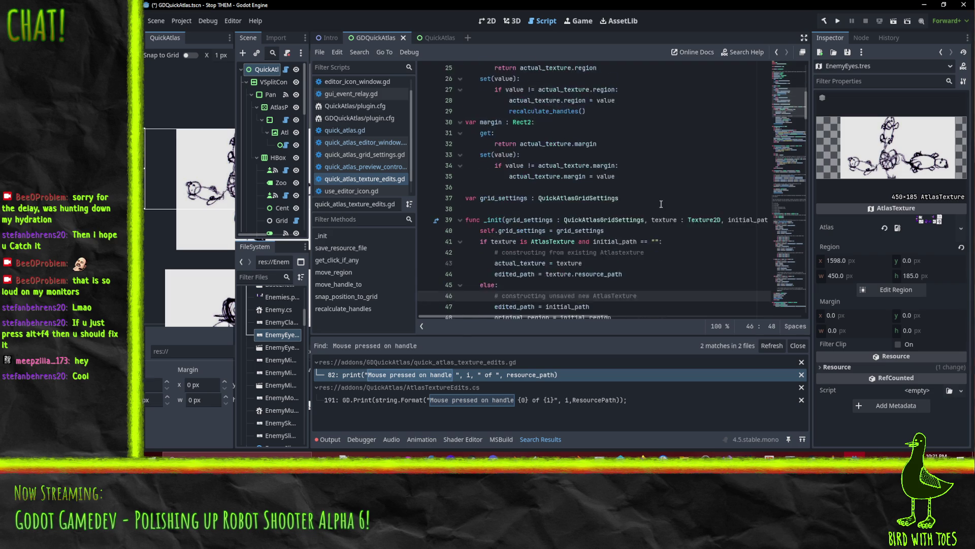
pyautogui.press('Return')
pyautogui.write('resource_path = initial_path')
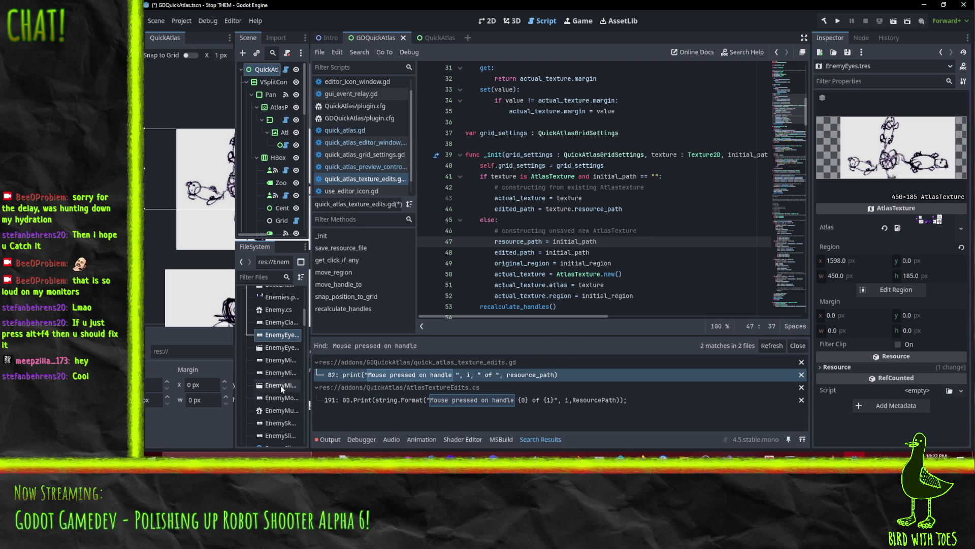
# Step: Widen the FileSystem dock and select addons/QuickAtlas/AtlasTextureEdits.cs
pyautogui.moveTo(309, 352); pyautogui.dragTo(362, 352)
pyautogui.scroll(5, 310, 351)
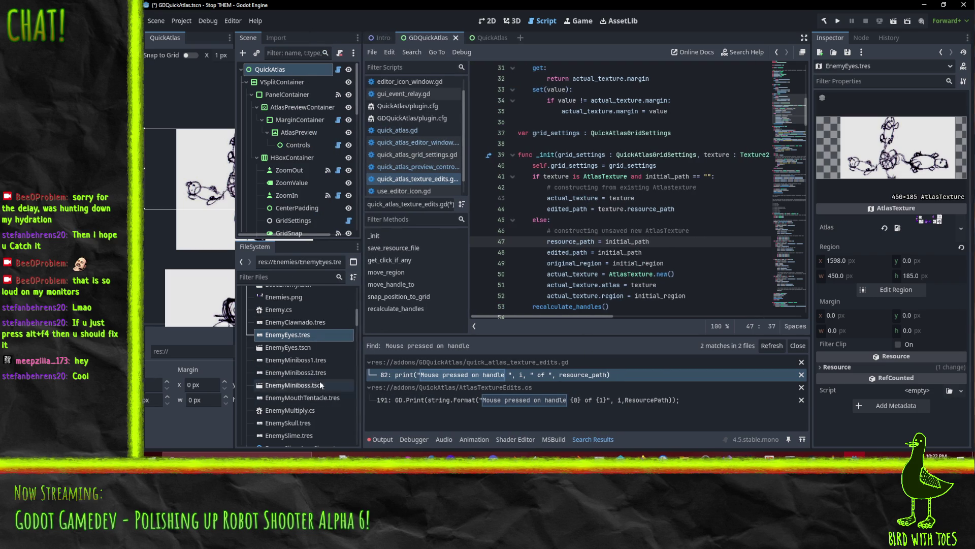
pyautogui.scroll(3, 307, 327)
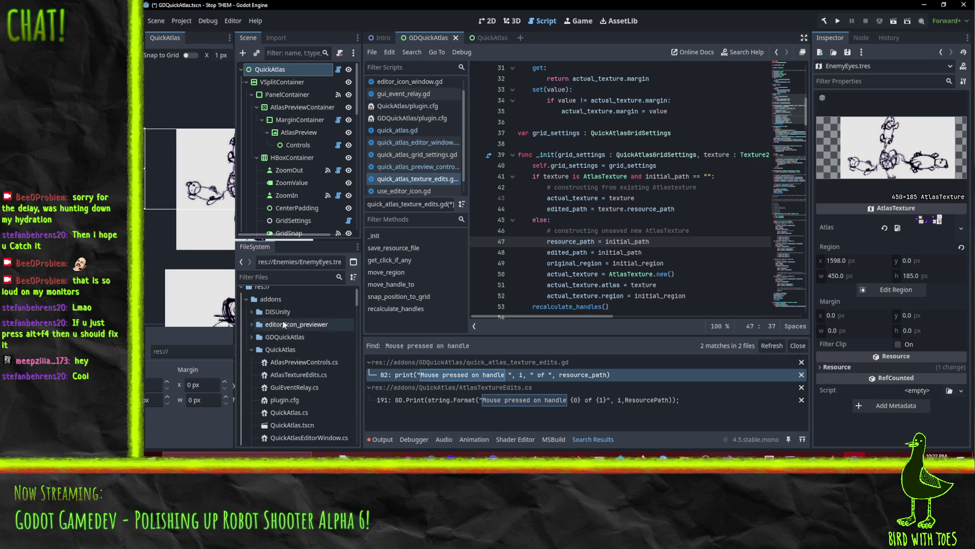
pyautogui.click(298, 374)
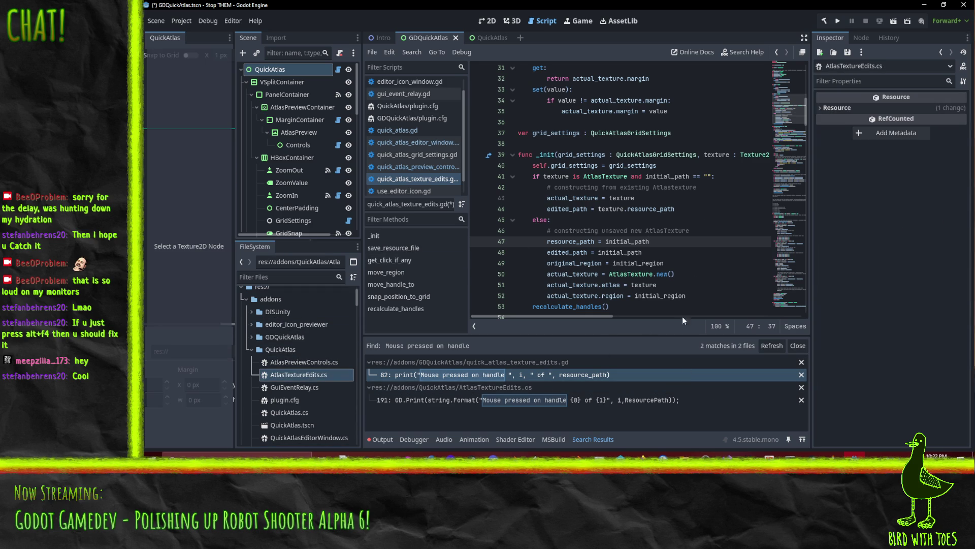
# Step: Review the script around line 48, then bring Visual Studio forward showing AtlasTextureEdits.cs
pyautogui.click(661, 257)
pyautogui.scroll(2, 636, 269)
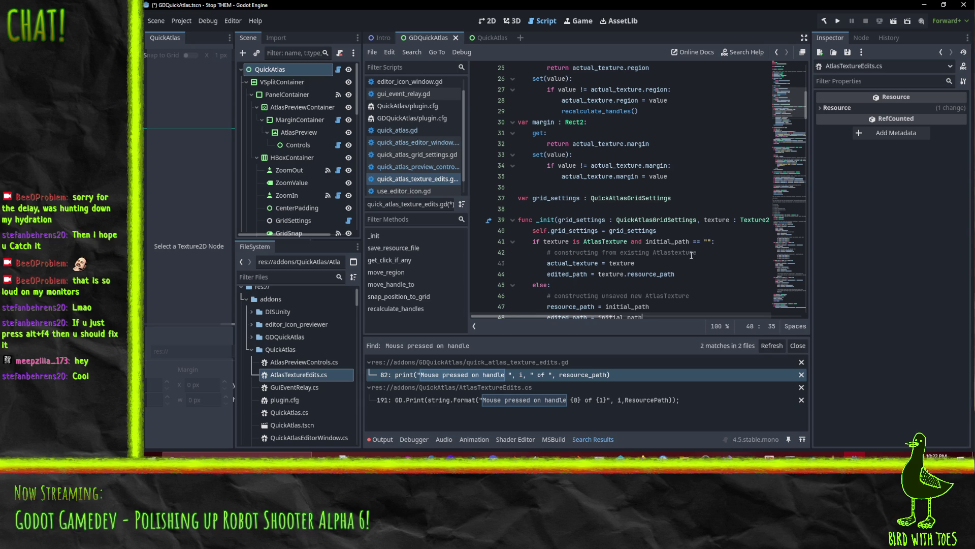
pyautogui.moveTo(627, 230)
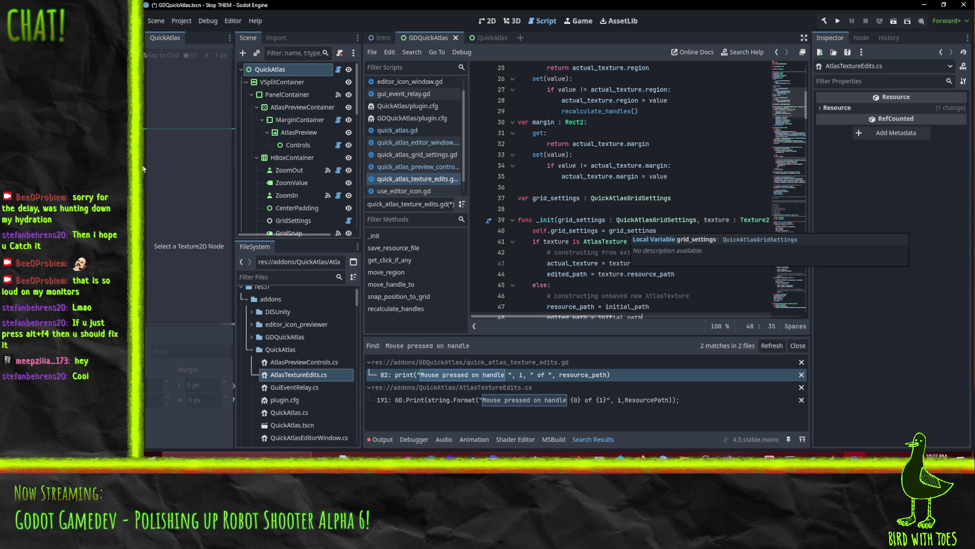
pyautogui.scroll(-5, 305, 386)
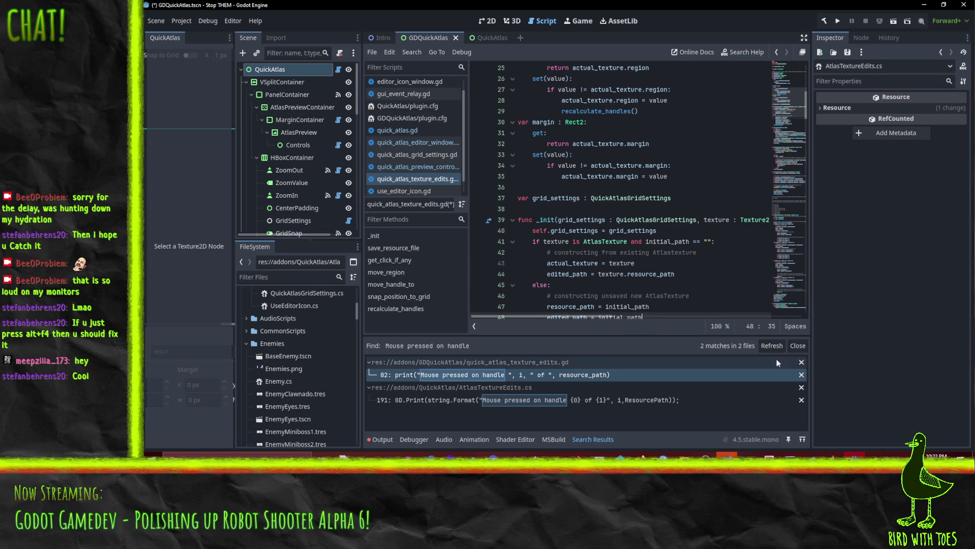
pyautogui.moveTo(661, 169)
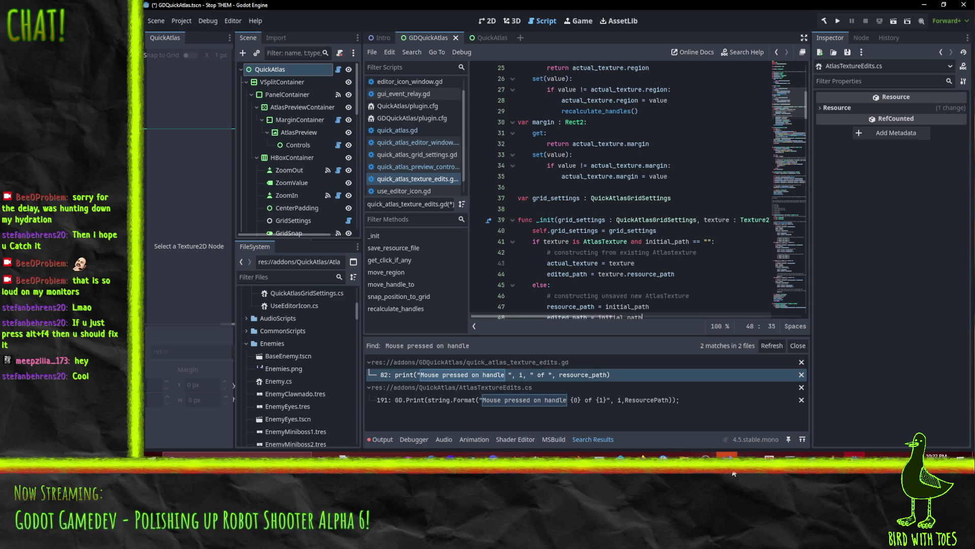
pyautogui.click(726, 456)
pyautogui.click(793, 422)
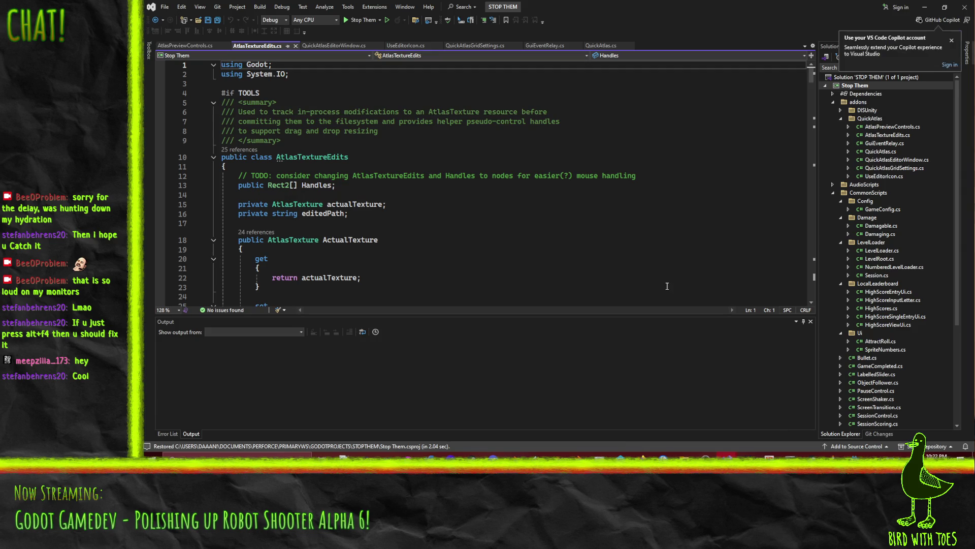
# Step: Inspect the actualTexture field and ActualTexture property in AtlasTextureEdits.cs
pyautogui.click(530, 203)
pyautogui.scroll(-4, 529, 198)
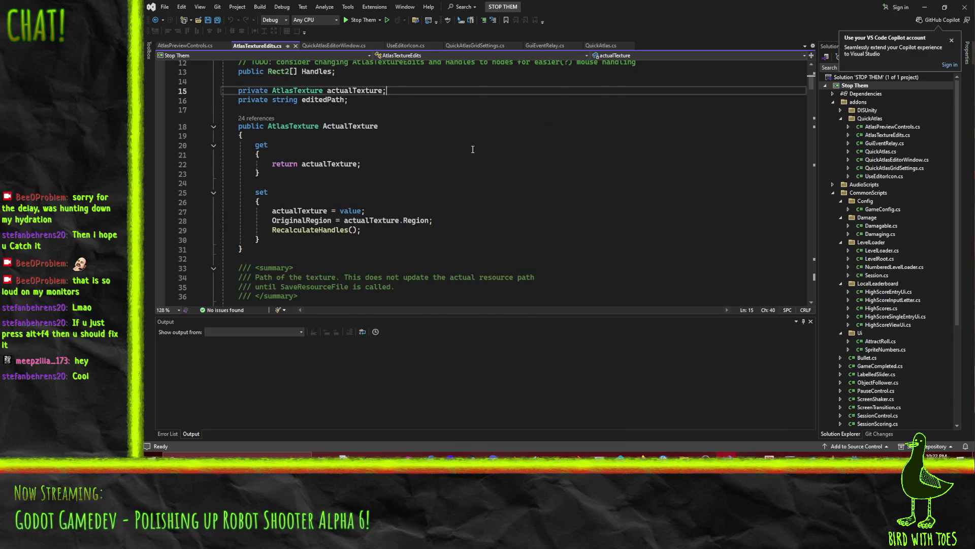
pyautogui.scroll(1, 473, 150)
pyautogui.click(450, 153)
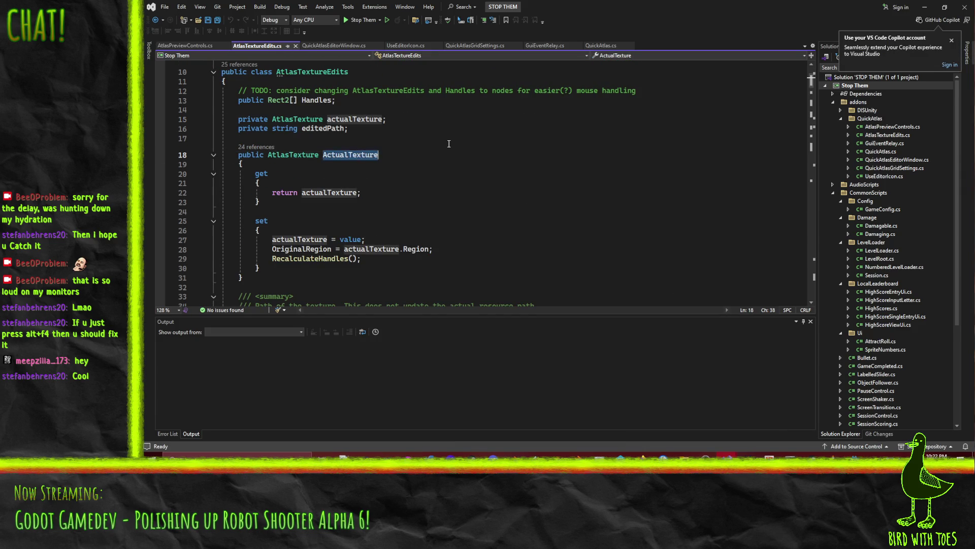
pyautogui.scroll(1, 450, 144)
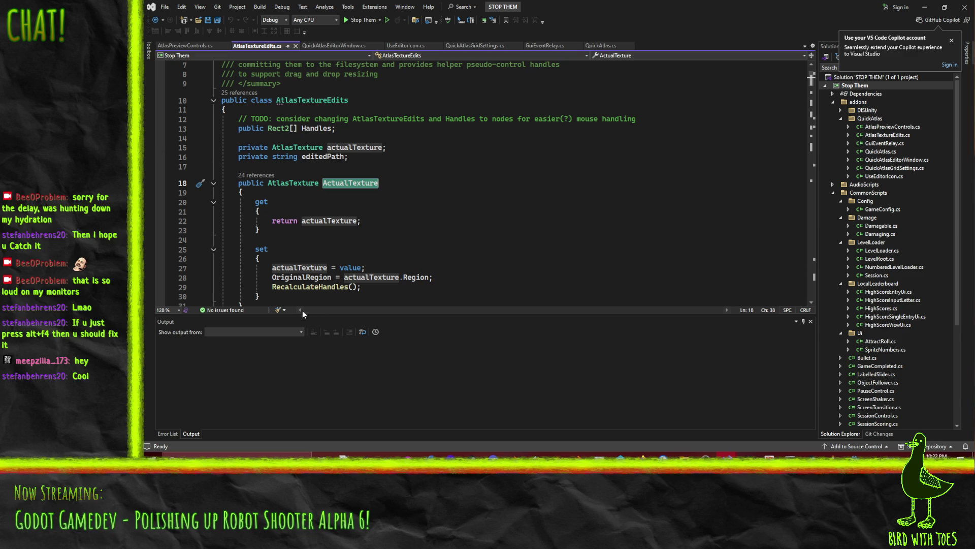
pyautogui.click(386, 193)
pyautogui.scroll(-7, 426, 183)
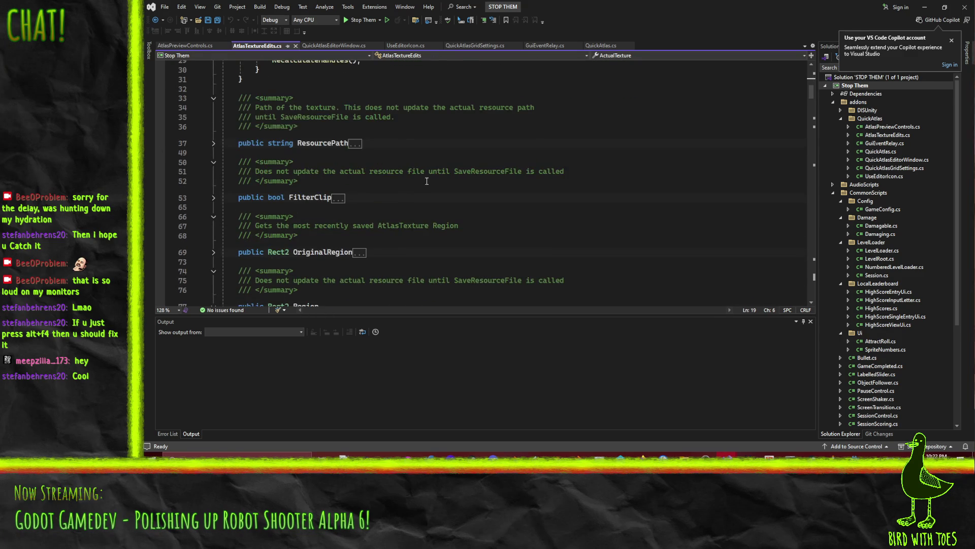
pyautogui.scroll(-1, 429, 179)
# Step: Expand the ResourcePath property, confirm its get/set only use editedPath, and return to Godot
pyautogui.tripleClick(304, 117)
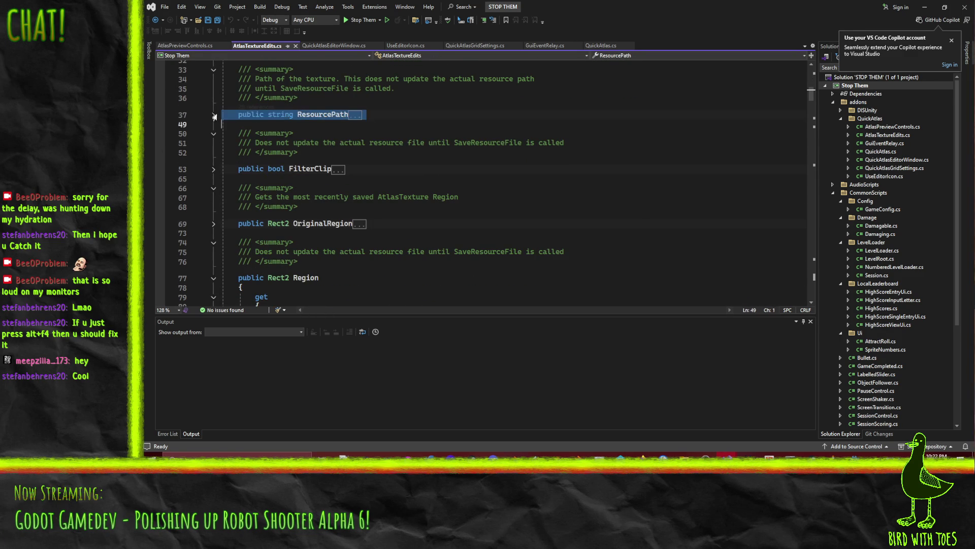
pyautogui.hotkey('ctrl', 'm')
pyautogui.hotkey('ctrl', 'm')
pyautogui.click(351, 153)
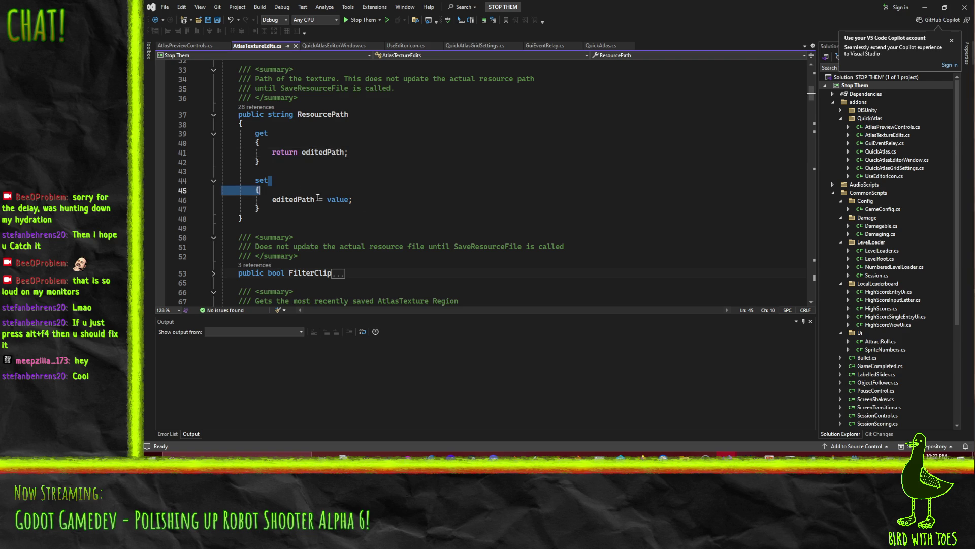
pyautogui.click(303, 189)
pyautogui.scroll(-7, 460, 196)
pyautogui.scroll(6, 461, 196)
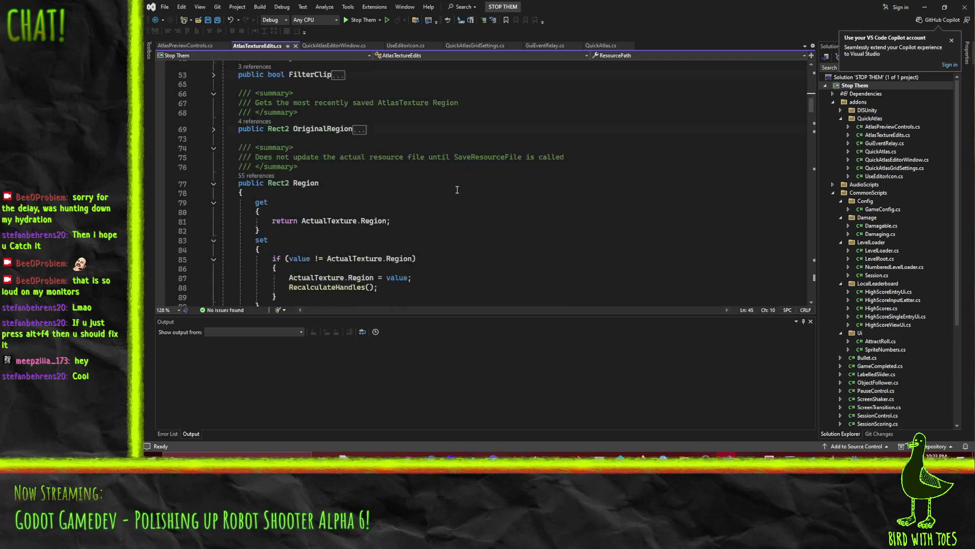
pyautogui.click(424, 172)
pyautogui.scroll(6, 424, 172)
pyautogui.scroll(-9, 426, 177)
pyautogui.scroll(3, 426, 177)
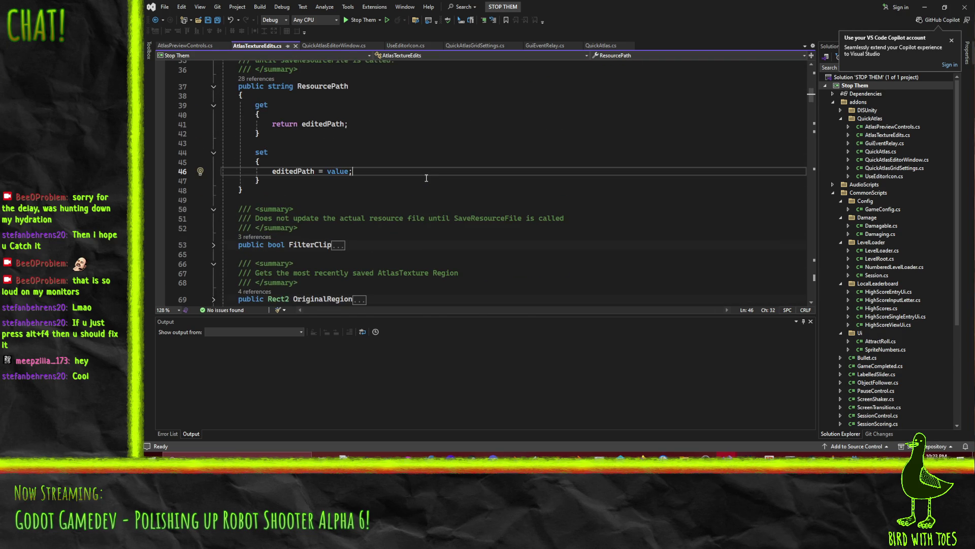
pyautogui.scroll(2, 426, 177)
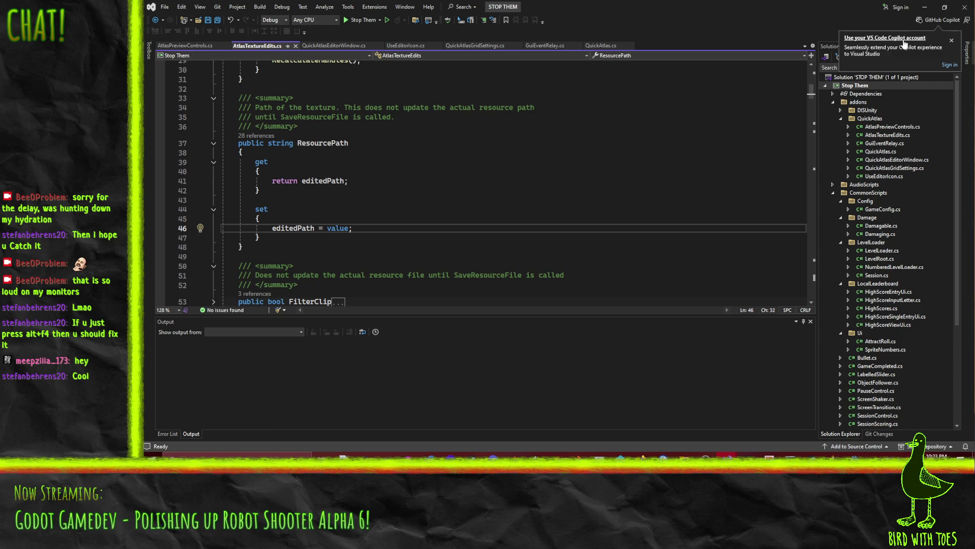
pyautogui.hotkey('alt', 'Tab')
pyautogui.scroll(7, 637, 173)
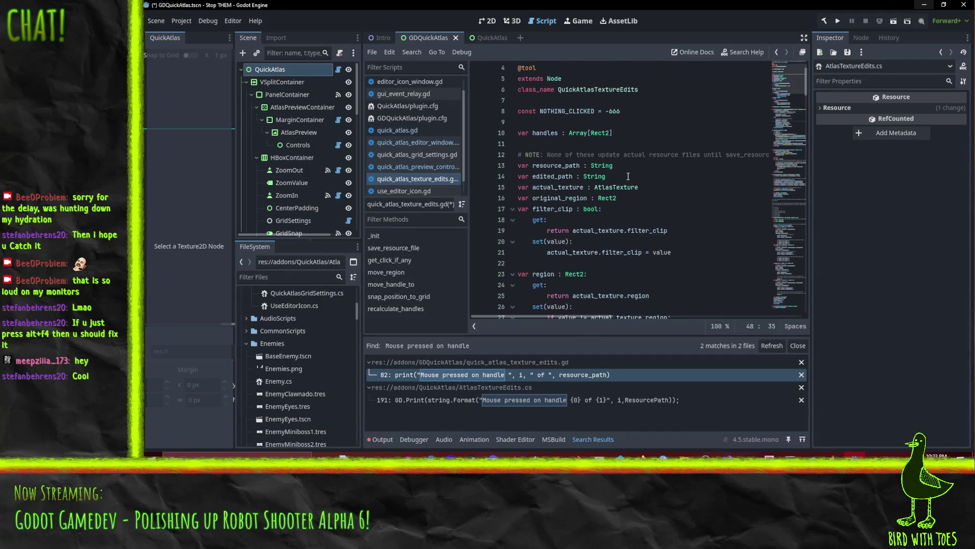
# Step: Search the script for resource_path and step through occurrences to its use on line 73
pyautogui.doubleClick(559, 166)
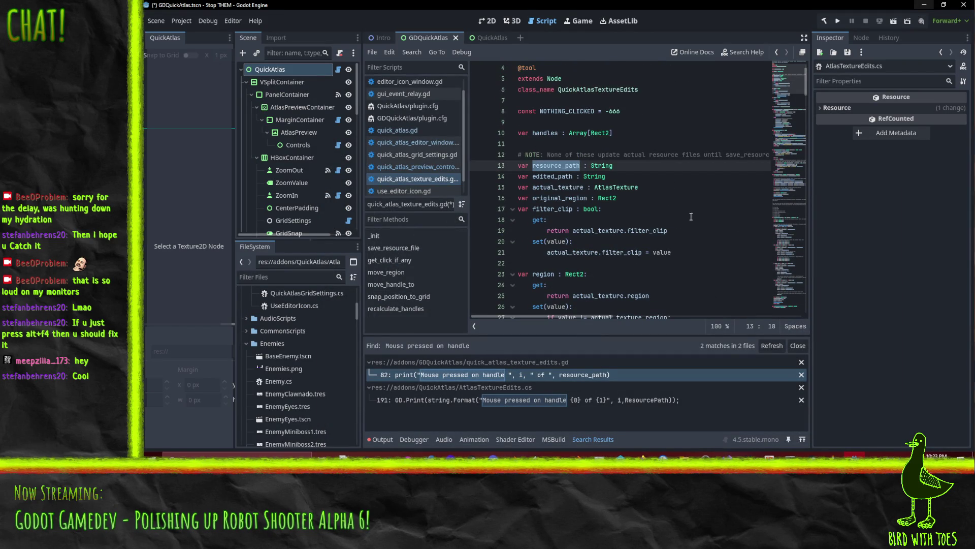
pyautogui.hotkey('ctrl', 'f')
pyautogui.click(682, 327)
pyautogui.click(683, 326)
pyautogui.click(682, 326)
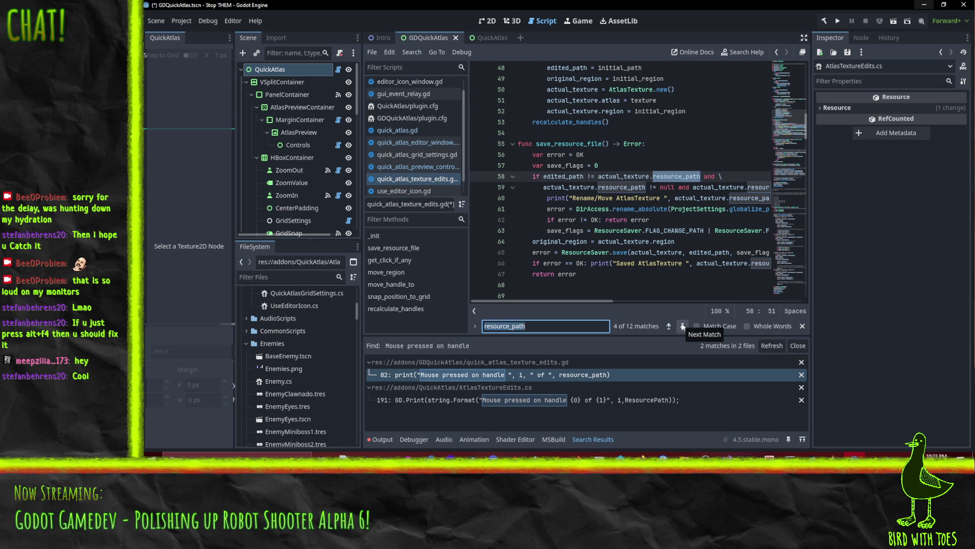
pyautogui.click(683, 327)
pyautogui.click(682, 326)
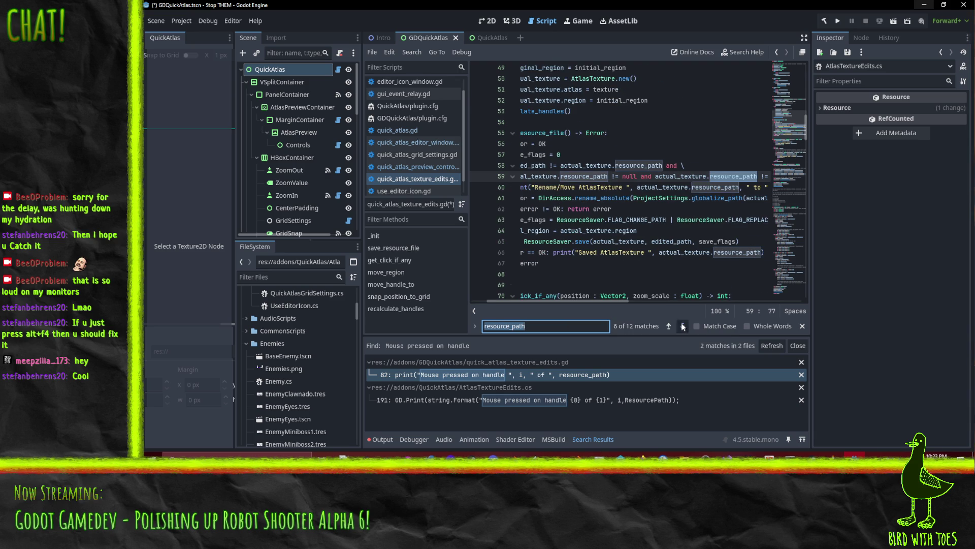
pyautogui.click(683, 326)
pyautogui.click(683, 326)
pyautogui.click(682, 327)
pyautogui.click(683, 326)
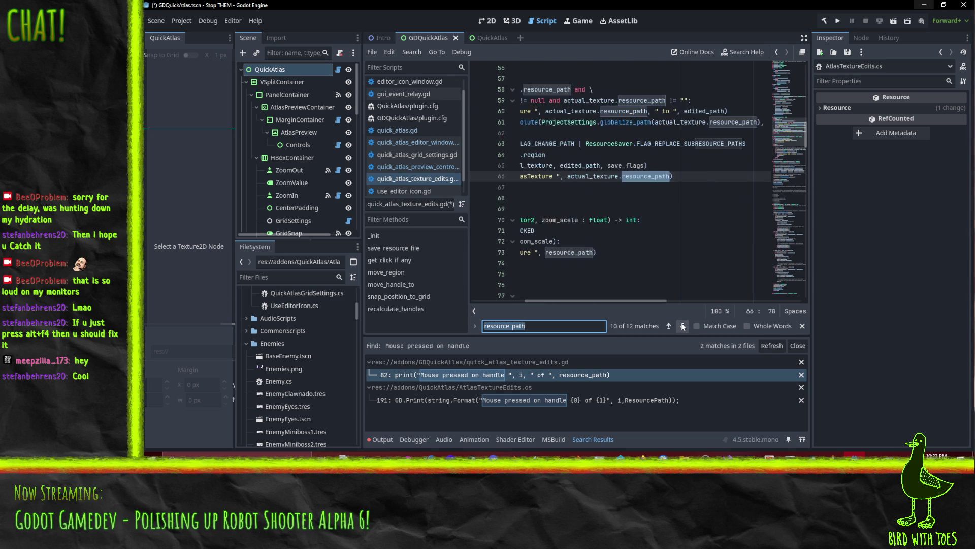
pyautogui.click(683, 326)
pyautogui.moveTo(571, 303)
pyautogui.mouseDown()
pyautogui.moveTo(490, 302)
pyautogui.moveTo(536, 301)
pyautogui.mouseUp()
# Step: Replace resource_path with edited_path on line 73
pyautogui.click(620, 177)
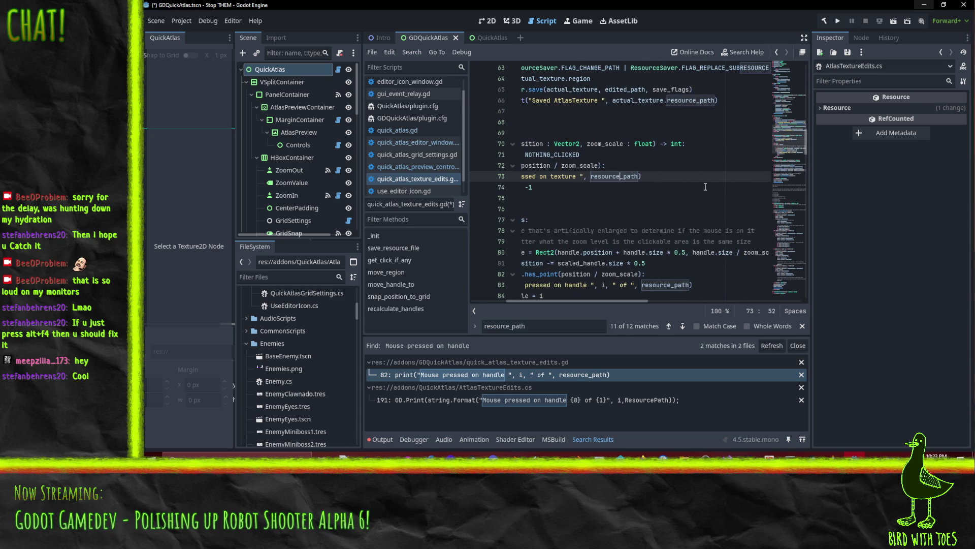
pyautogui.press('BackSpace')
pyautogui.press('BackSpace')
pyautogui.press('BackSpace')
pyautogui.write('edite')
pyautogui.press('Tab')
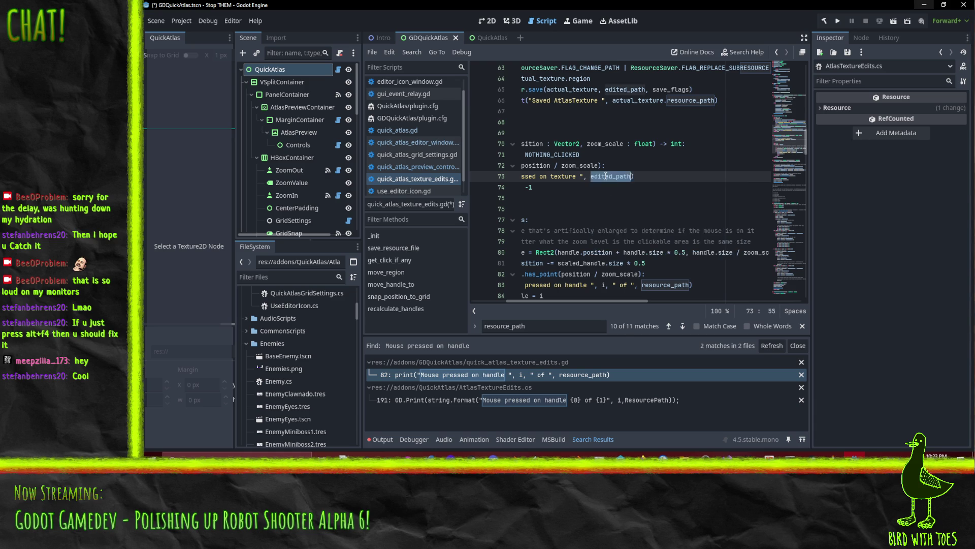
pyautogui.press('F3')
pyautogui.click(683, 326)
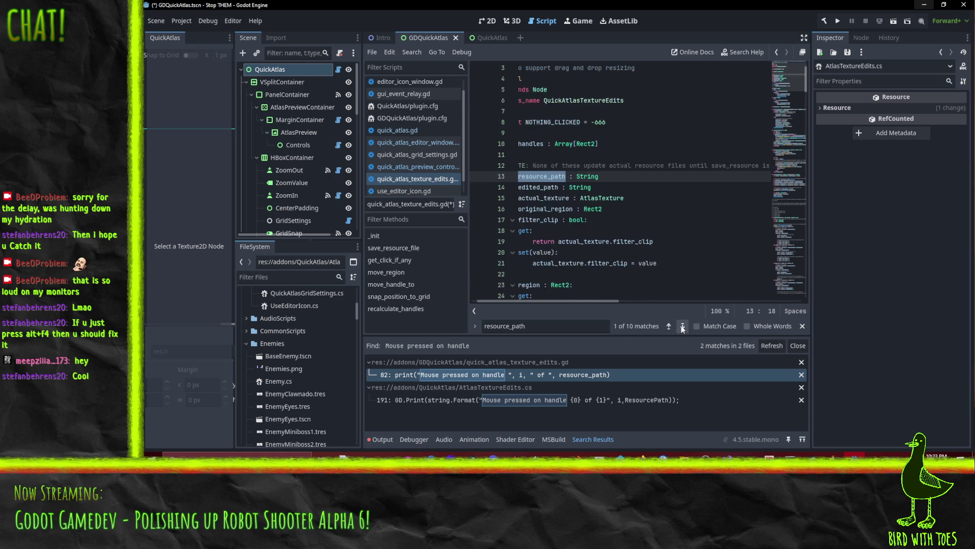
# Step: Delete the resource_path var declaration and the 'resource_path = initial_path' line in _init
pyautogui.moveTo(581, 302); pyautogui.dragTo(481, 302)
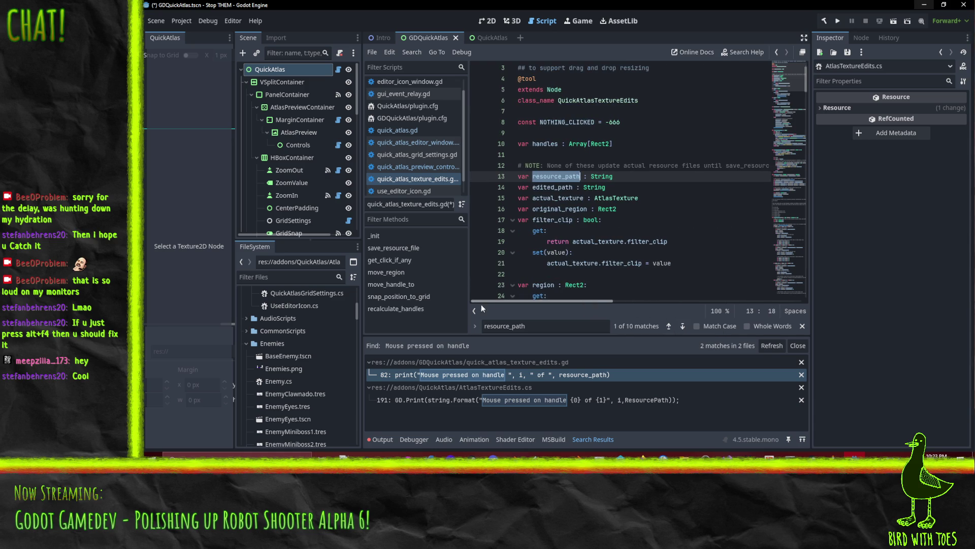
pyautogui.click(590, 176)
pyautogui.hotkey('ctrl', 'shift', 'k')
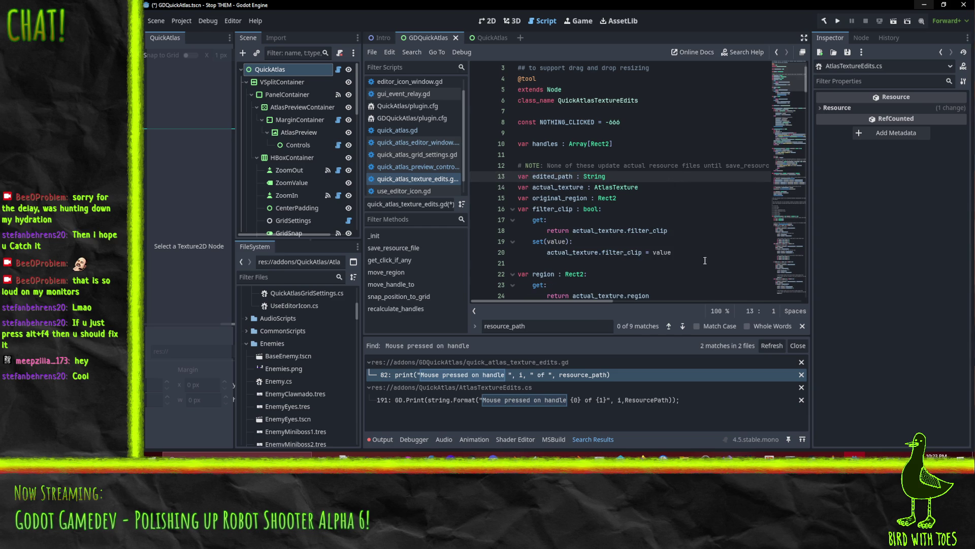
pyautogui.click(683, 327)
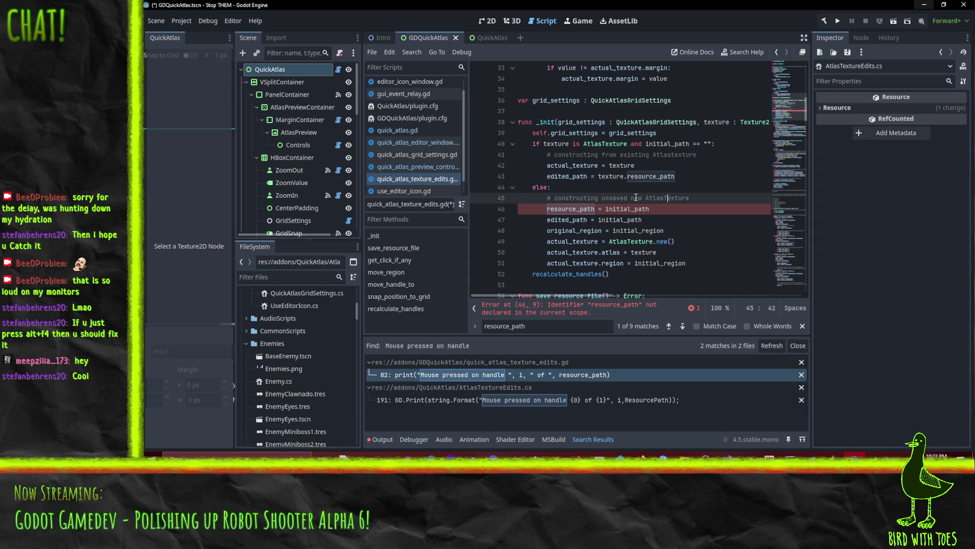
pyautogui.hotkey('ctrl', 'shift', 'k')
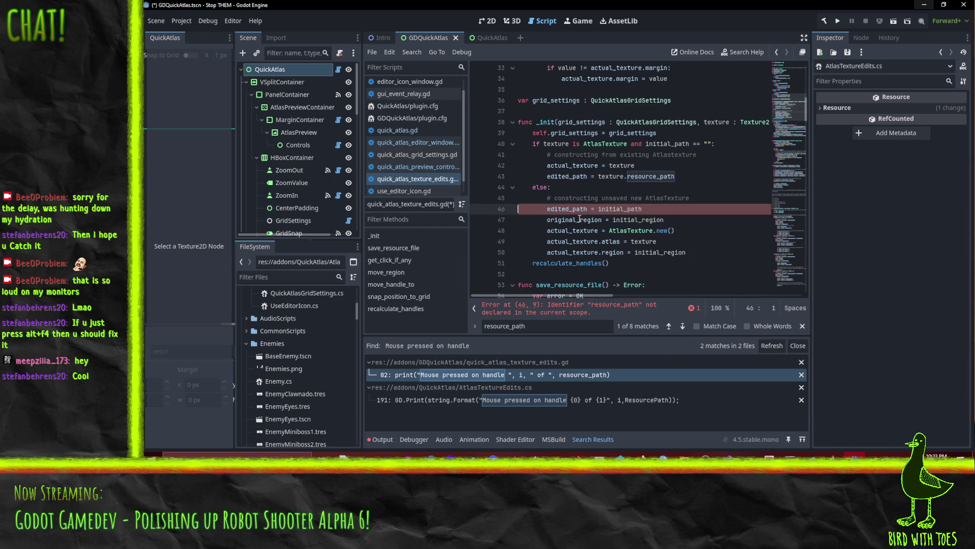
# Step: Verify no stray resource_path uses remain and save the script
pyautogui.click(669, 326)
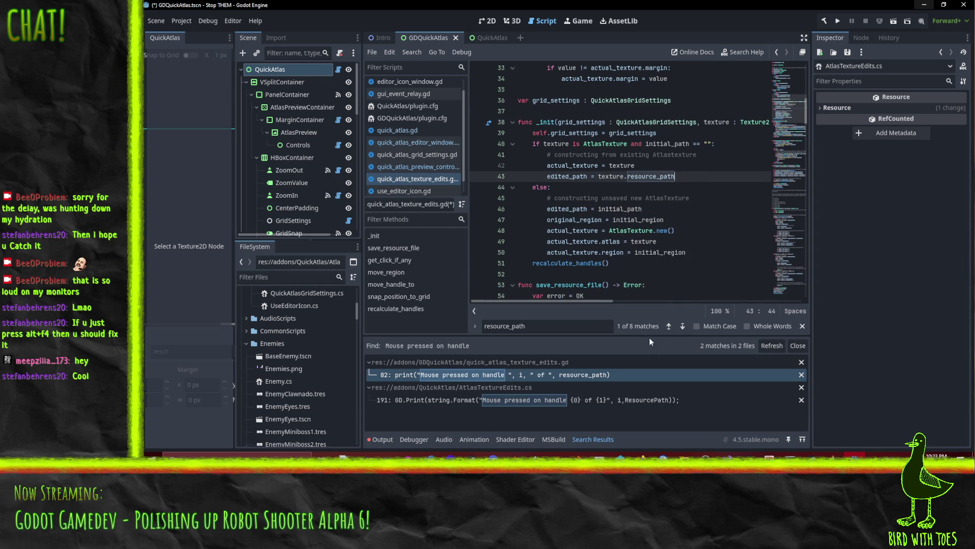
pyautogui.click(682, 326)
pyautogui.click(682, 327)
pyautogui.click(682, 326)
pyautogui.click(688, 329)
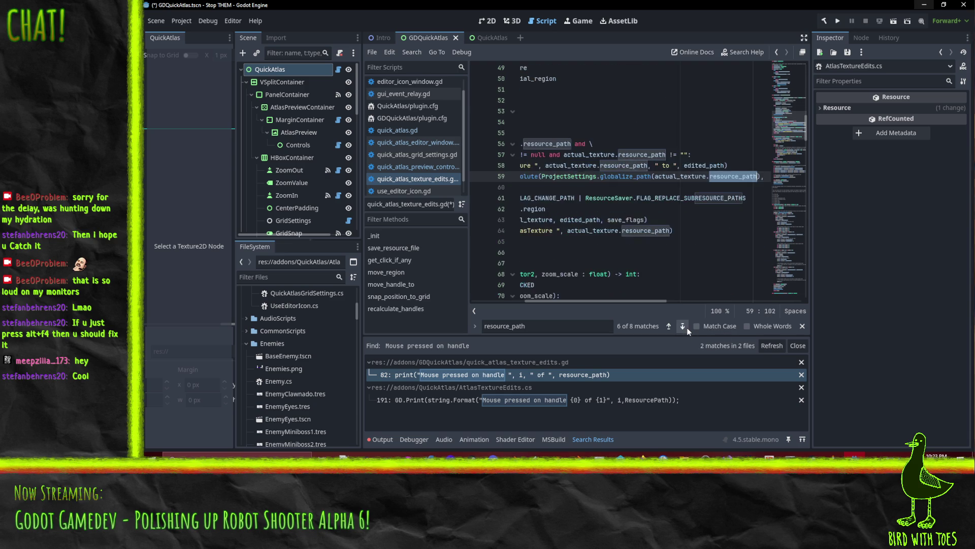
pyautogui.click(688, 329)
pyautogui.click(688, 329)
pyautogui.click(687, 329)
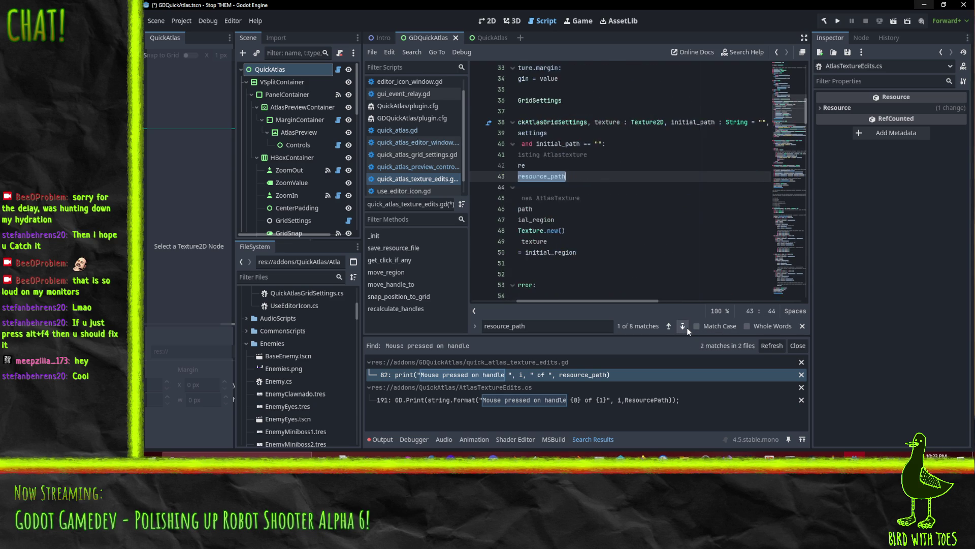
pyautogui.moveTo(611, 301); pyautogui.dragTo(557, 300)
pyautogui.click(677, 199)
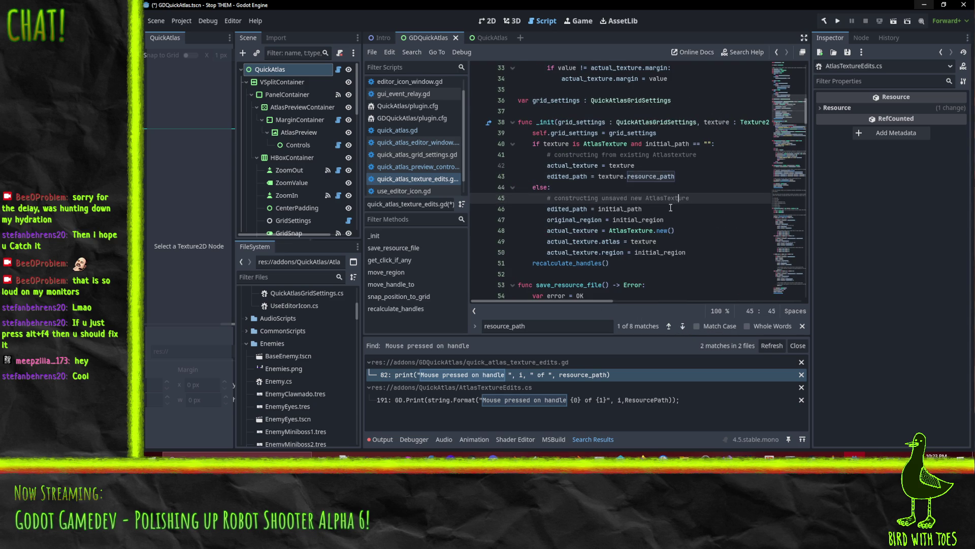
pyautogui.hotkey('ctrl', 's')
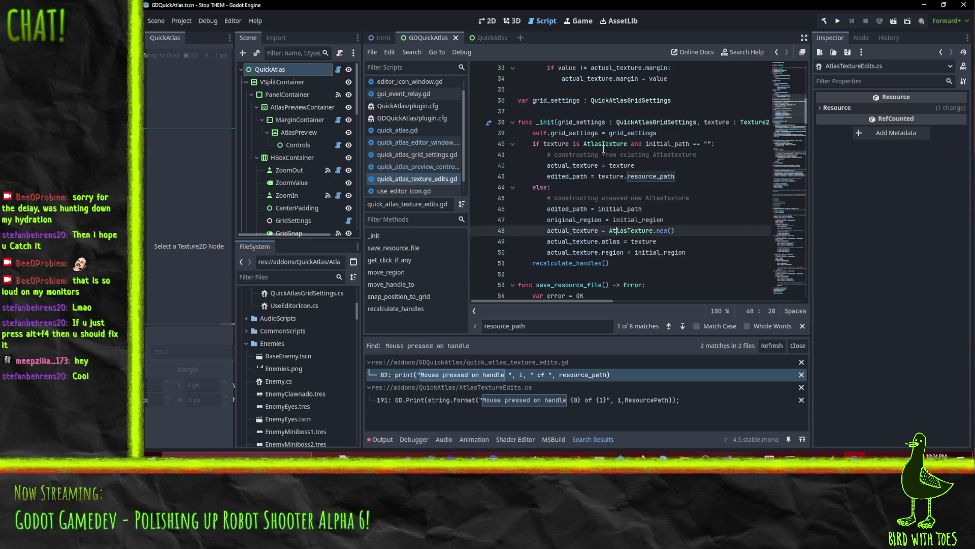
# Step: Check the Plugins list in Project Settings
pyautogui.click(579, 111)
pyautogui.click(182, 21)
pyautogui.click(203, 36)
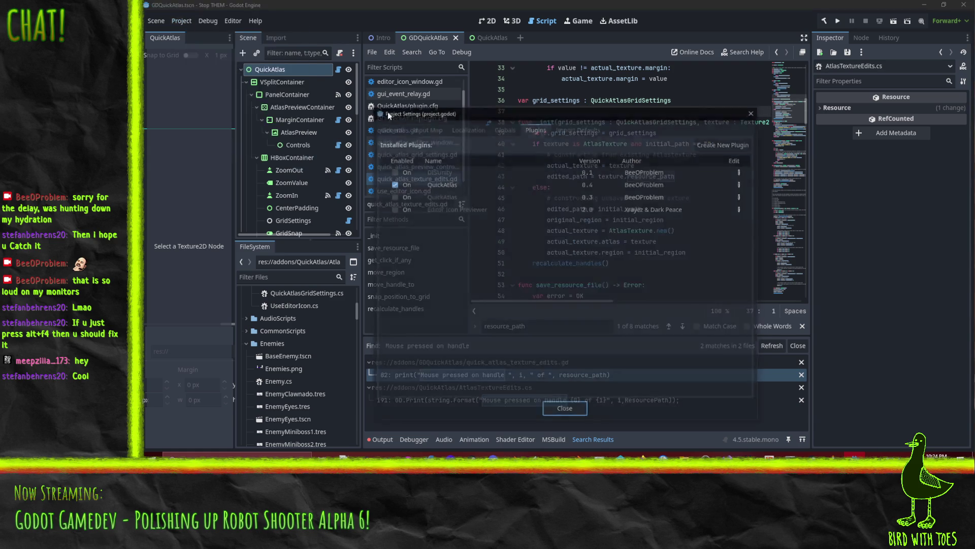
pyautogui.click(561, 410)
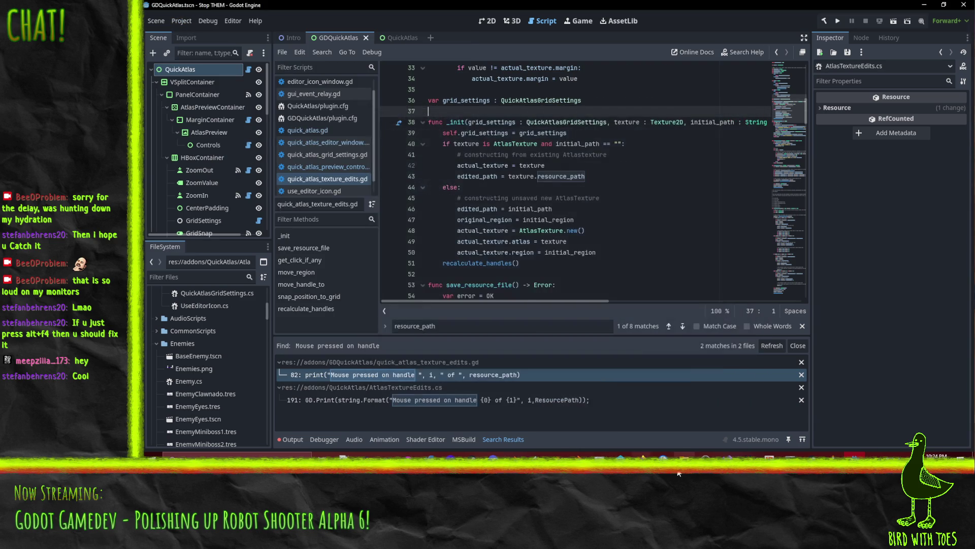
# Step: Switch to Perforce P4V and bring up actions for the default pending changelist
pyautogui.click(621, 455)
pyautogui.click(453, 158)
pyautogui.rightClick(453, 159)
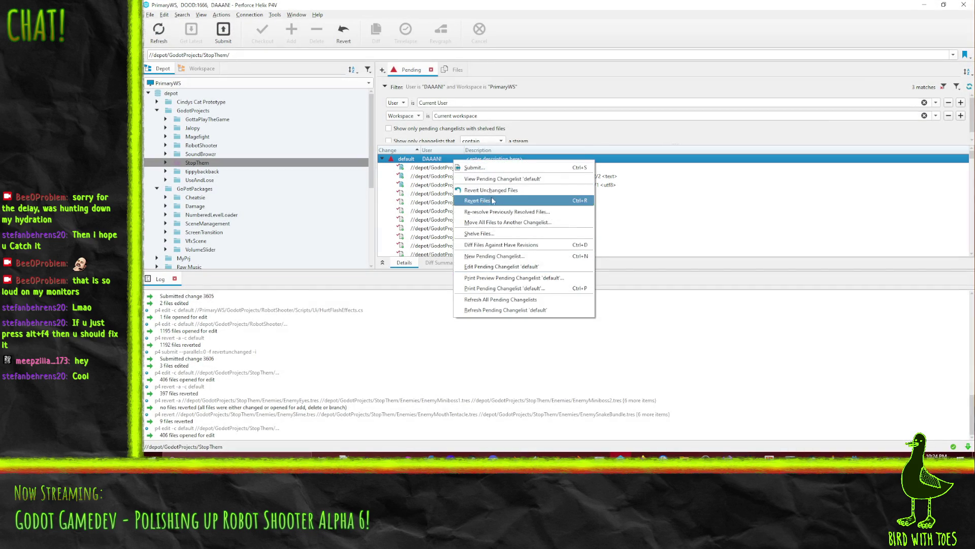
# Step: In the default changelist, revert unchanged files, then revert the nine selected Enemy .tres files
pyautogui.click(508, 202)
pyautogui.click(514, 211)
pyautogui.scroll(-2, 533, 224)
pyautogui.keyDown('shift'); pyautogui.click(554, 228); pyautogui.keyUp('shift')
pyautogui.rightClick(555, 228)
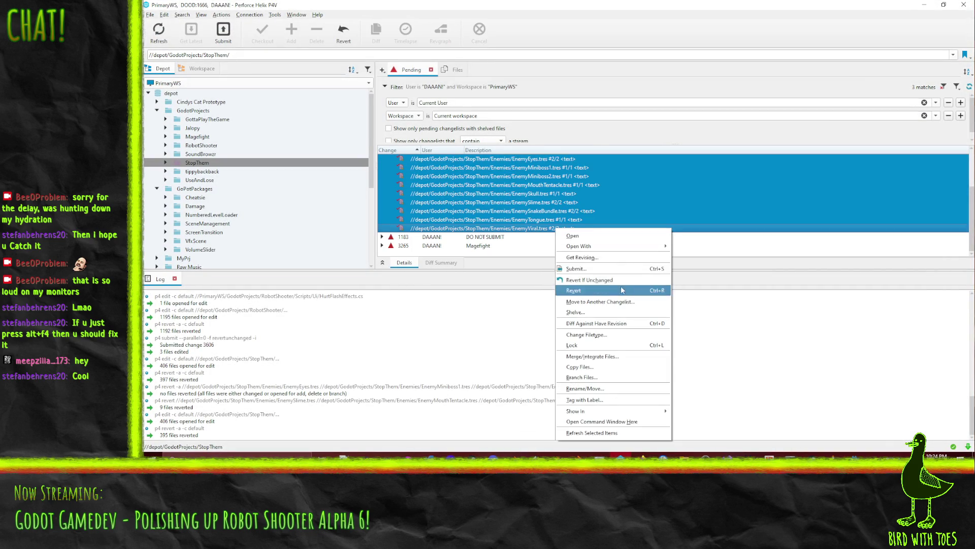
pyautogui.click(606, 293)
pyautogui.click(794, 324)
# Step: Select the StopThem depot folder, then return to Godot at the _init else branch
pyautogui.click(211, 162)
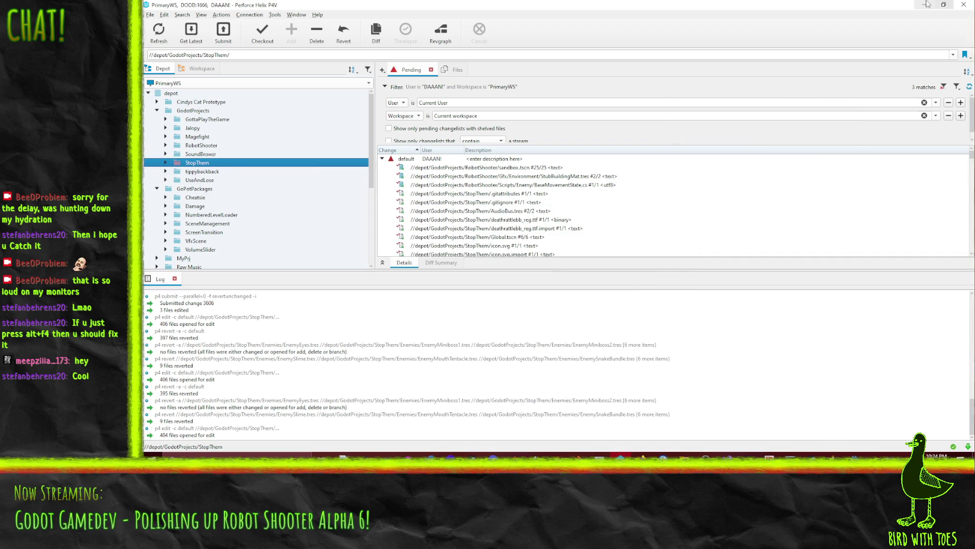
pyautogui.hotkey('alt', 'Tab')
pyautogui.click(553, 188)
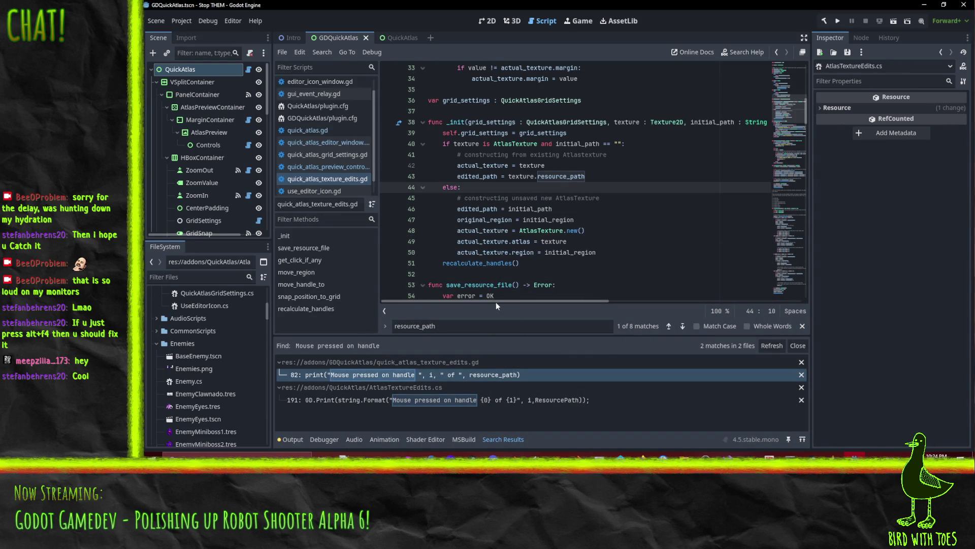
# Step: Show the Output panel and place the caret on the AtlasTexture check in _init
pyautogui.click(293, 437)
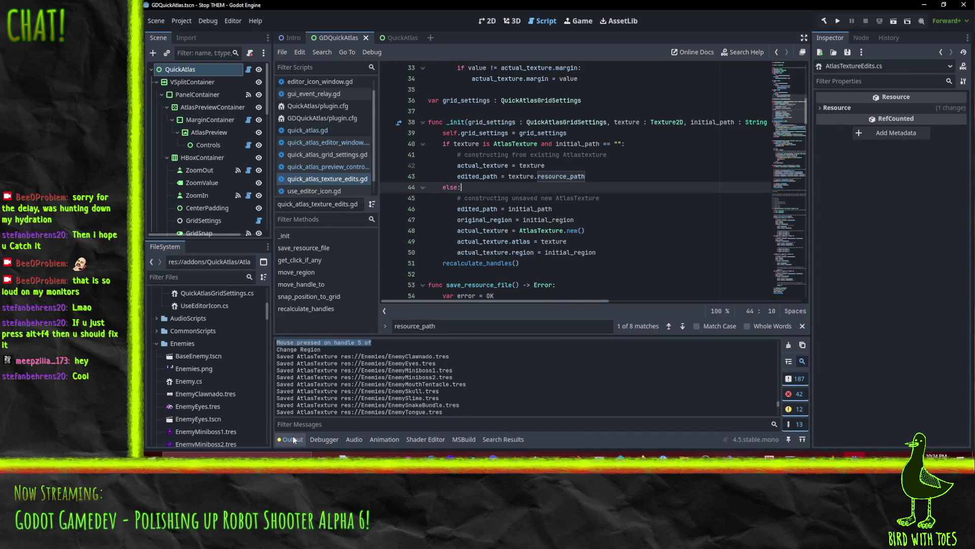
pyautogui.click(525, 154)
pyautogui.scroll(10, 609, 173)
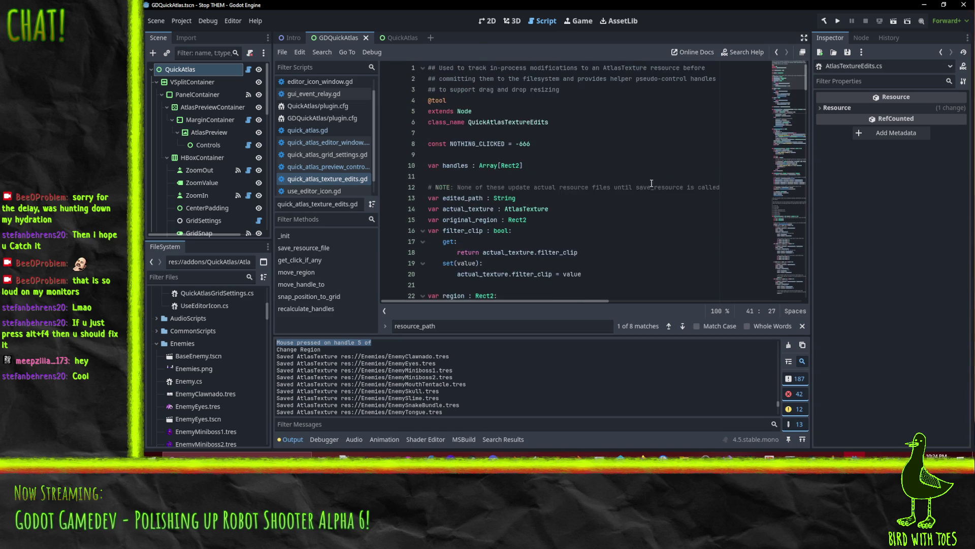
pyautogui.scroll(-4, 619, 191)
pyautogui.scroll(2, 632, 198)
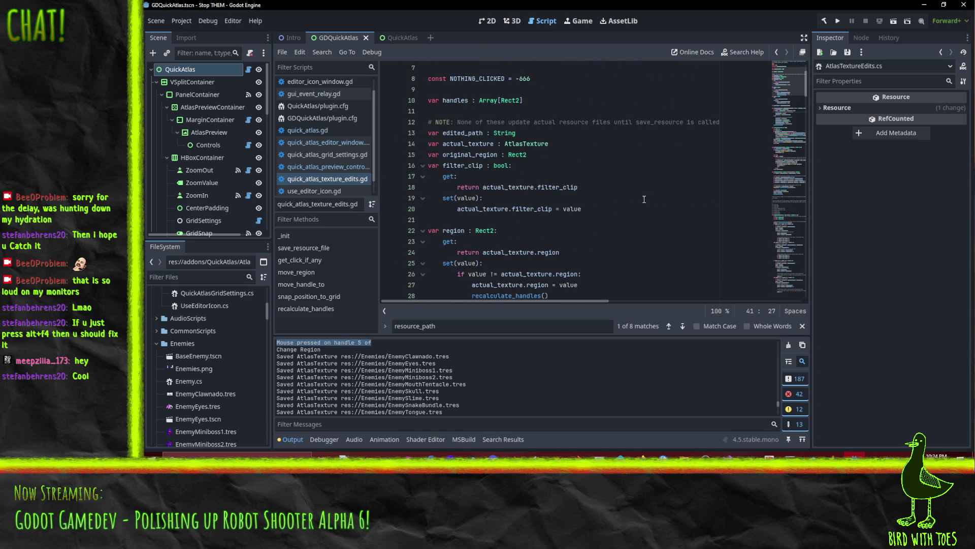
# Step: From the NOTHING_CLICKED line, open Find in Files and enter .resource_path
pyautogui.click(645, 163)
pyautogui.scroll(2, 639, 191)
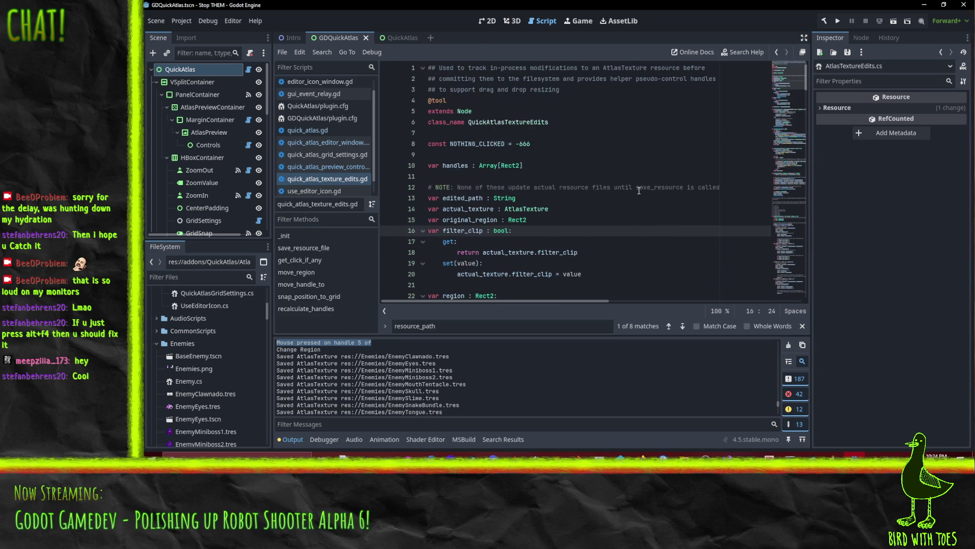
pyautogui.click(635, 144)
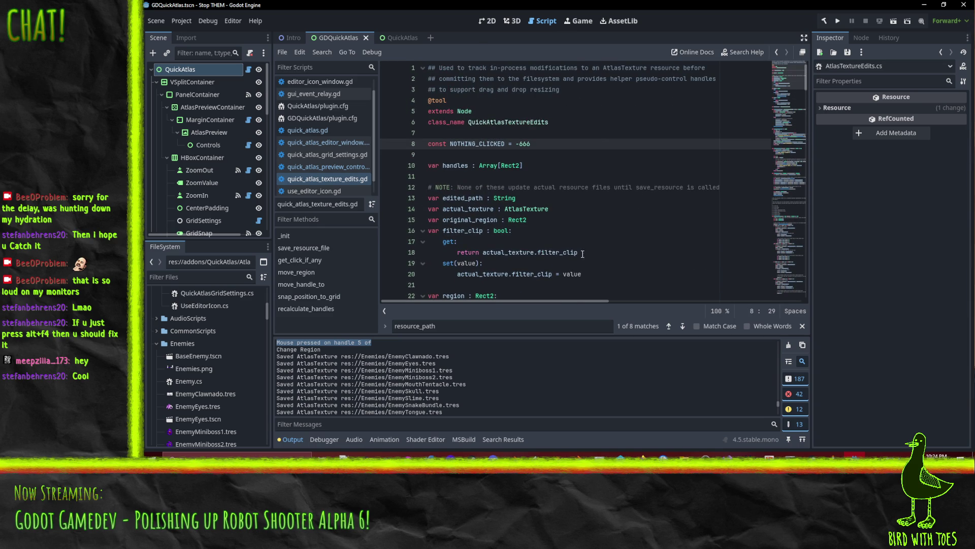
pyautogui.hotkey('ctrl', 'shift', 'f')
pyautogui.write('.')
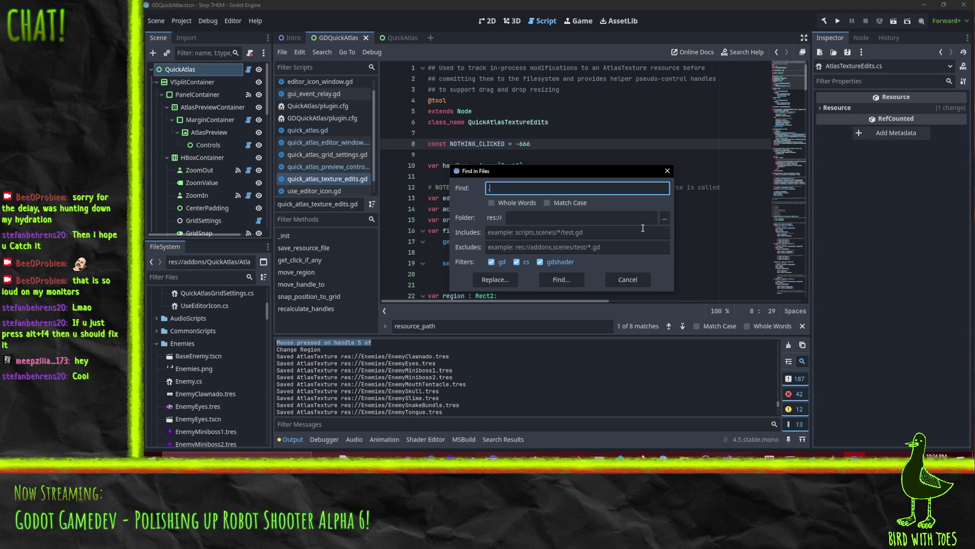
pyautogui.write('resource_path')
# Step: Run the .resource_path search, jump to the line 56 match, and collapse the texture_edits results
pyautogui.press('Return')
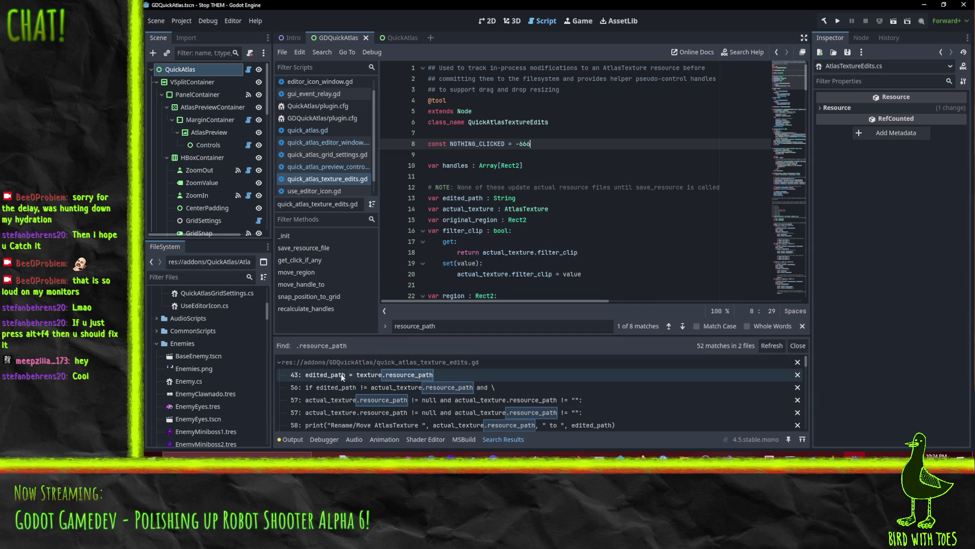
pyautogui.scroll(-1, 371, 377)
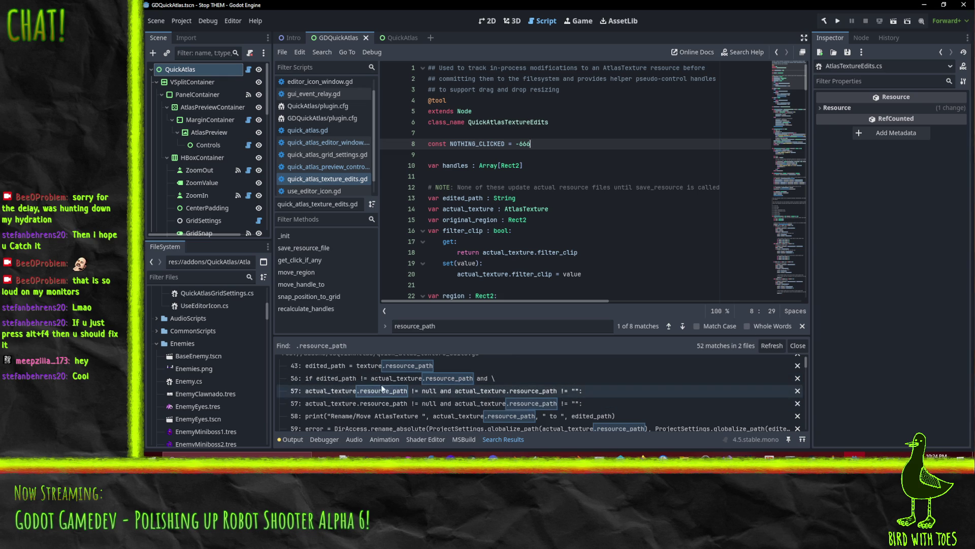
pyautogui.scroll(1, 343, 394)
pyautogui.click(343, 394)
pyautogui.click(278, 362)
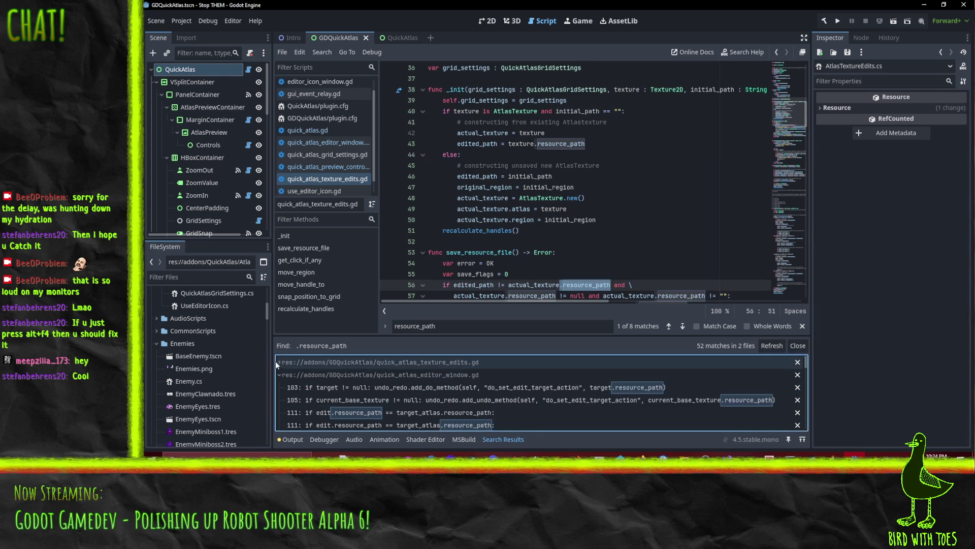
# Step: Open the line 103 .resource_path match in quick_atlas_editor_window.gd
pyautogui.click(383, 386)
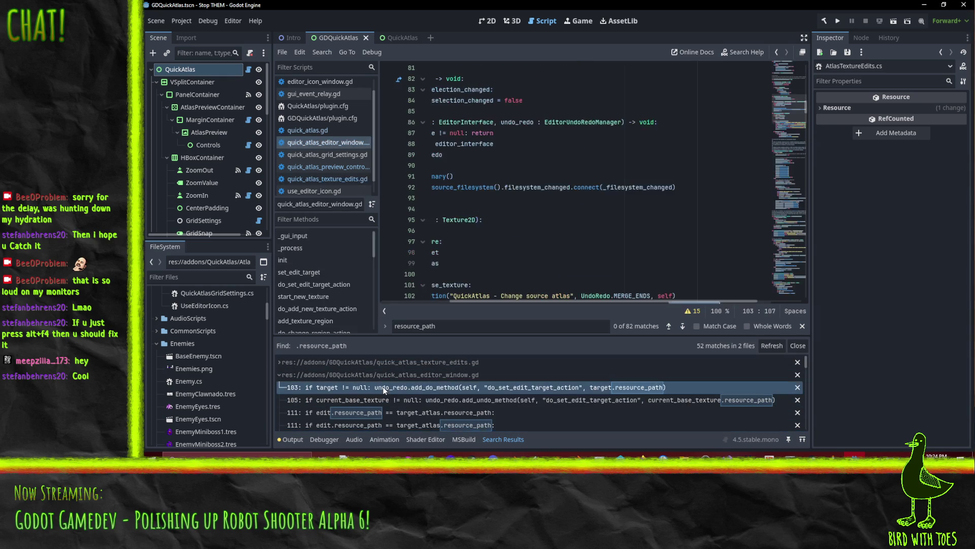
pyautogui.hscroll(-5, 423, 297)
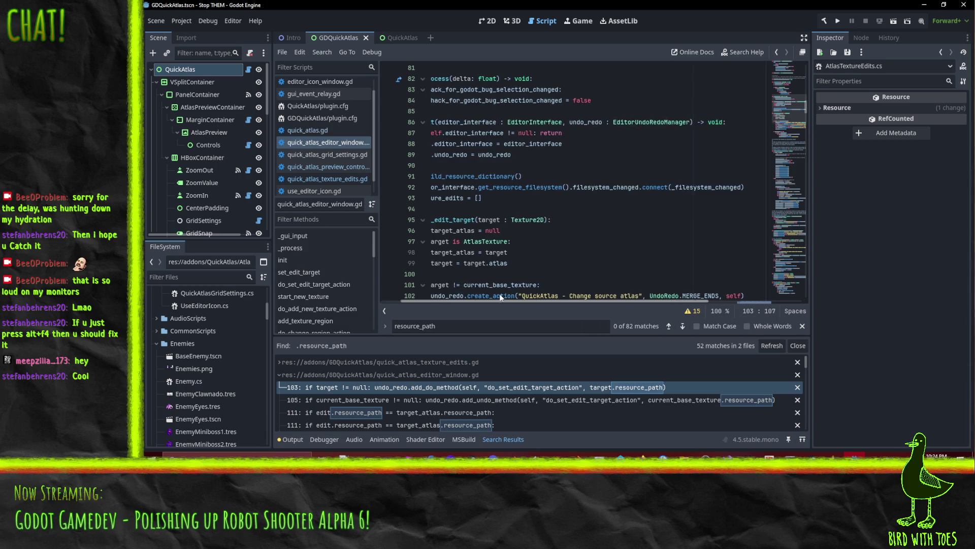
pyautogui.click(539, 388)
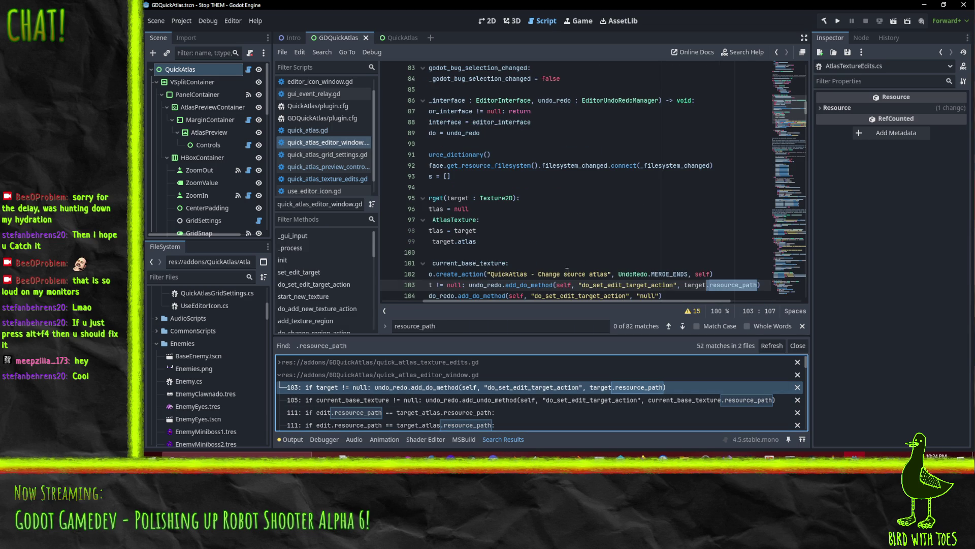
pyautogui.scroll(-1, 524, 274)
pyautogui.moveTo(508, 301); pyautogui.dragTo(461, 303)
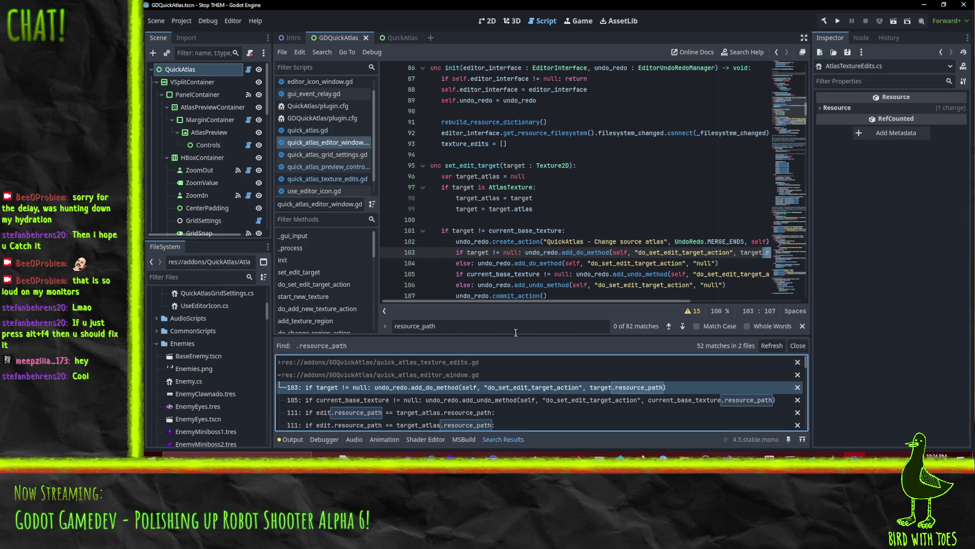
pyautogui.scroll(-1, 457, 400)
# Step: Open line 111's comparison and place the caret inside edit.resource_path
pyautogui.click(388, 403)
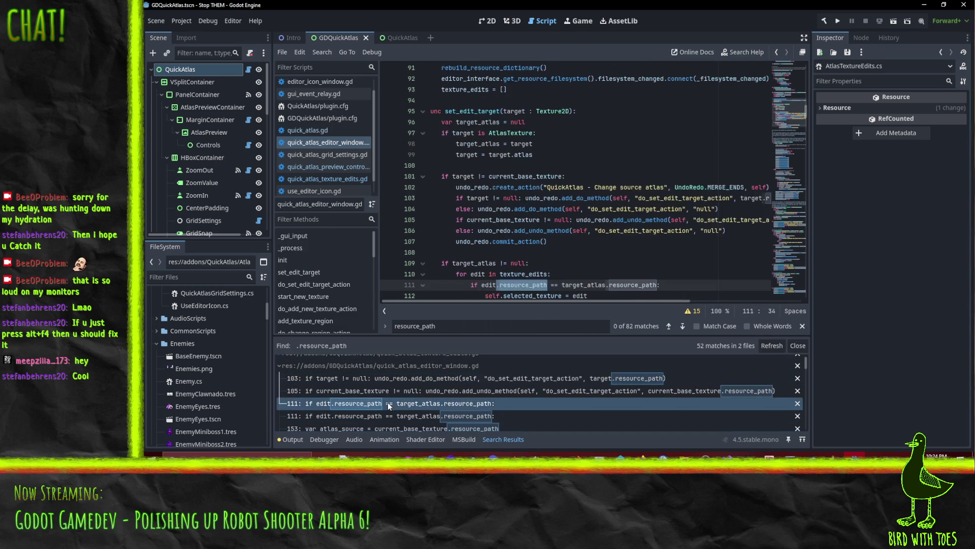
pyautogui.scroll(-2, 589, 259)
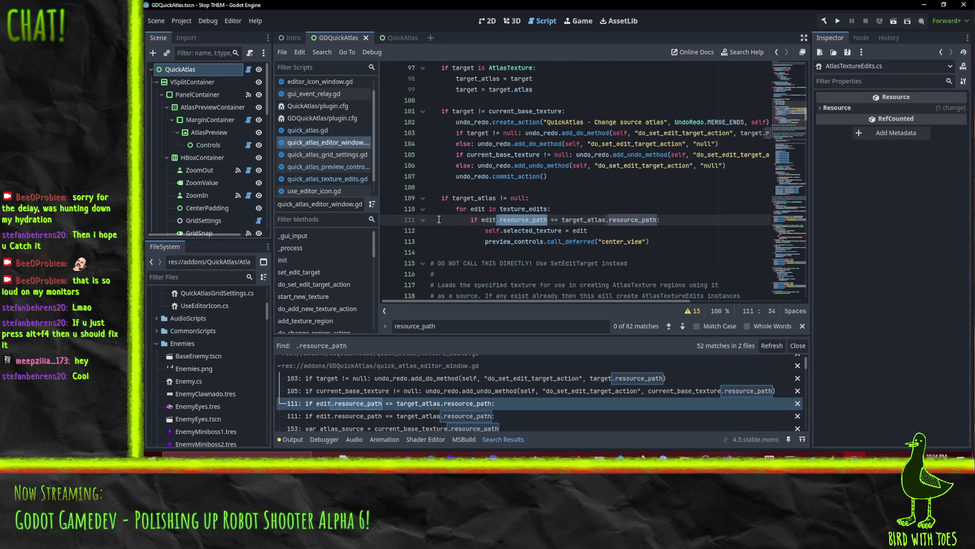
pyautogui.click(569, 221)
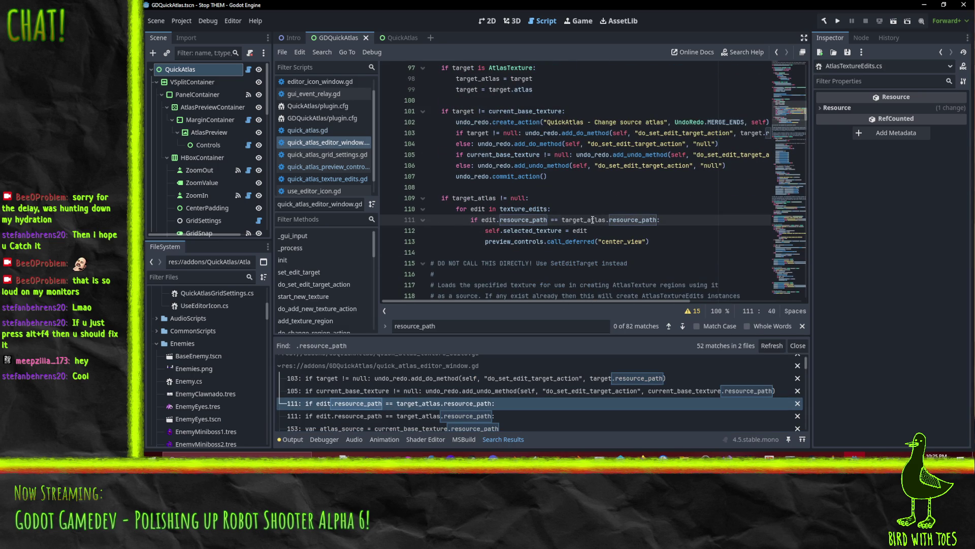
pyautogui.moveTo(593, 220)
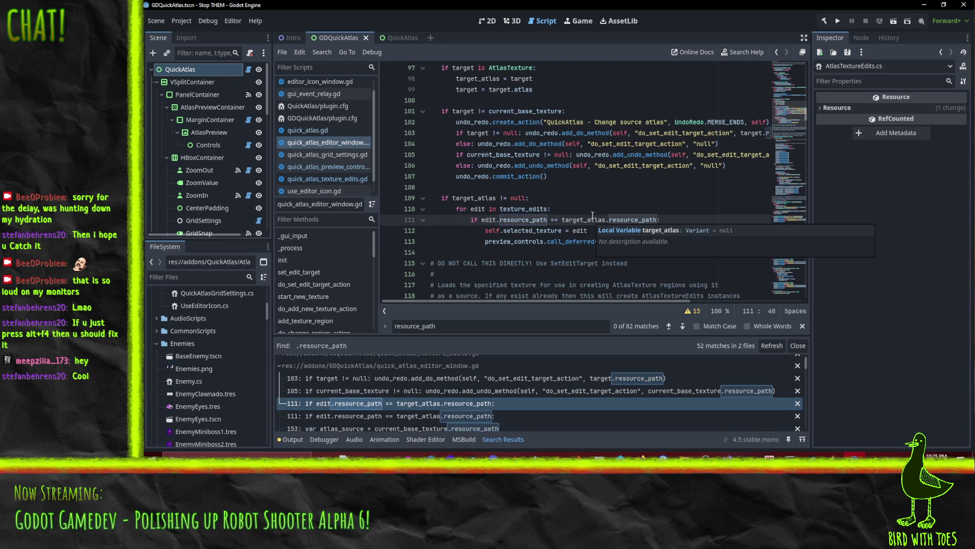
pyautogui.click(507, 221)
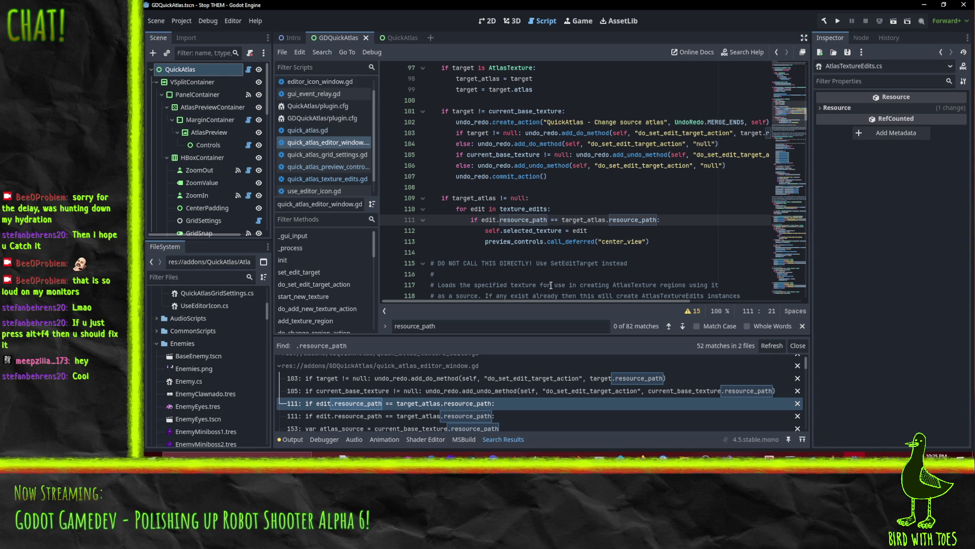
pyautogui.click(728, 455)
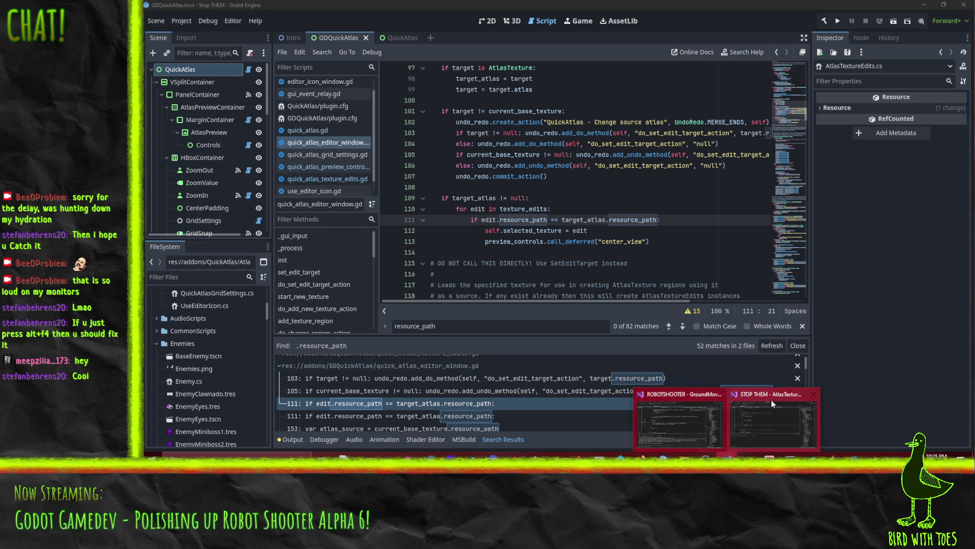
# Step: Bring the STOP THEM Visual Studio solution to the front
pyautogui.click(664, 425)
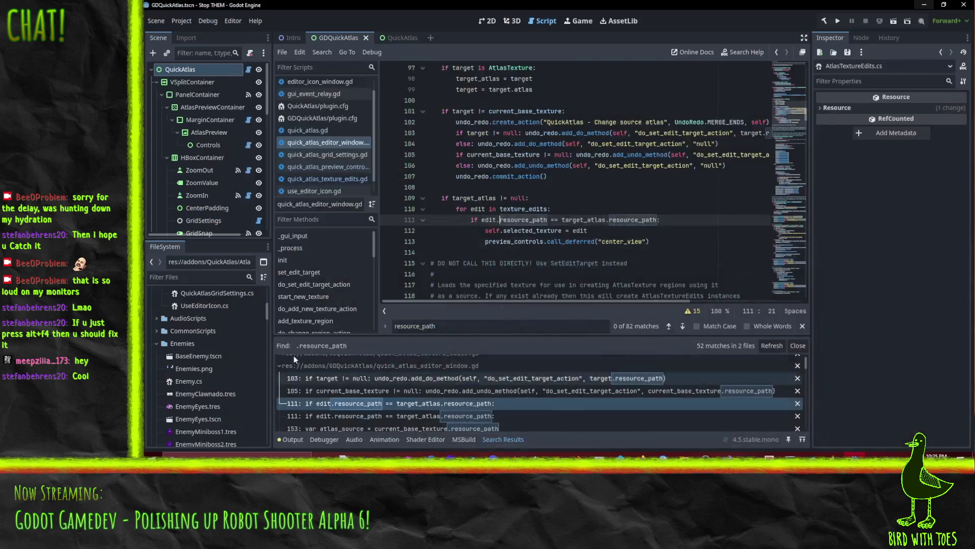
pyautogui.click(706, 474)
pyautogui.moveTo(727, 458)
pyautogui.click(793, 419)
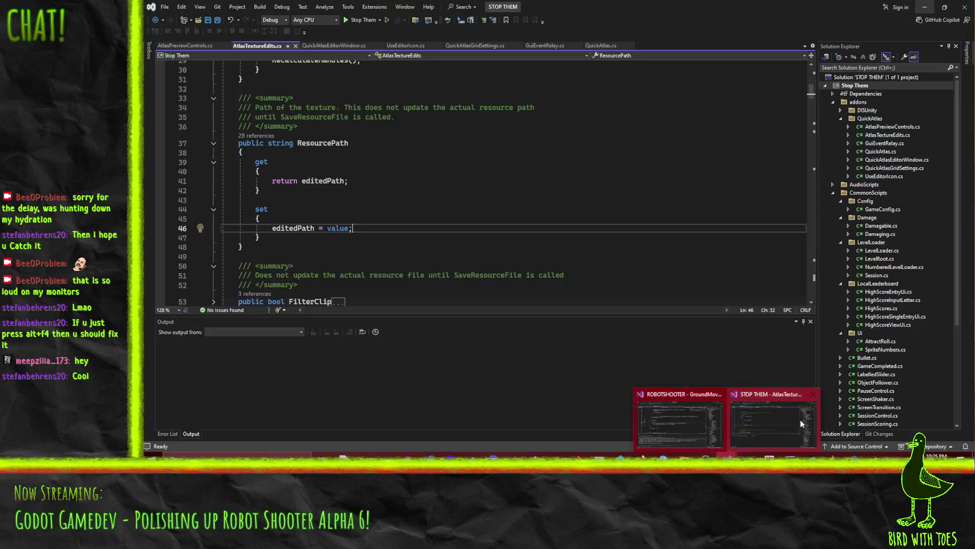
pyautogui.click(800, 420)
pyautogui.scroll(-4, 376, 221)
pyautogui.scroll(3, 376, 222)
pyautogui.moveTo(244, 218); pyautogui.dragTo(202, 95)
# Step: List all 28 references to the ResourcePath property via CodeLens
pyautogui.click(482, 181)
pyautogui.scroll(-5, 483, 188)
pyautogui.scroll(6, 603, 219)
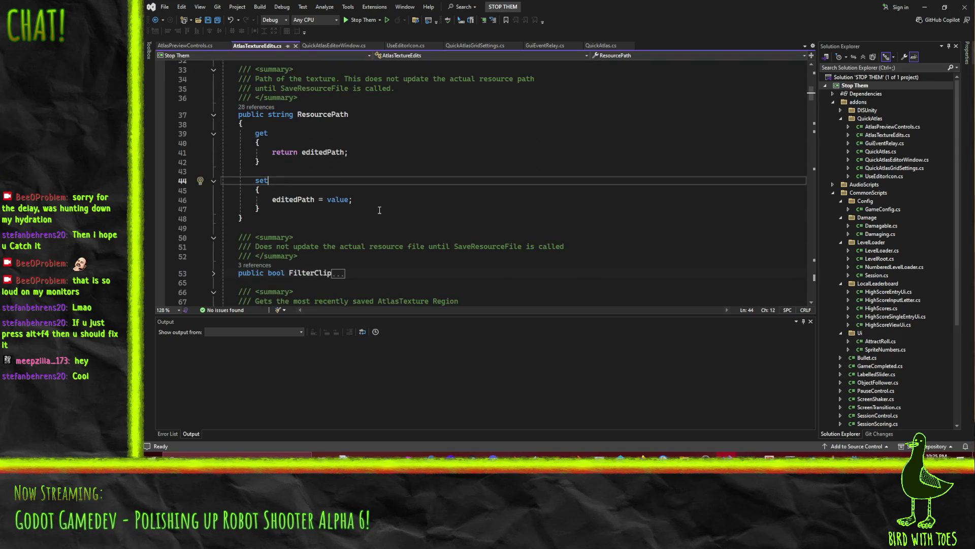
pyautogui.scroll(-13, 520, 171)
pyautogui.scroll(-4, 520, 172)
pyautogui.scroll(20, 501, 160)
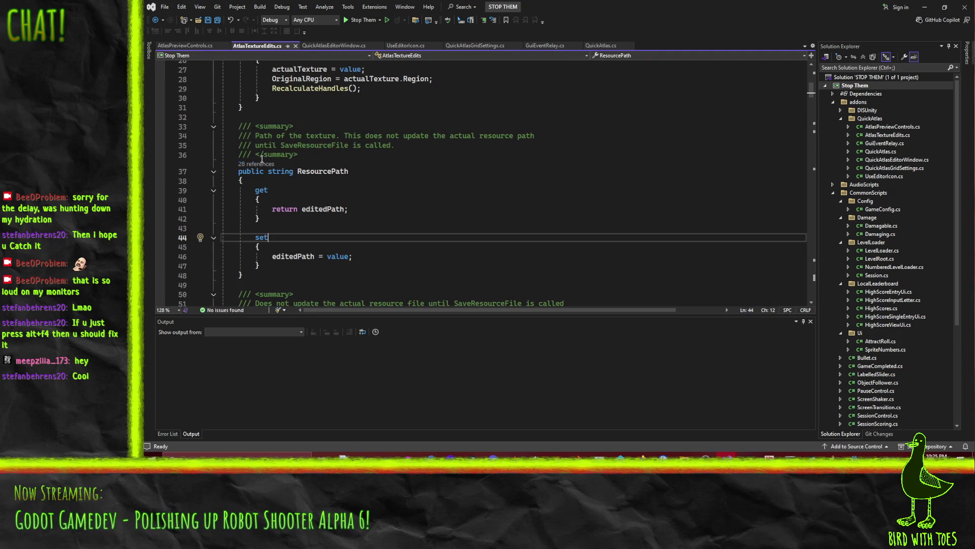
pyautogui.click(257, 164)
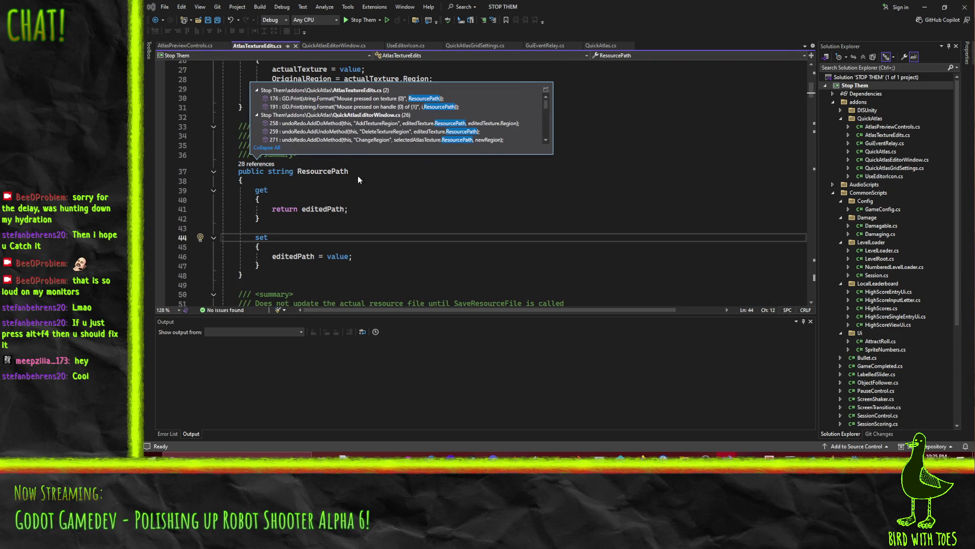
# Step: Open the QuickAtlasEditorWindow.cs line 289 ResourcePath reference, comparing it against the Godot script
pyautogui.scroll(-2, 372, 138)
pyautogui.doubleClick(372, 115)
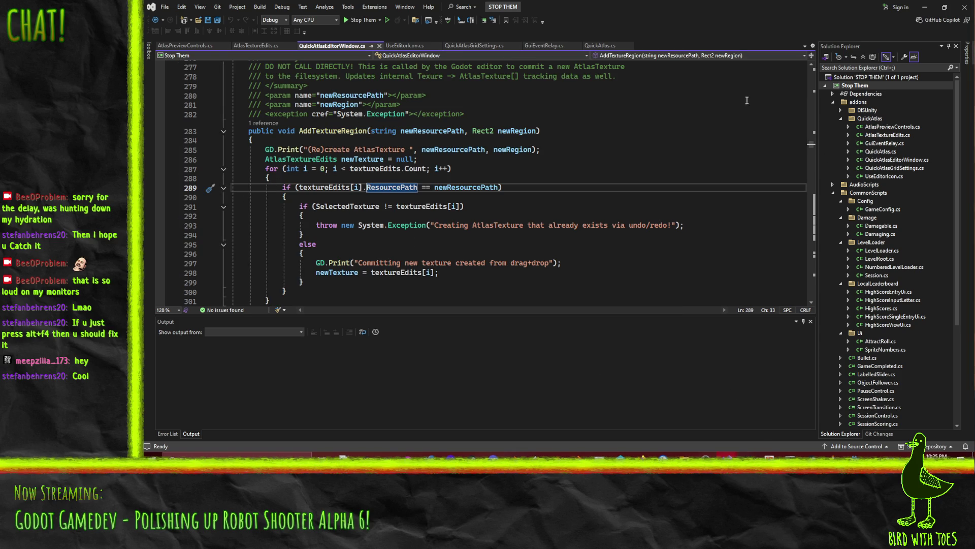
pyautogui.hotkey('alt', 'Tab')
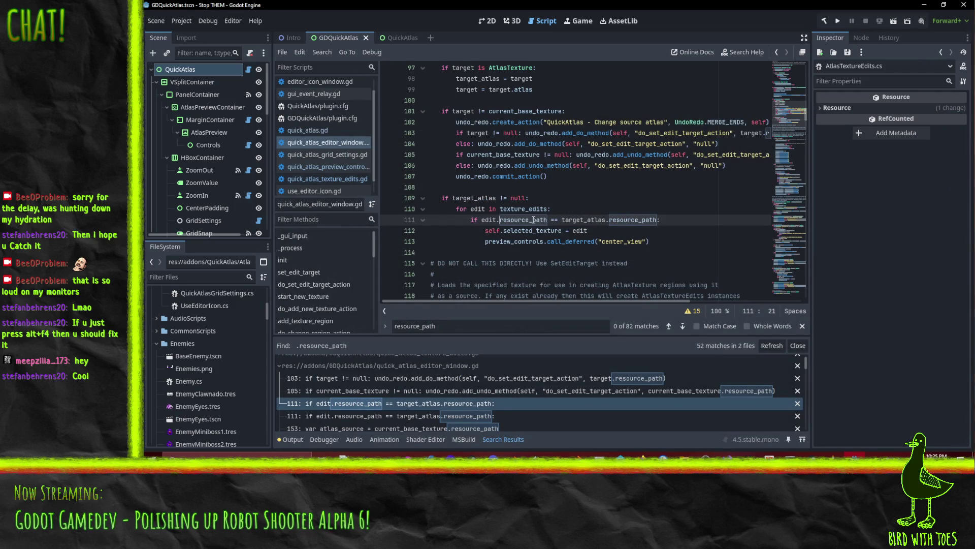
pyautogui.scroll(2, 648, 235)
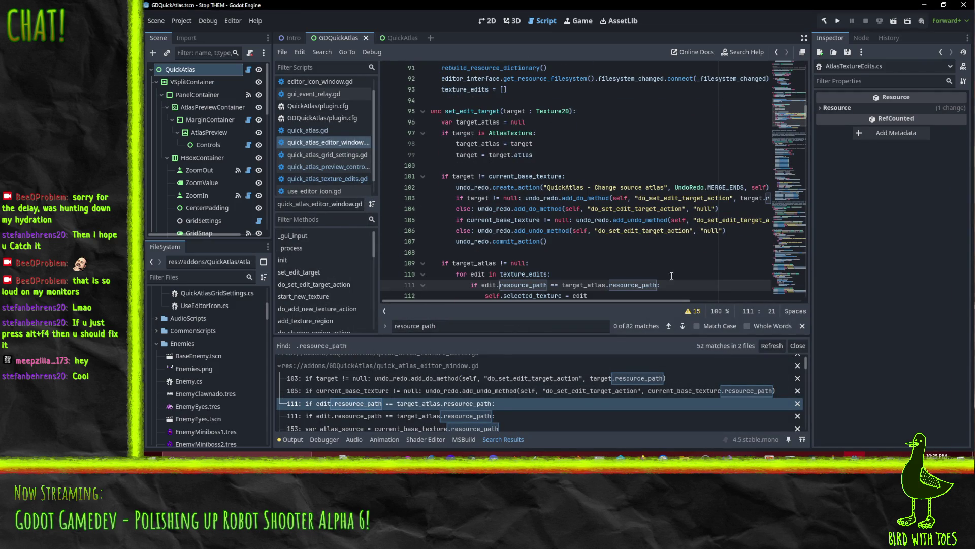
pyautogui.hotkey('alt', 'Tab')
pyautogui.hotkey('alt', 'Tab')
pyautogui.moveTo(726, 456)
pyautogui.click(800, 428)
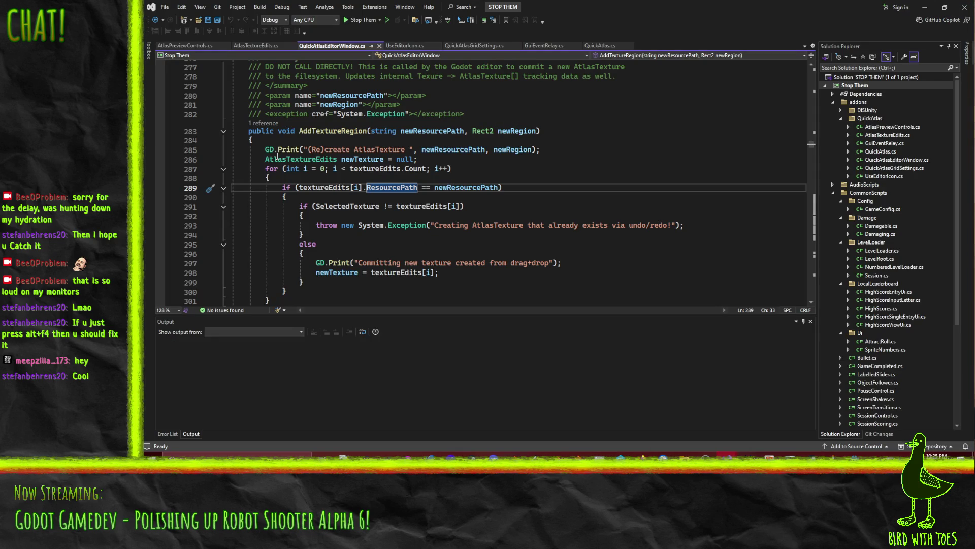
# Step: Jump to the ResourcePath definition, review its references, then switch to AtlasPreviewControls.cs
pyautogui.press('F12')
pyautogui.press('Down')
pyautogui.press('Down')
pyautogui.press('Down')
pyautogui.click(256, 164)
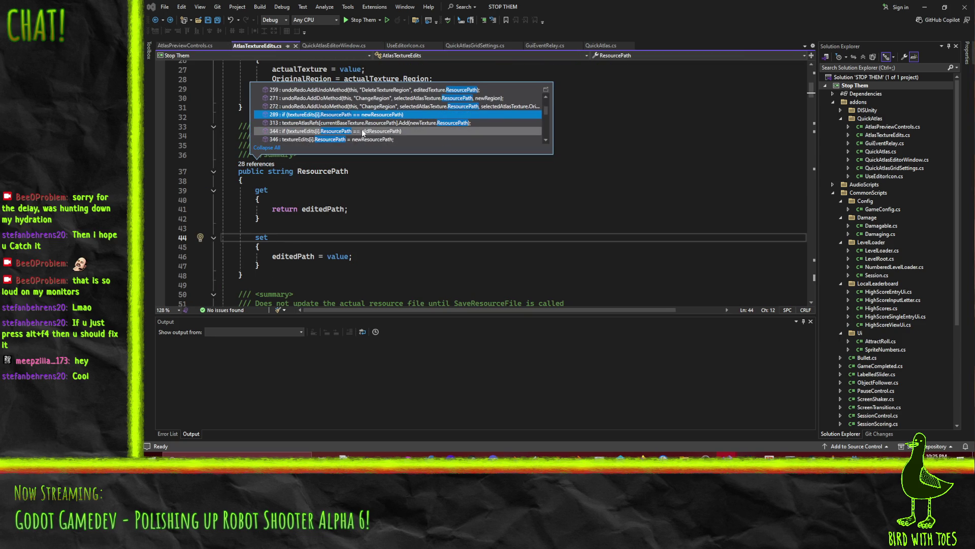
pyautogui.scroll(2, 385, 127)
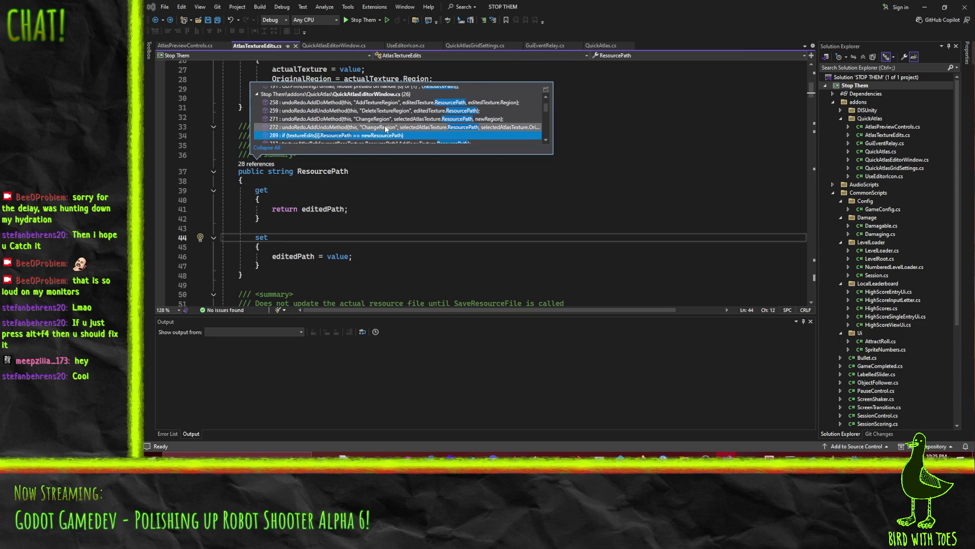
pyautogui.press('Escape')
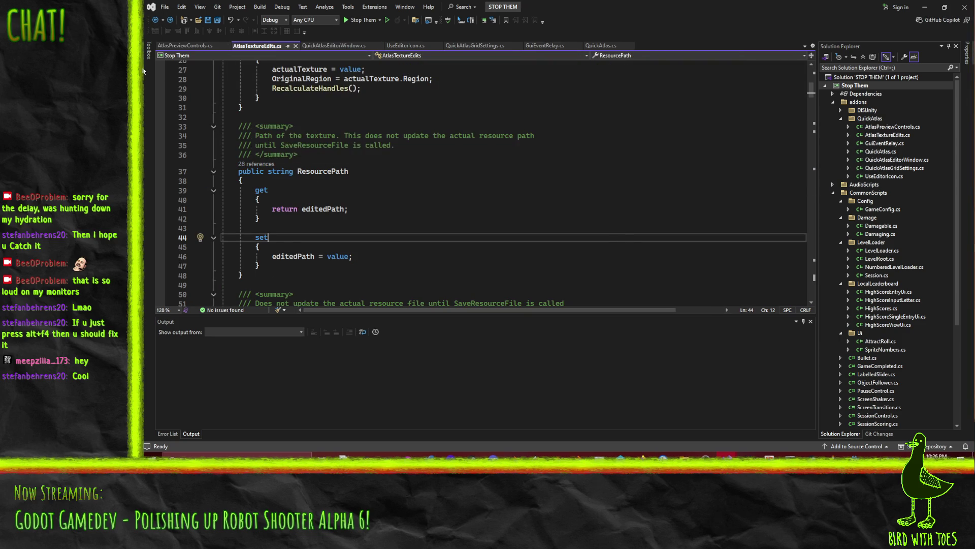
pyautogui.click(185, 45)
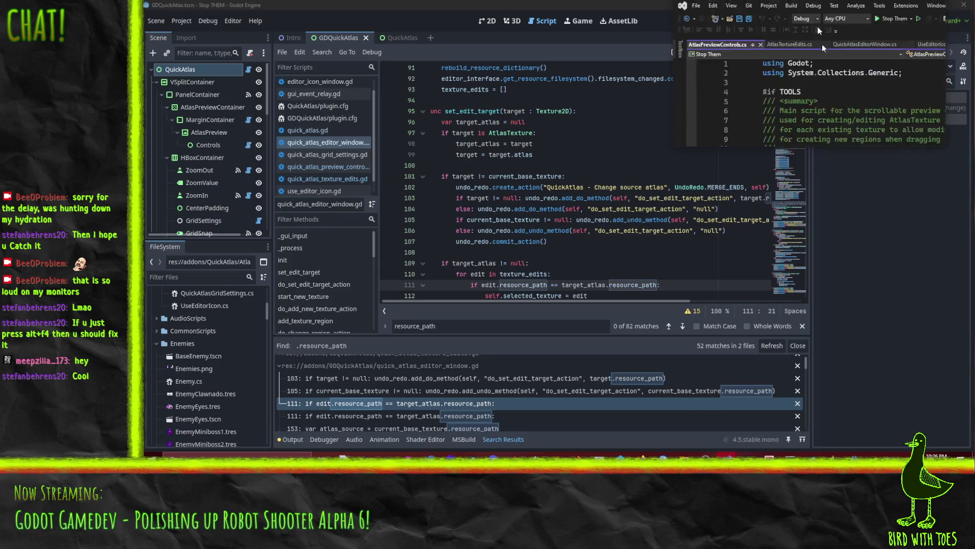
pyautogui.moveTo(823, 47)
pyautogui.mouseDown()
pyautogui.moveTo(802, 407)
pyautogui.moveTo(569, 2)
pyautogui.mouseUp()
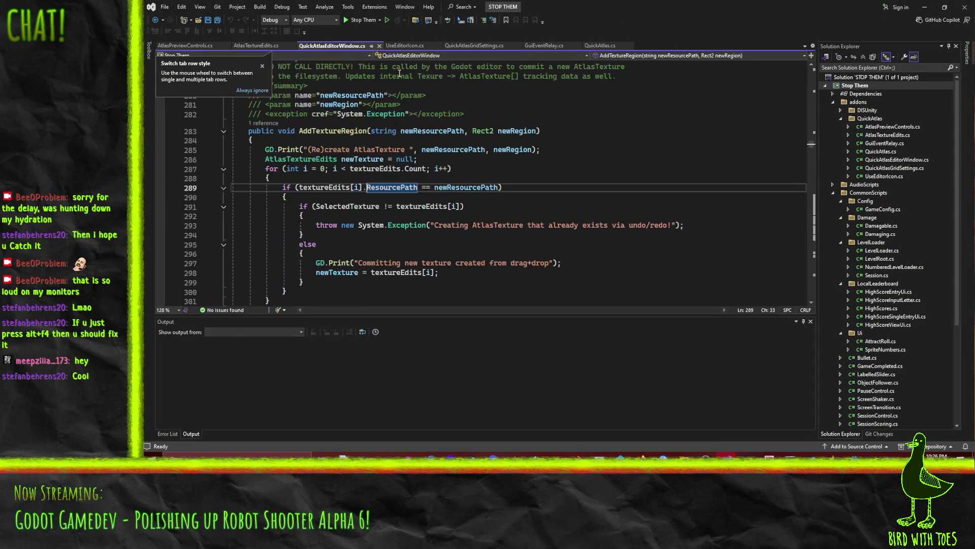
# Step: Search the file for setedittarget and reach the SetEditTarget method
pyautogui.hotkey('ctrl', 'f')
pyautogui.write('setedittarget')
pyautogui.press('Return')
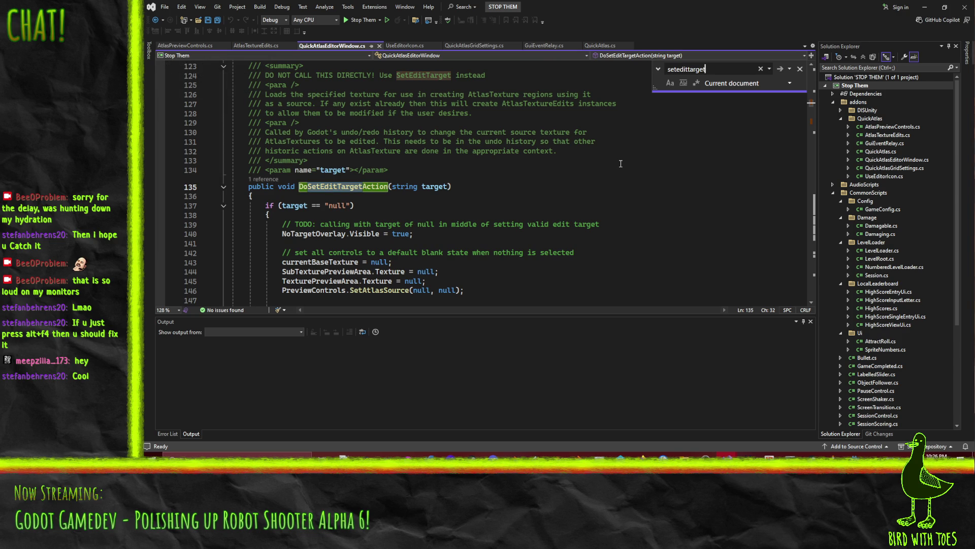
pyautogui.press('Return')
pyautogui.scroll(-3, 387, 205)
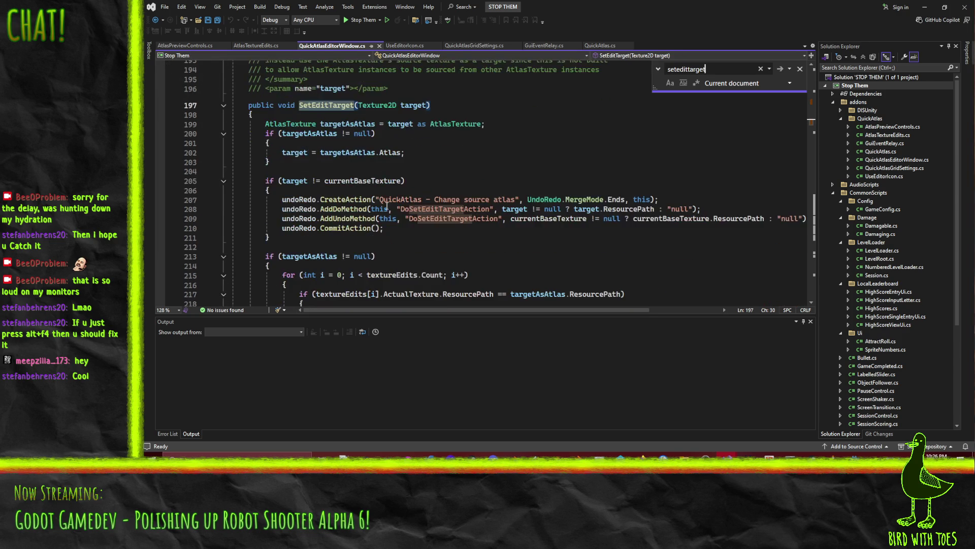
pyautogui.scroll(-5, 363, 163)
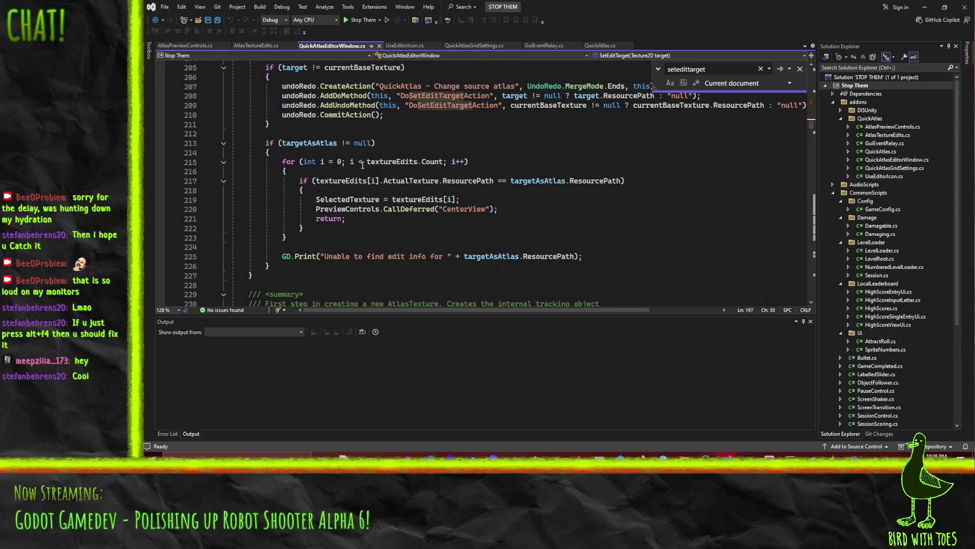
# Step: Inspect line 217's textureEdits loop and ActualTexture.ResourcePath comparison, then minimize Visual Studio
pyautogui.click(541, 208)
pyautogui.click(416, 145)
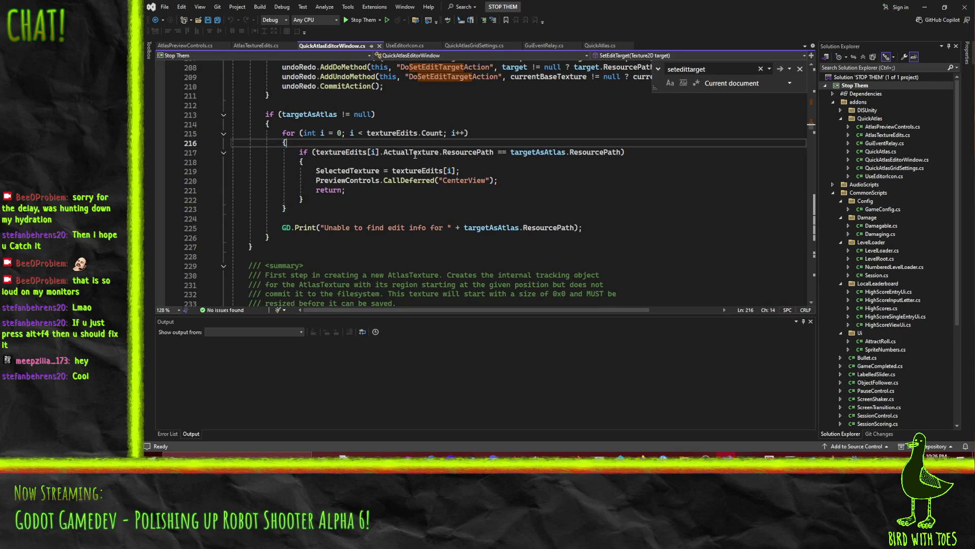
pyautogui.moveTo(425, 150)
pyautogui.click(338, 152)
pyautogui.moveTo(423, 153)
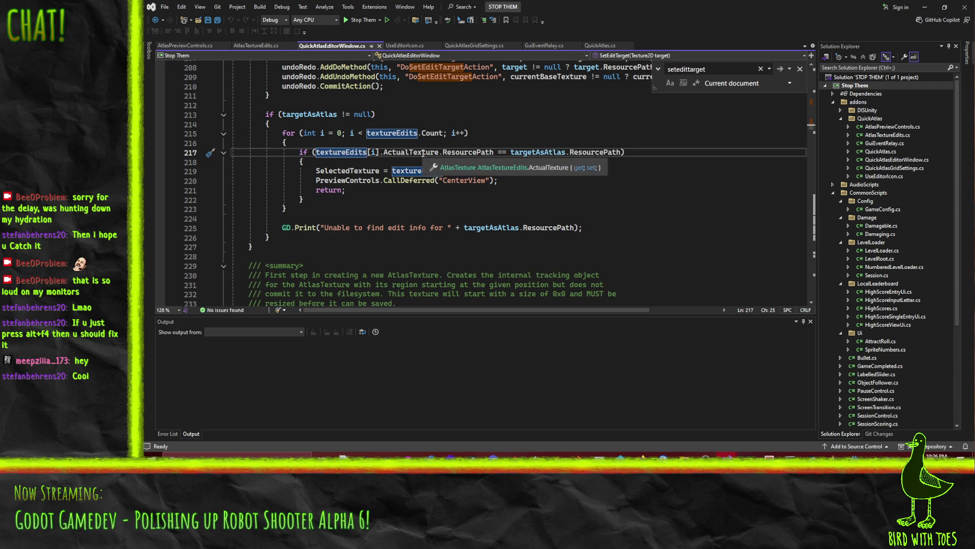
pyautogui.click(457, 149)
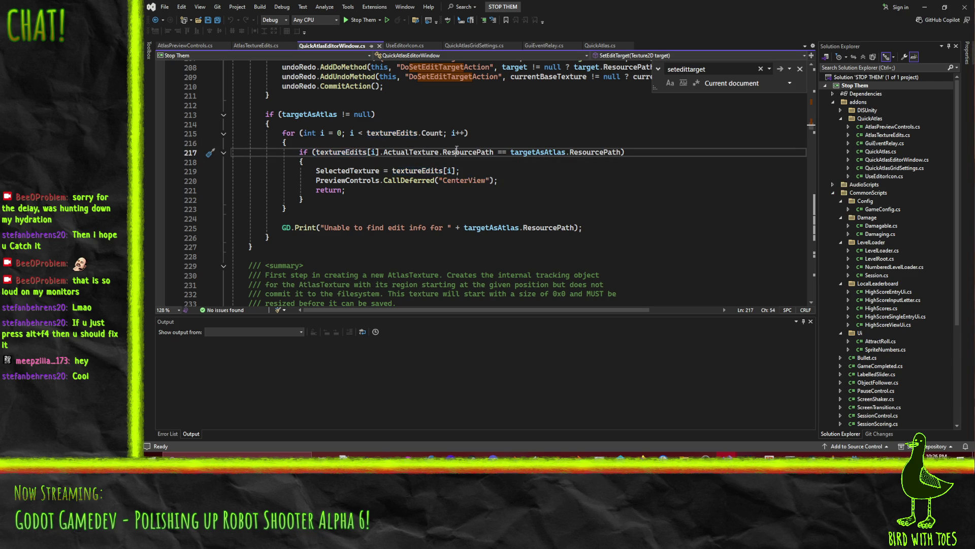
pyautogui.moveTo(538, 153)
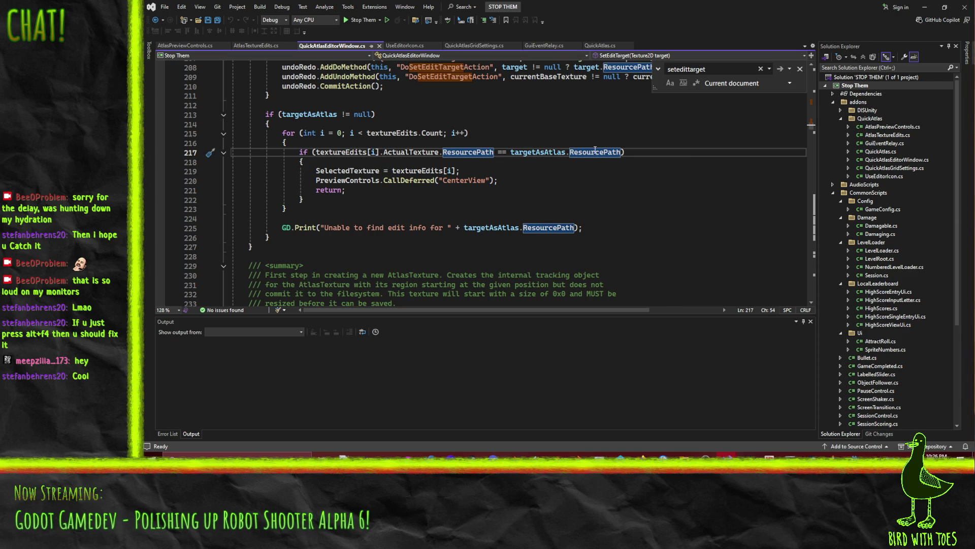
pyautogui.click(924, 7)
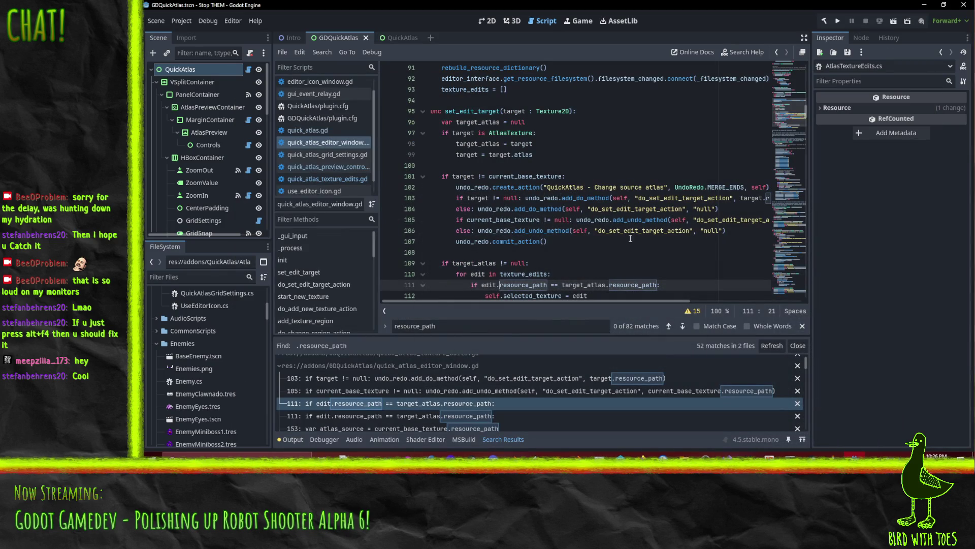
# Step: Select and delete resource_path after edit. on line 111
pyautogui.doubleClick(596, 284)
pyautogui.click(514, 286)
pyautogui.scroll(-1, 513, 286)
pyautogui.doubleClick(526, 264)
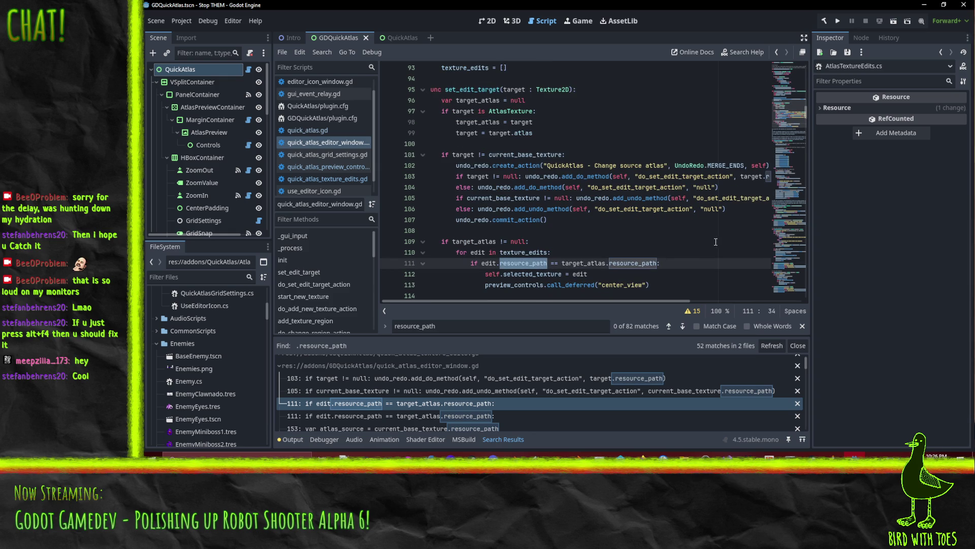
pyautogui.press('BackSpace')
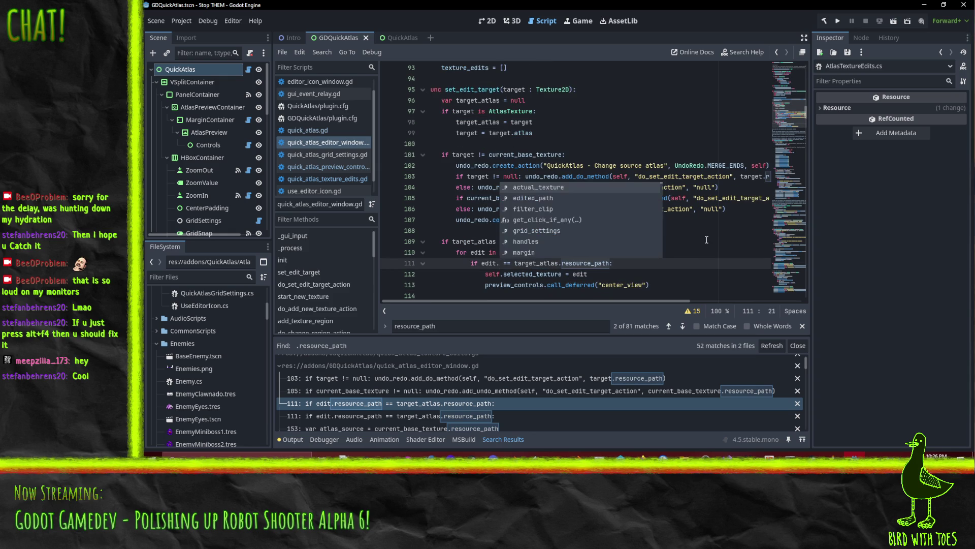
# Step: Autocomplete actual_texture then .resource_path so line 111 reads edit.actual_texture.resource_path
pyautogui.press('Return')
pyautogui.write('.re')
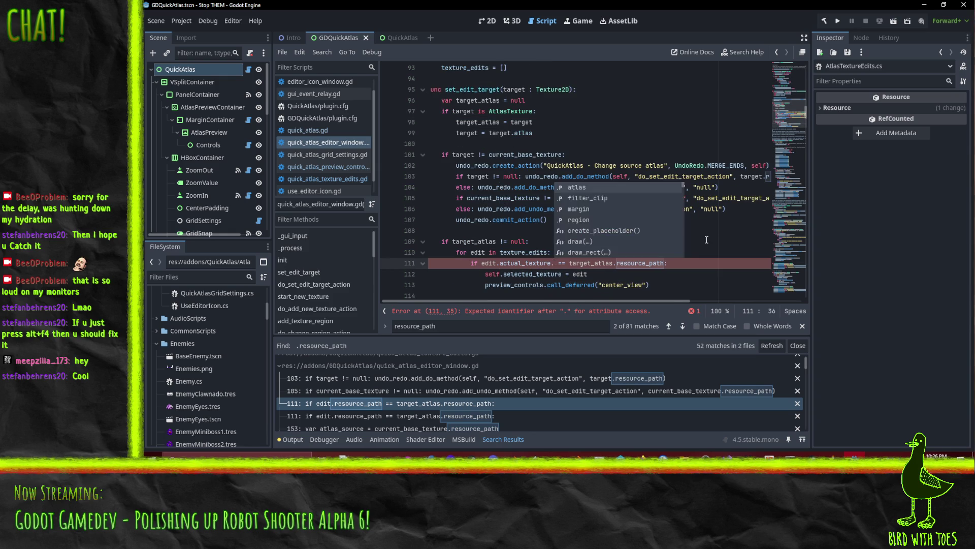
pyautogui.write('sour')
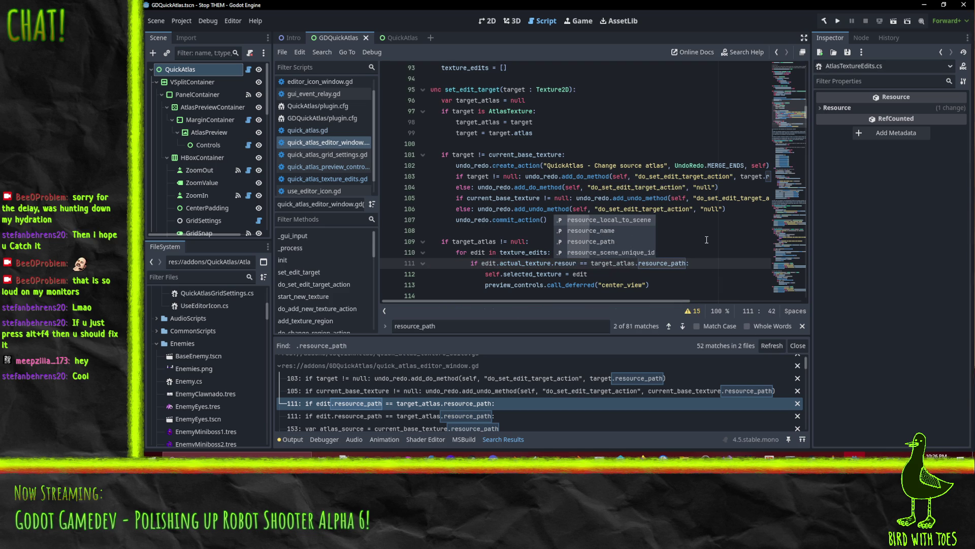
pyautogui.press('Down')
pyautogui.press('Down')
pyautogui.press('Return')
pyautogui.scroll(-2, 643, 239)
pyautogui.scroll(-2, 668, 220)
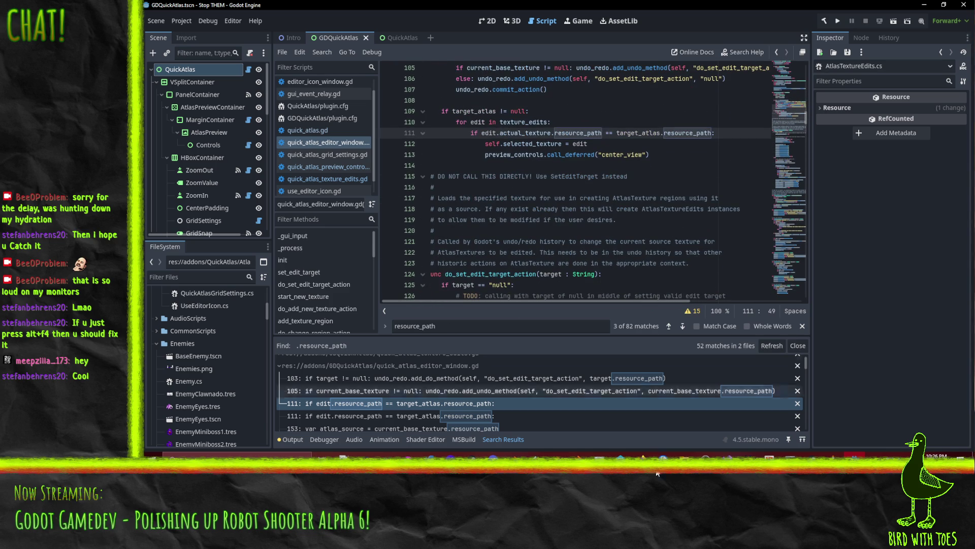
pyautogui.scroll(3, 559, 139)
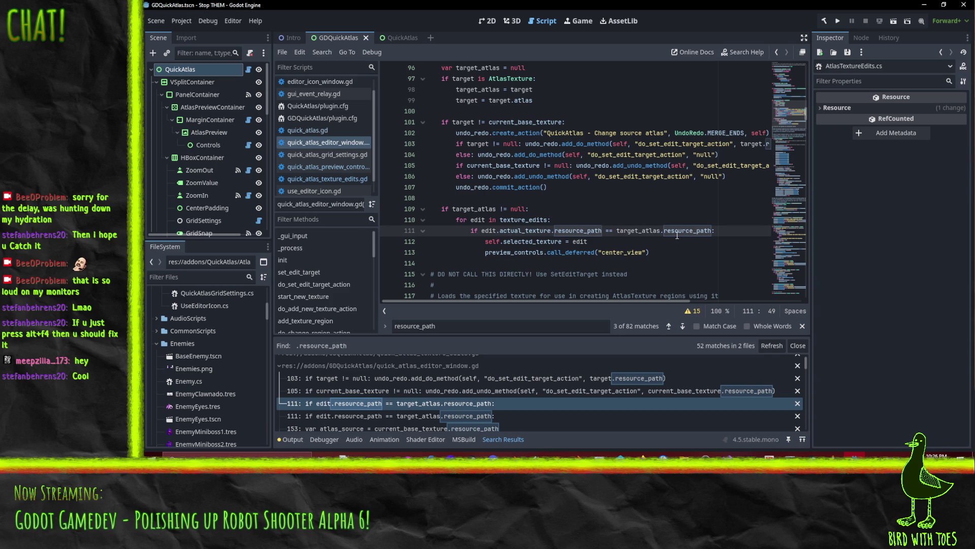
pyautogui.click(855, 455)
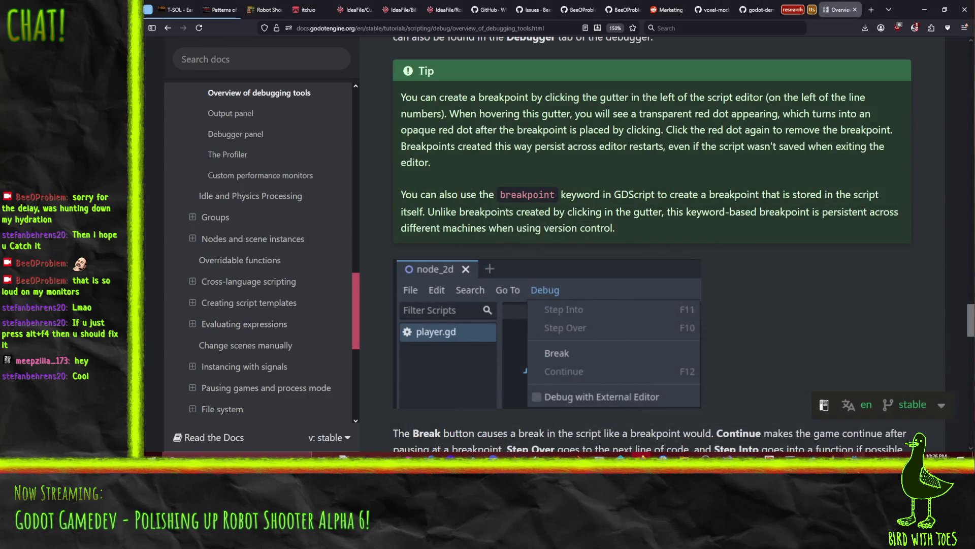
# Step: Back in Godot, verify line 111's edited comparison and glance at the RobotShooter Visual Studio window
pyautogui.hotkey('alt', 'Tab')
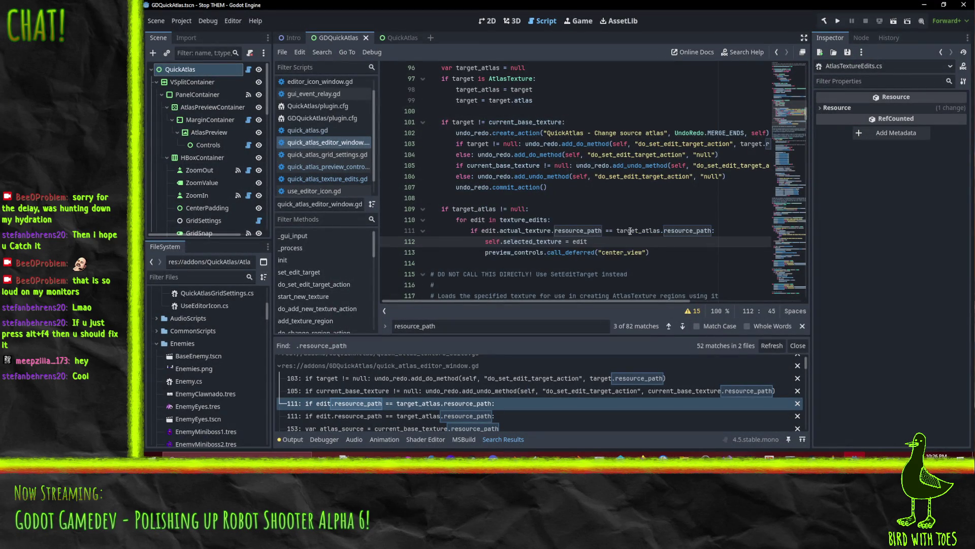
pyautogui.scroll(-2, 622, 241)
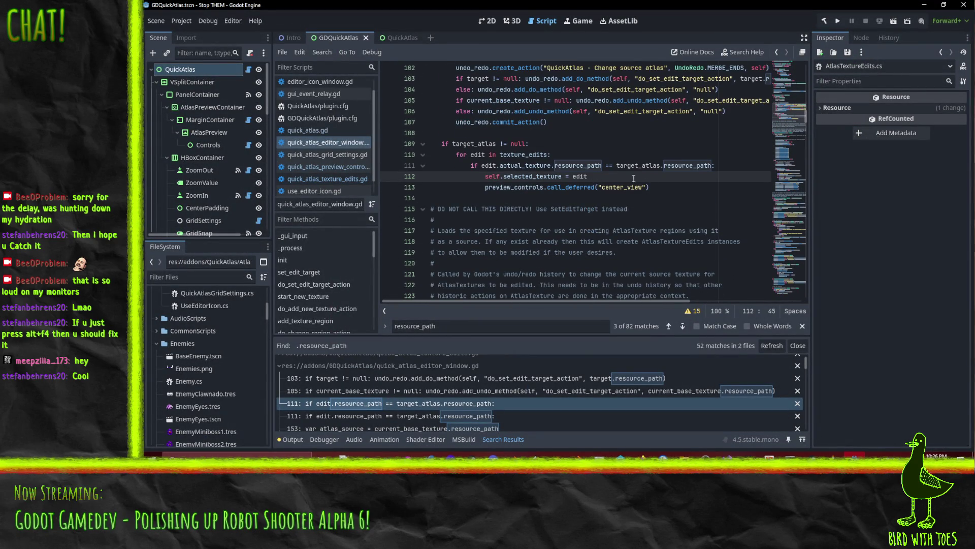
pyautogui.scroll(-1, 615, 177)
pyautogui.scroll(2, 615, 178)
pyautogui.click(576, 207)
pyautogui.scroll(-5, 624, 188)
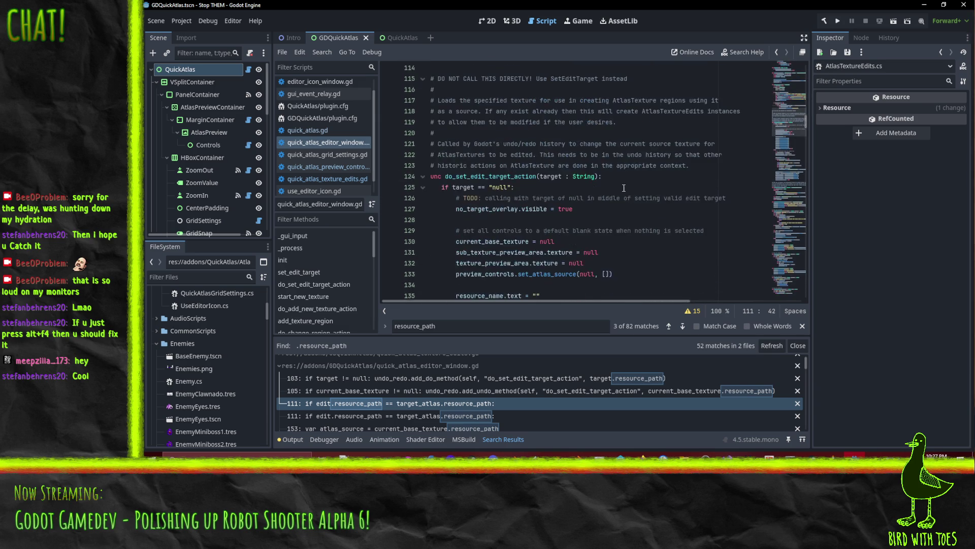
pyautogui.scroll(2, 442, 100)
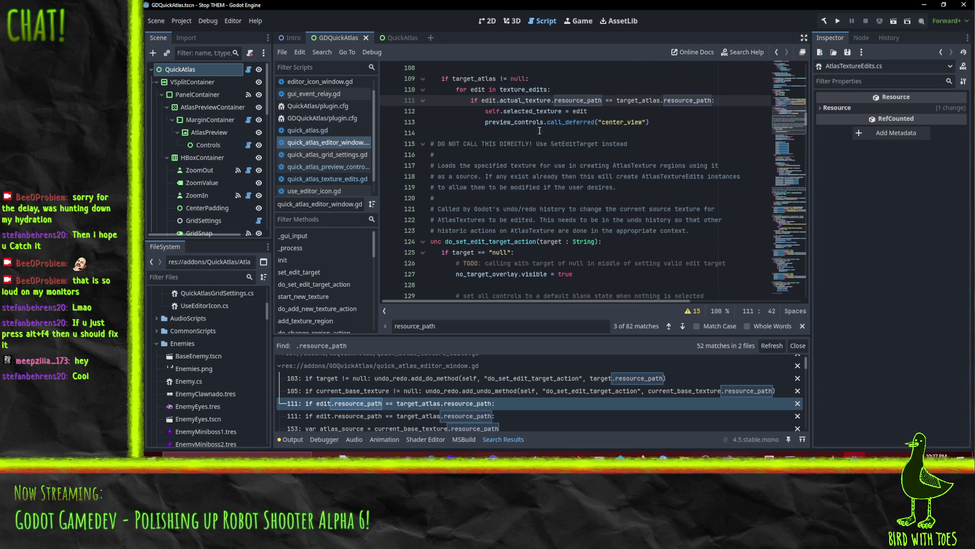
pyautogui.scroll(1, 530, 132)
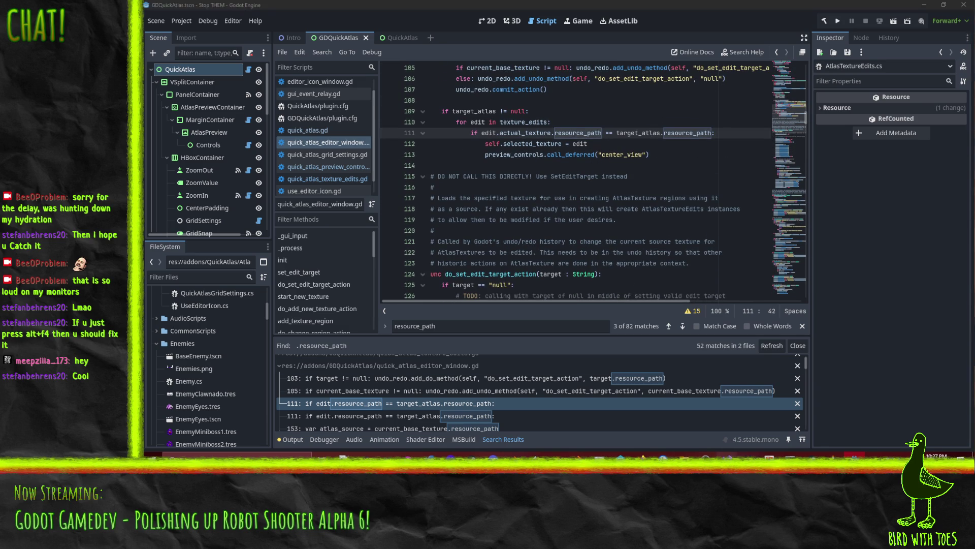
pyautogui.moveTo(727, 458)
pyautogui.click(649, 428)
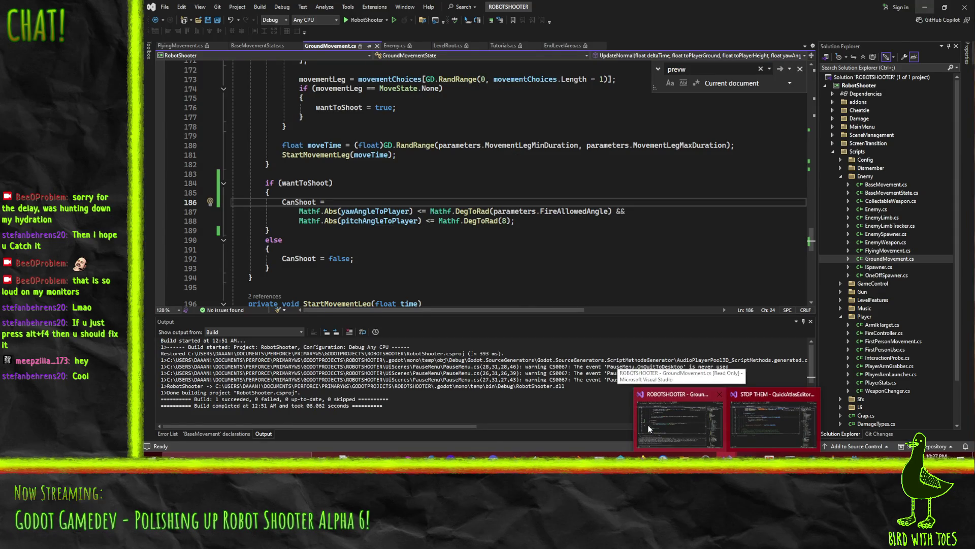
pyautogui.moveTo(748, 424)
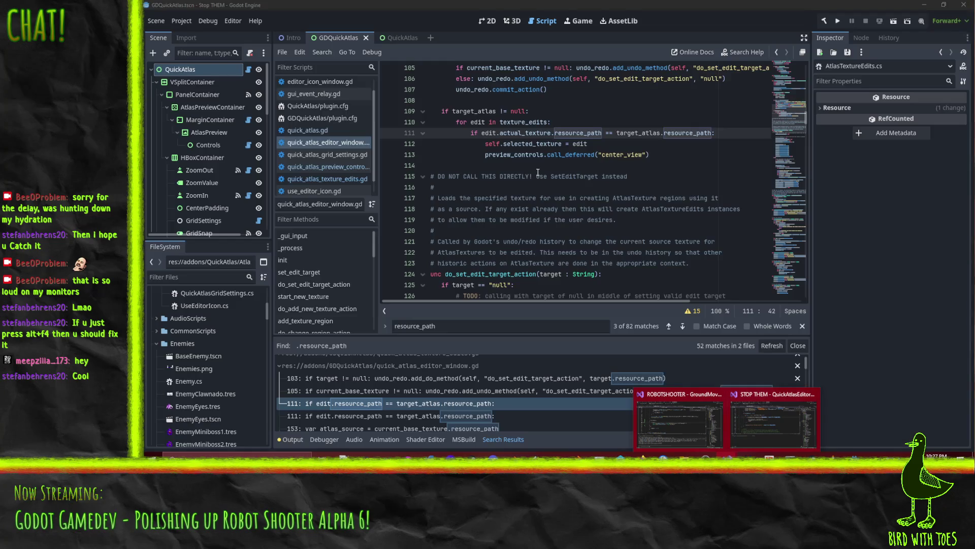
pyautogui.scroll(3, 658, 160)
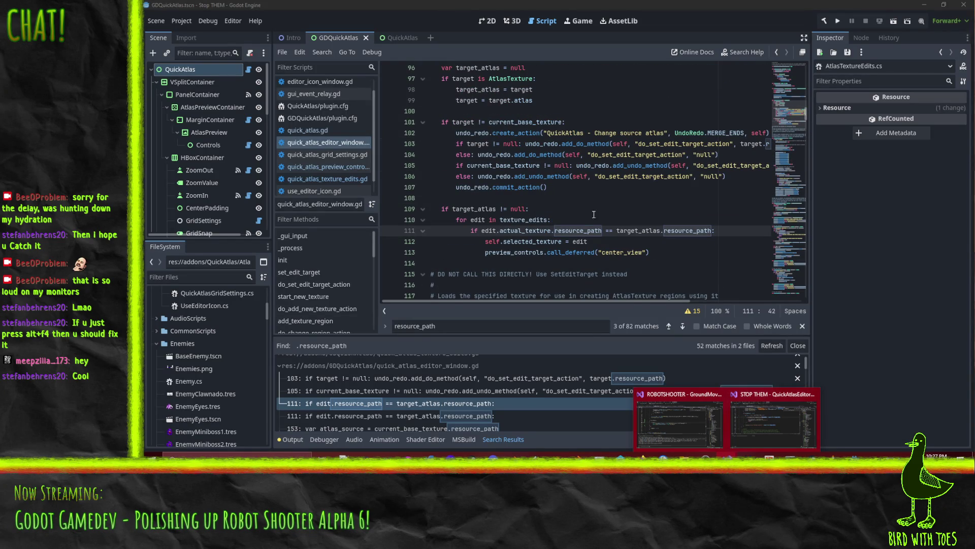
# Step: Trace target_atlas from line 111 to its assignment and declaration in set_edit_target
pyautogui.click(639, 230)
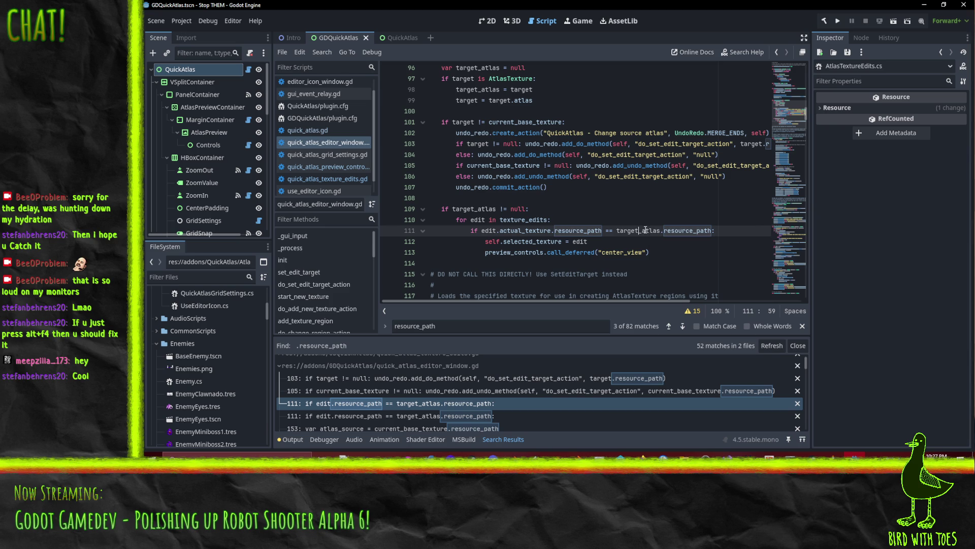
pyautogui.doubleClick(646, 230)
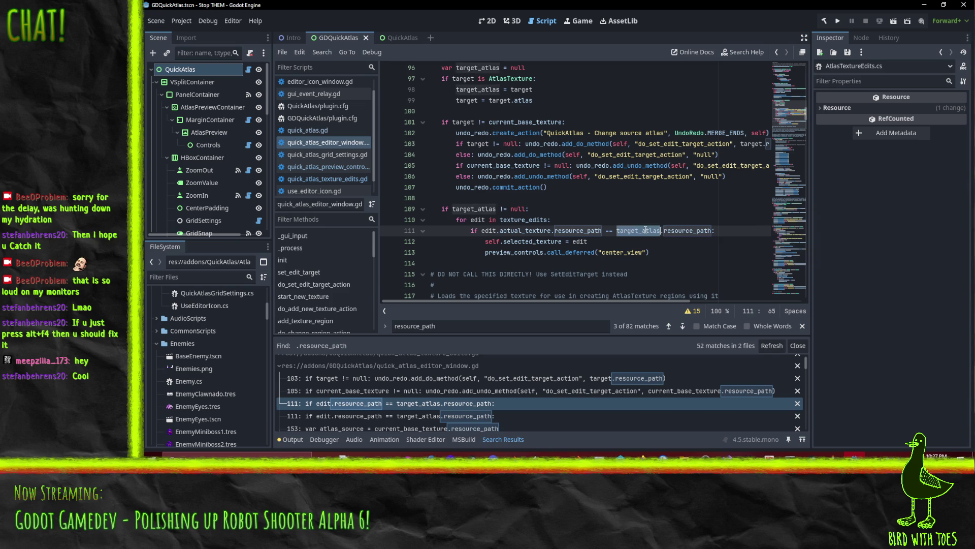
pyautogui.scroll(3, 708, 211)
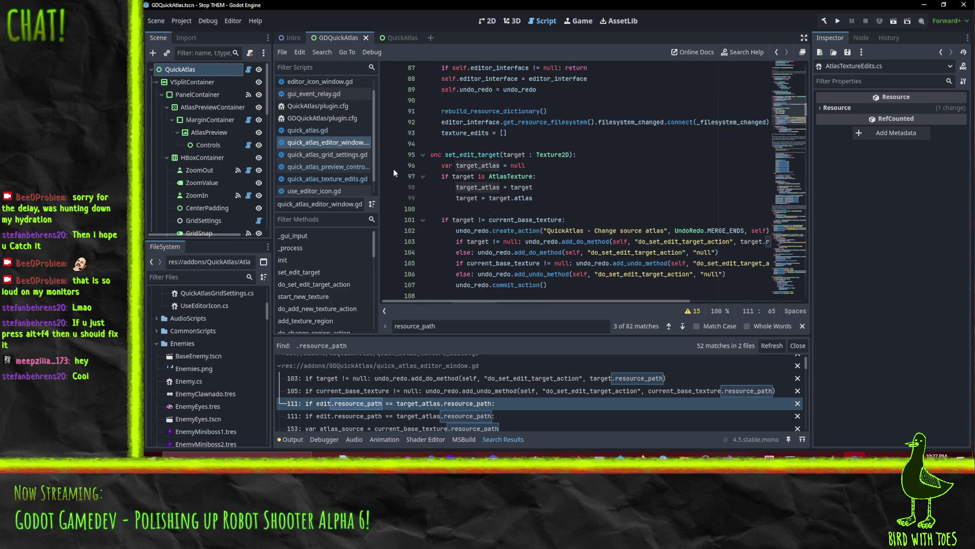
pyautogui.scroll(-1, 587, 169)
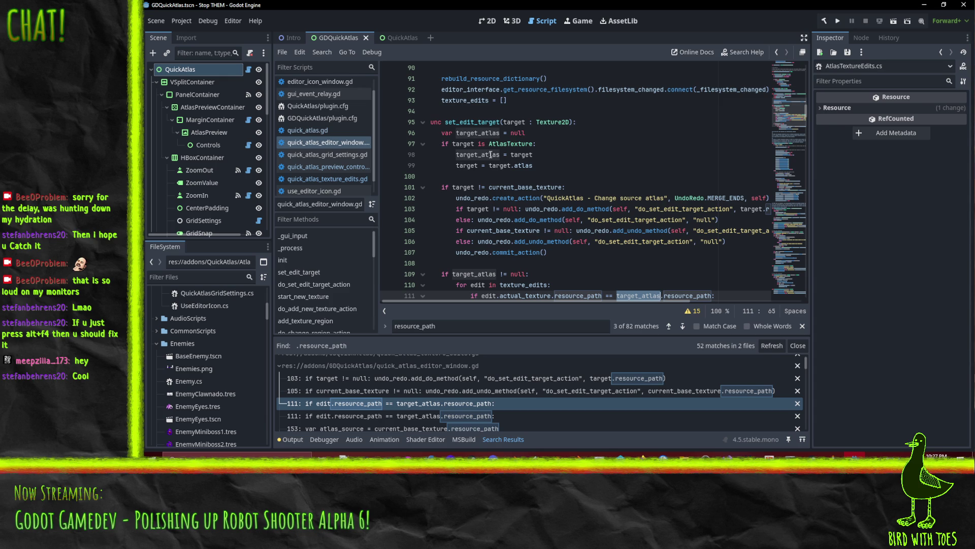
pyautogui.click(516, 152)
pyautogui.click(563, 165)
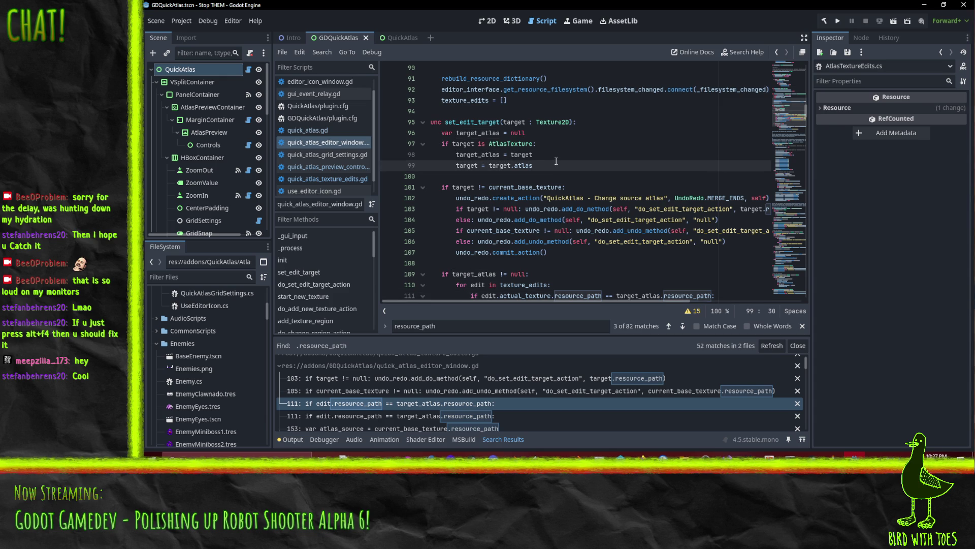
pyautogui.keyDown('ctrl'); pyautogui.click(478, 155); pyautogui.keyUp('ctrl')
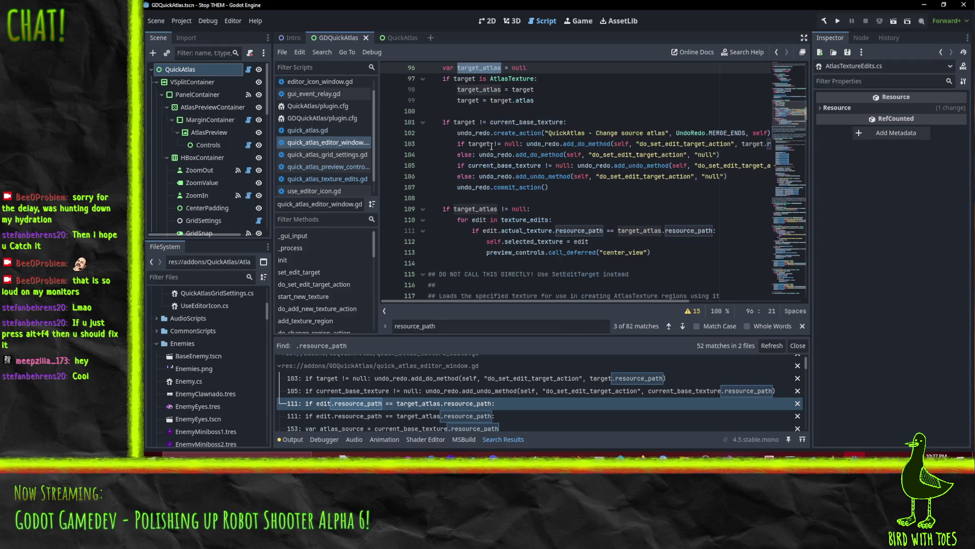
pyautogui.scroll(-3, 525, 209)
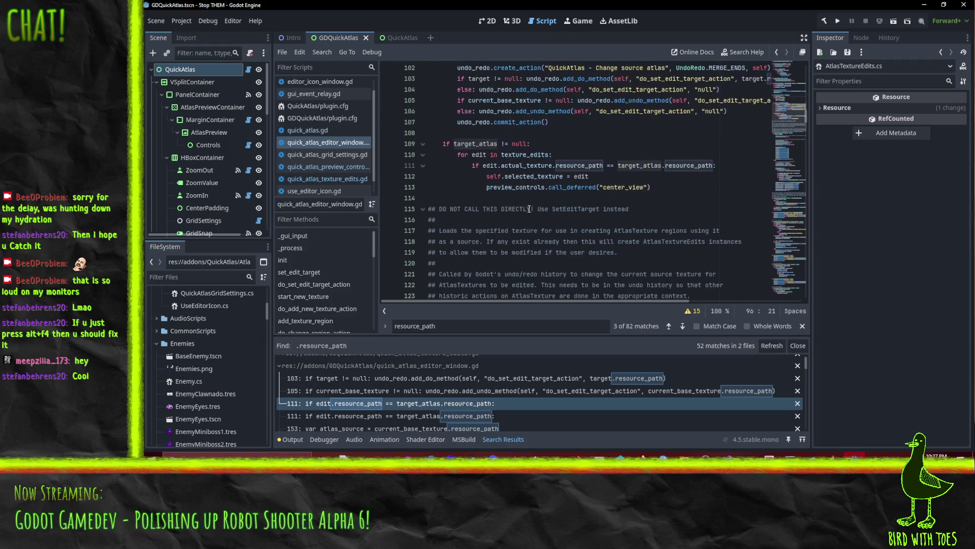
pyautogui.scroll(-1, 472, 407)
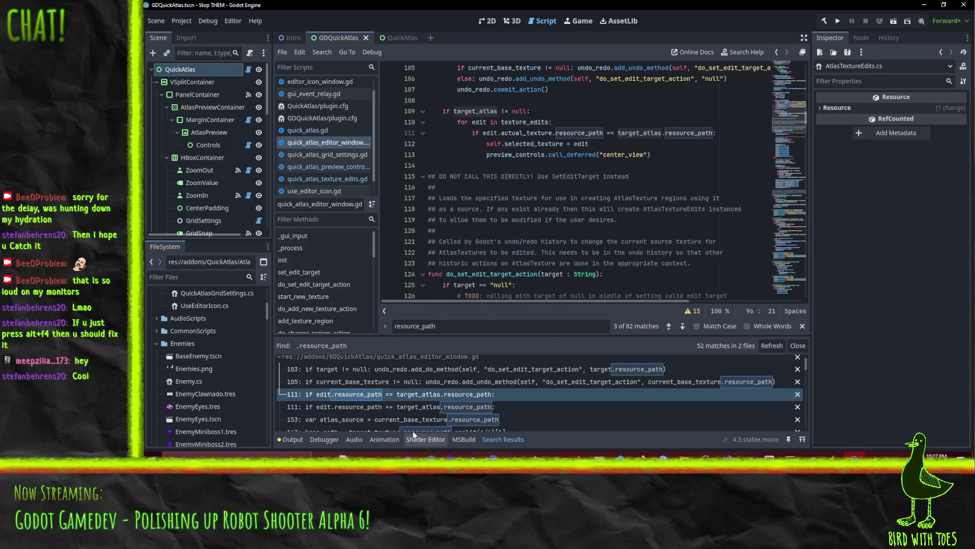
pyautogui.click(377, 399)
pyautogui.click(382, 406)
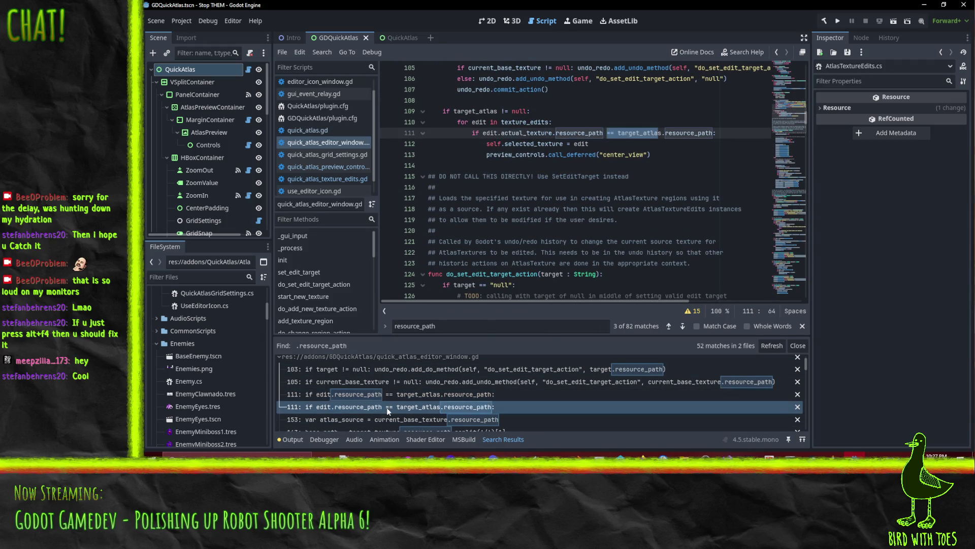
pyautogui.scroll(-1, 387, 420)
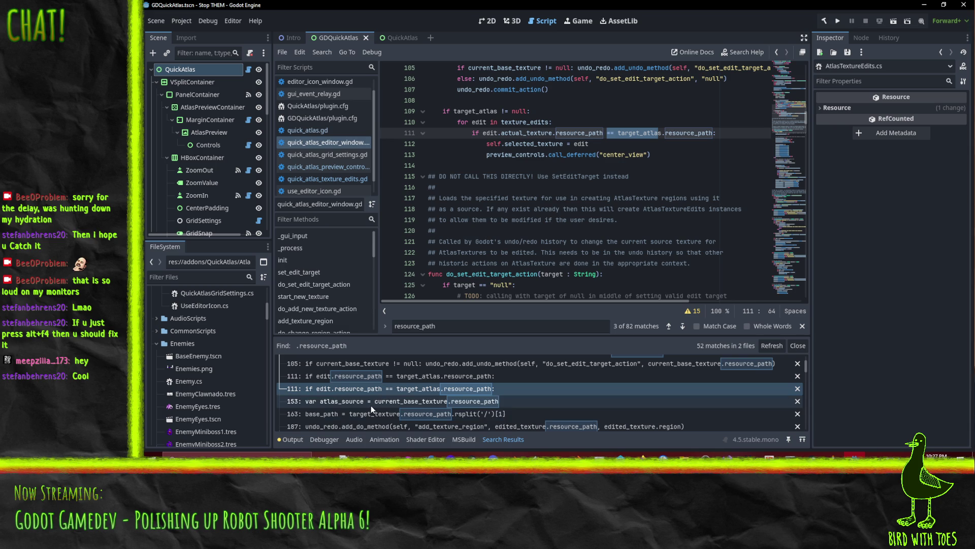
pyautogui.click(371, 405)
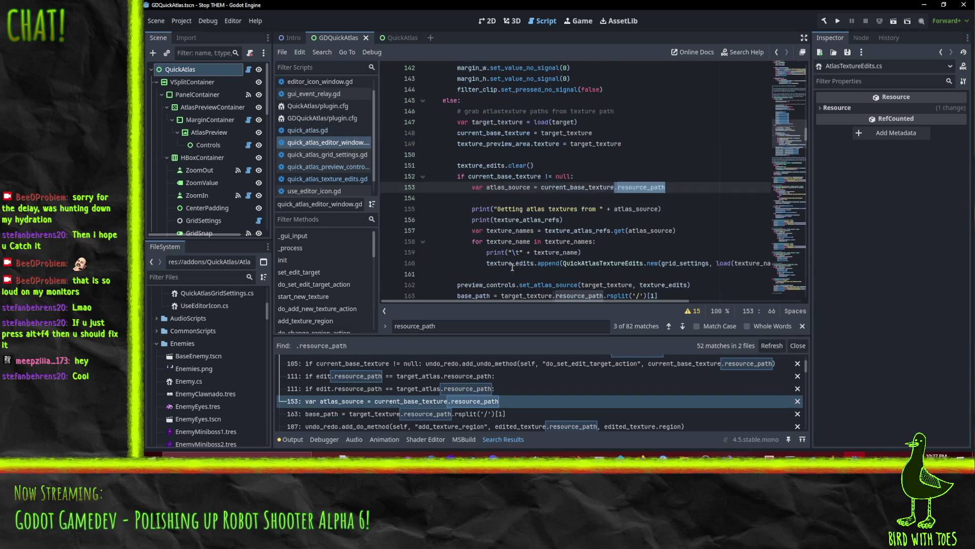
pyautogui.scroll(-3, 570, 188)
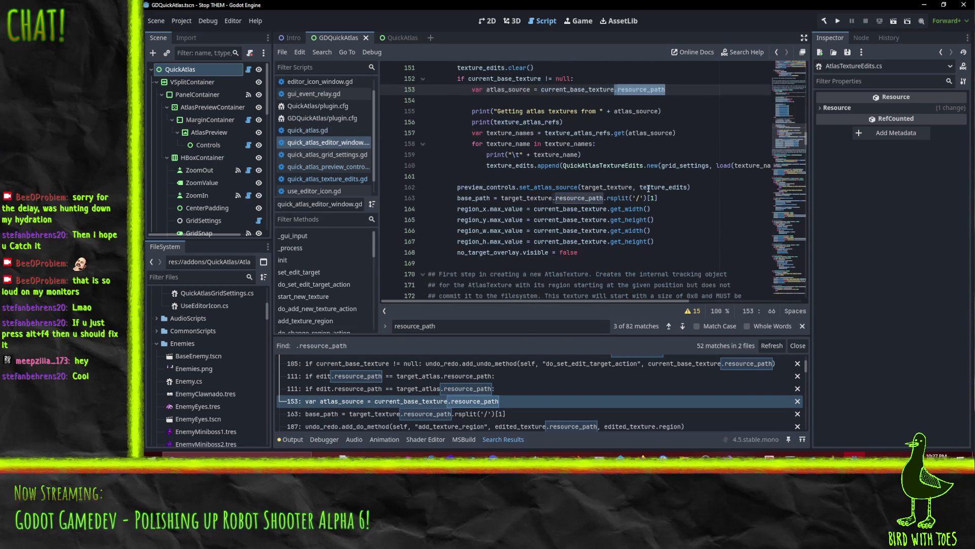
pyautogui.scroll(-1, 340, 392)
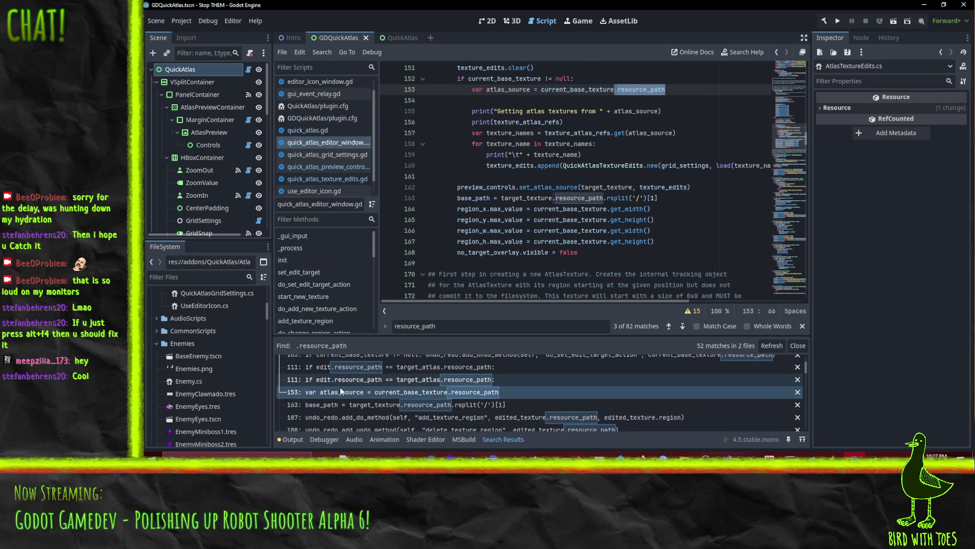
pyautogui.click(376, 397)
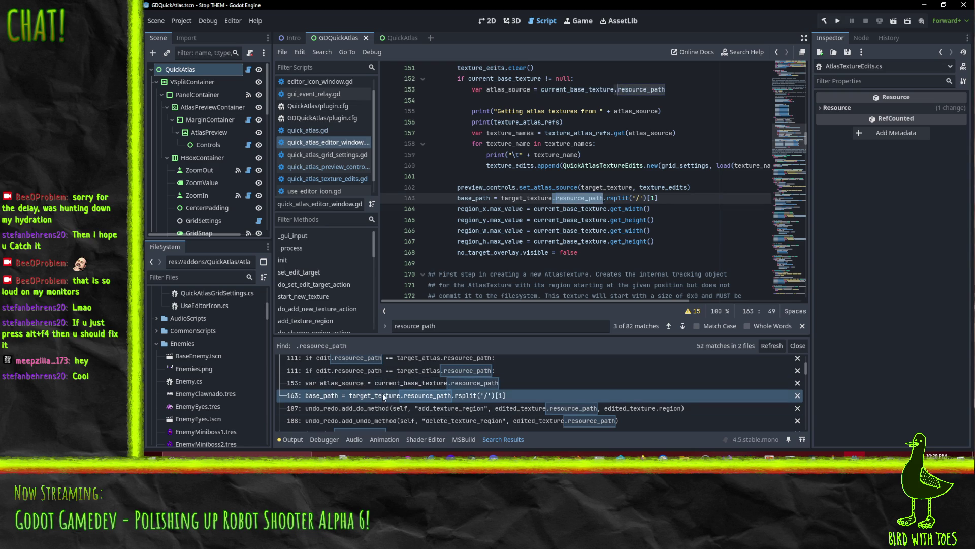
pyautogui.moveTo(536, 199)
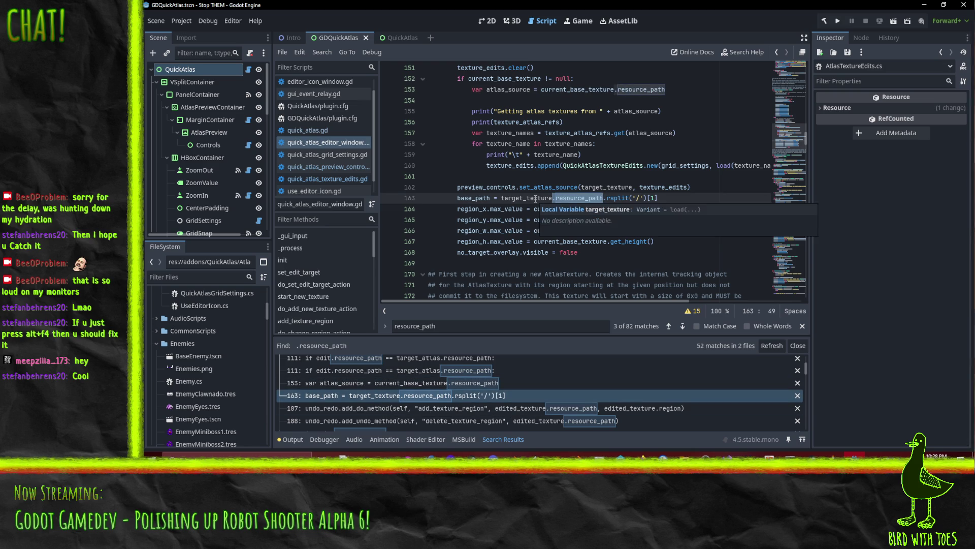
pyautogui.doubleClick(536, 198)
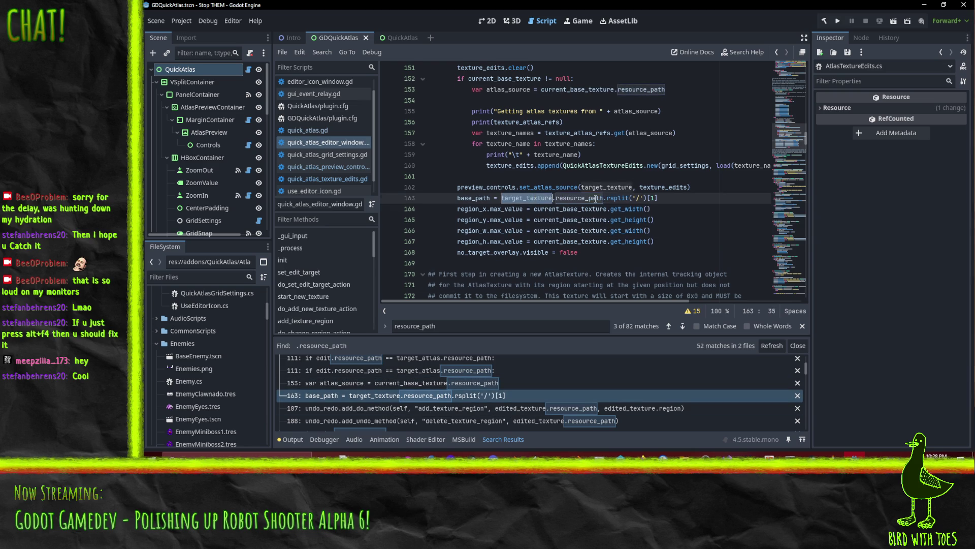
pyautogui.scroll(3, 533, 193)
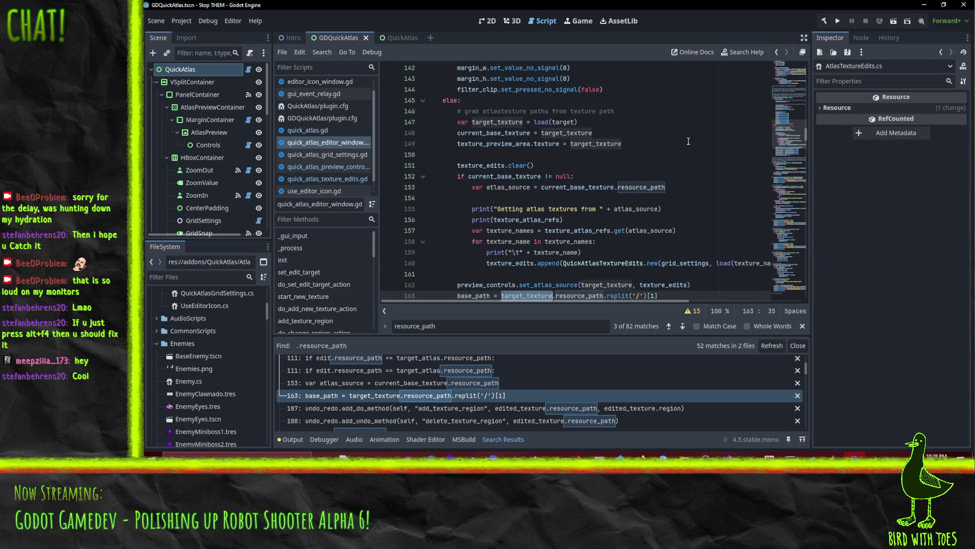
pyautogui.scroll(7, 688, 141)
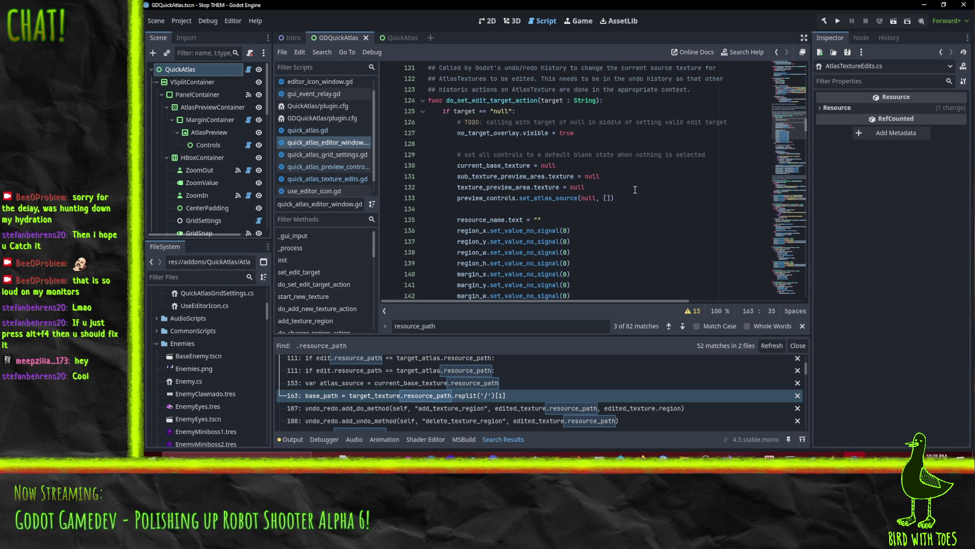
pyautogui.scroll(2, 635, 190)
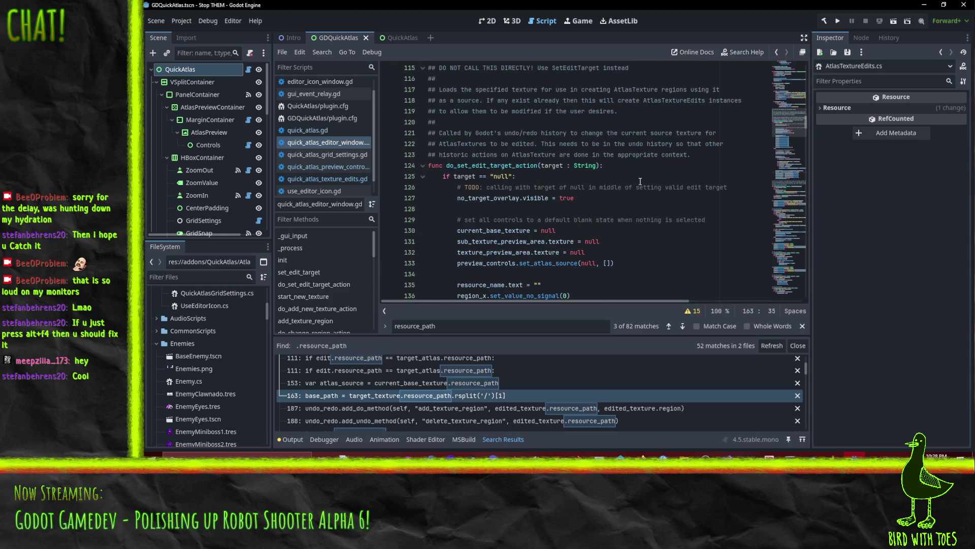
pyautogui.scroll(-8, 642, 182)
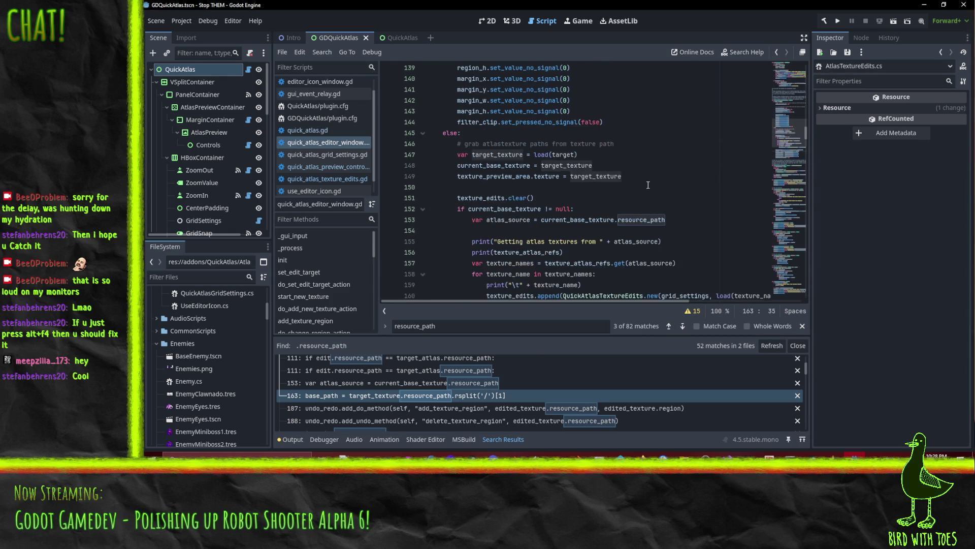
pyautogui.scroll(-1, 661, 172)
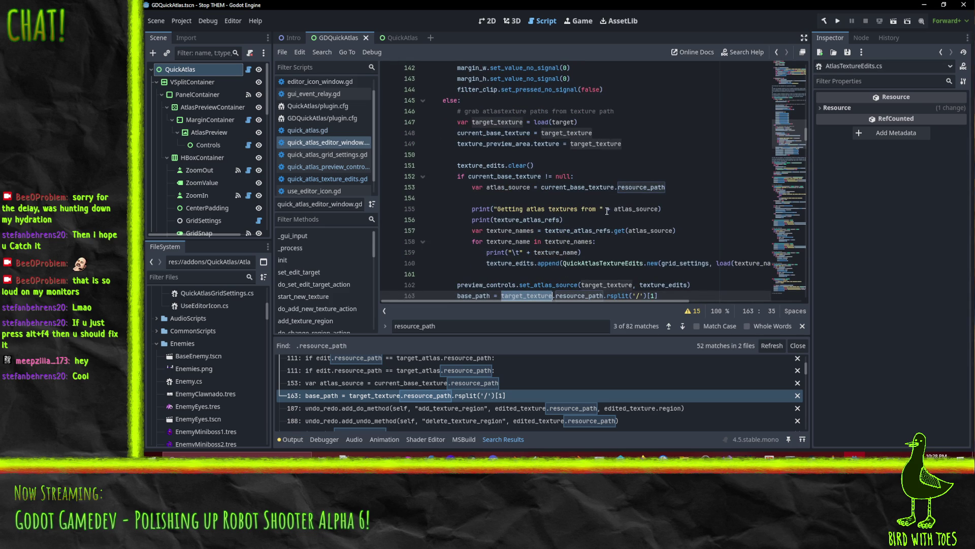
pyautogui.scroll(-1, 618, 167)
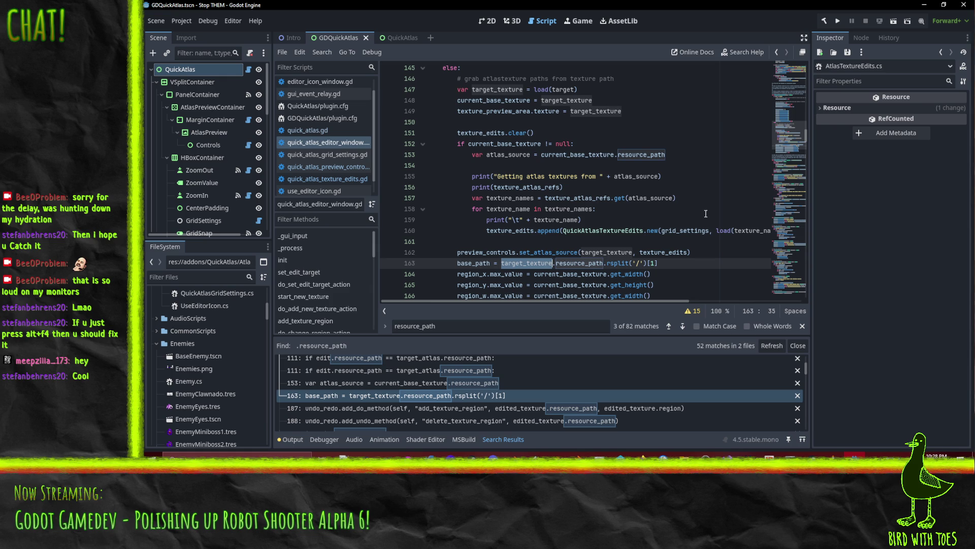
pyautogui.scroll(-1, 705, 212)
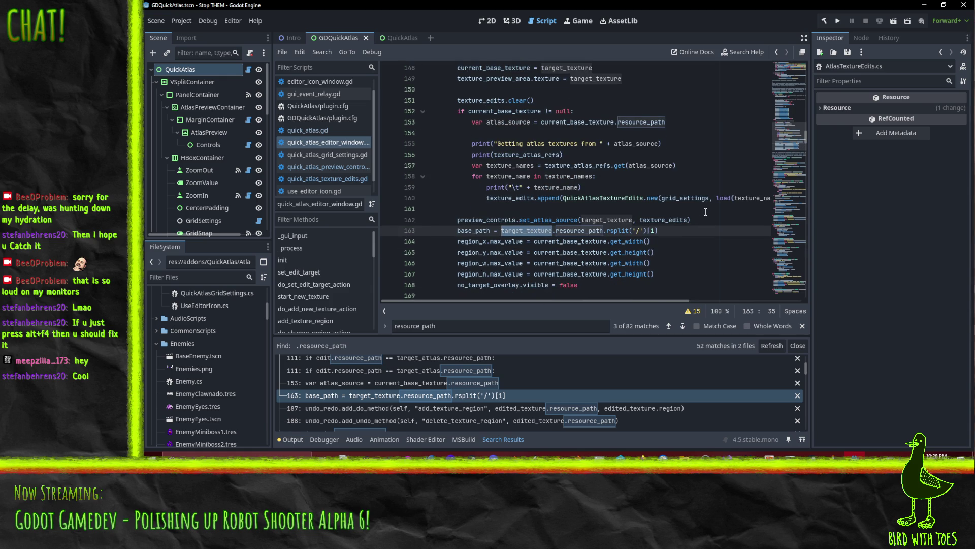
pyautogui.scroll(1, 705, 212)
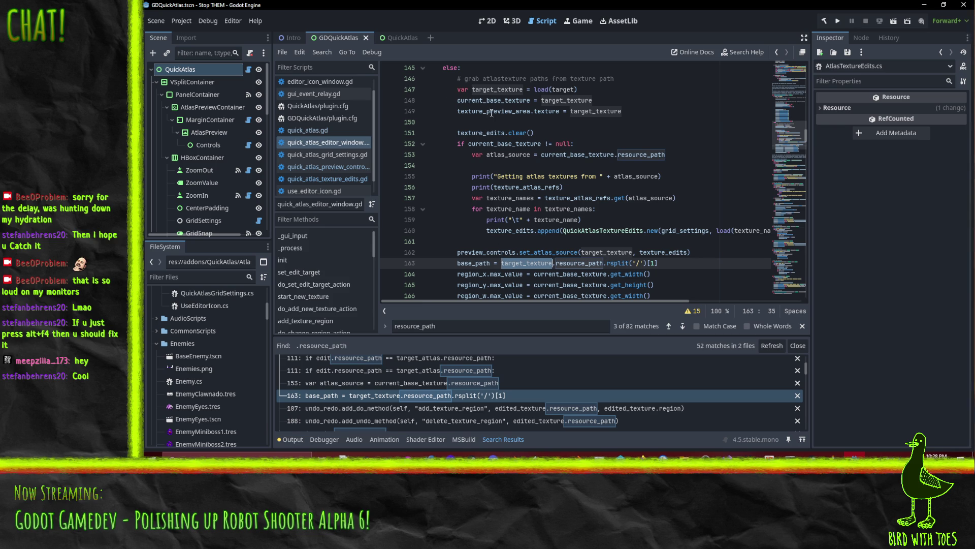
# Step: Replace resource_path with edited_path on line 196 and copy the new name
pyautogui.scroll(-2, 494, 158)
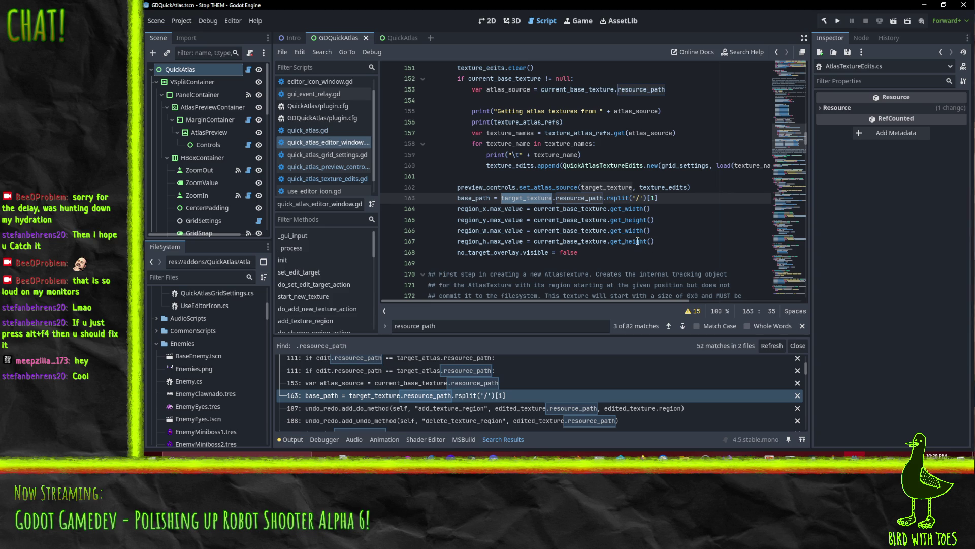
pyautogui.scroll(-2, 392, 399)
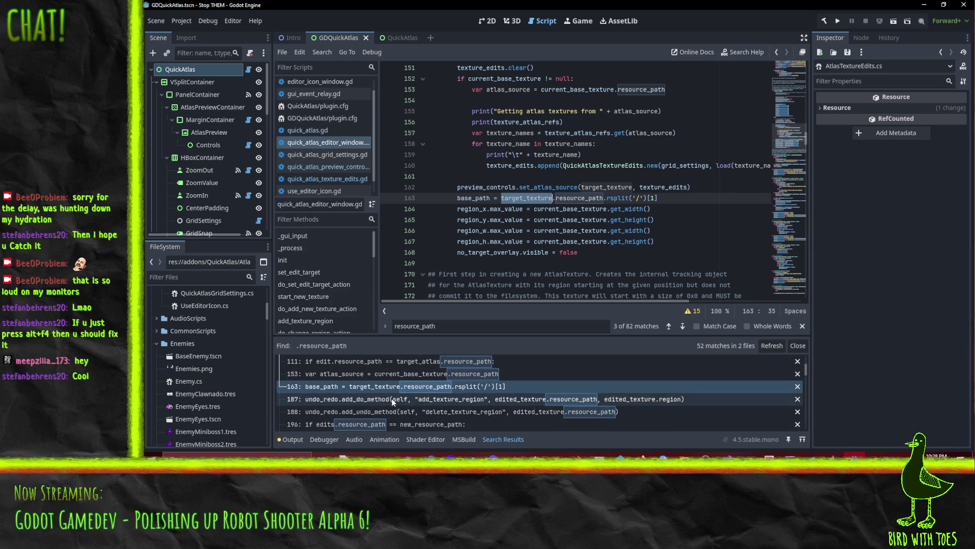
pyautogui.scroll(-1, 457, 401)
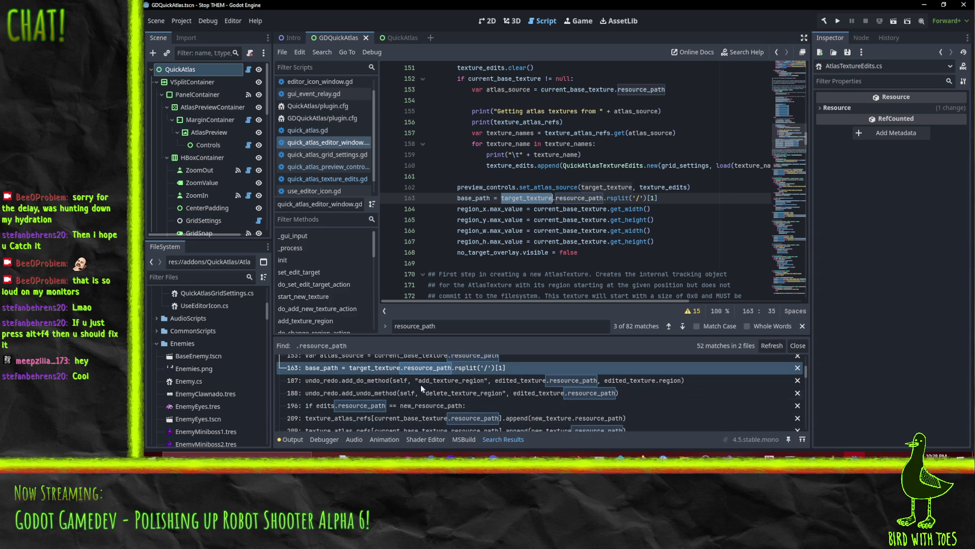
pyautogui.click(394, 404)
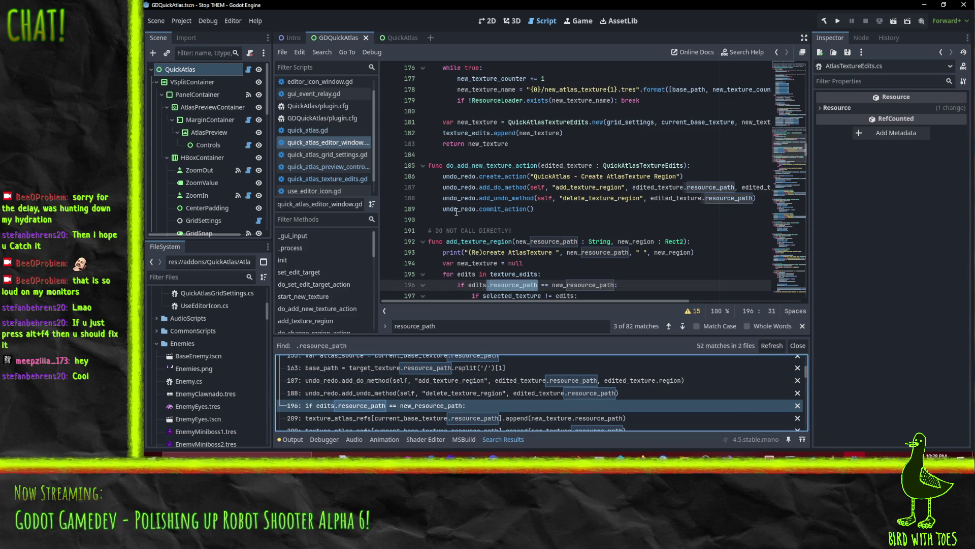
pyautogui.scroll(-2, 488, 229)
pyautogui.click(500, 230)
pyautogui.doubleClick(496, 220)
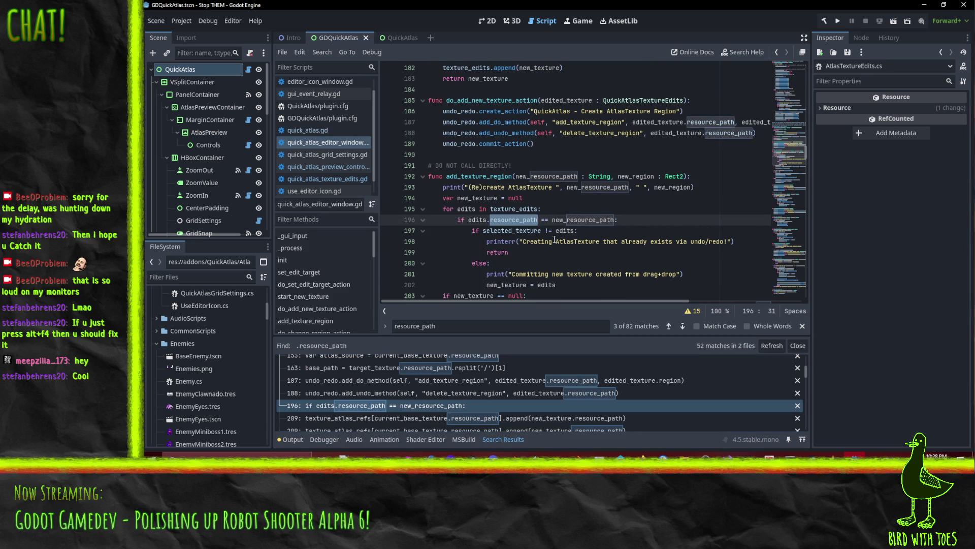
pyautogui.write('edited_path')
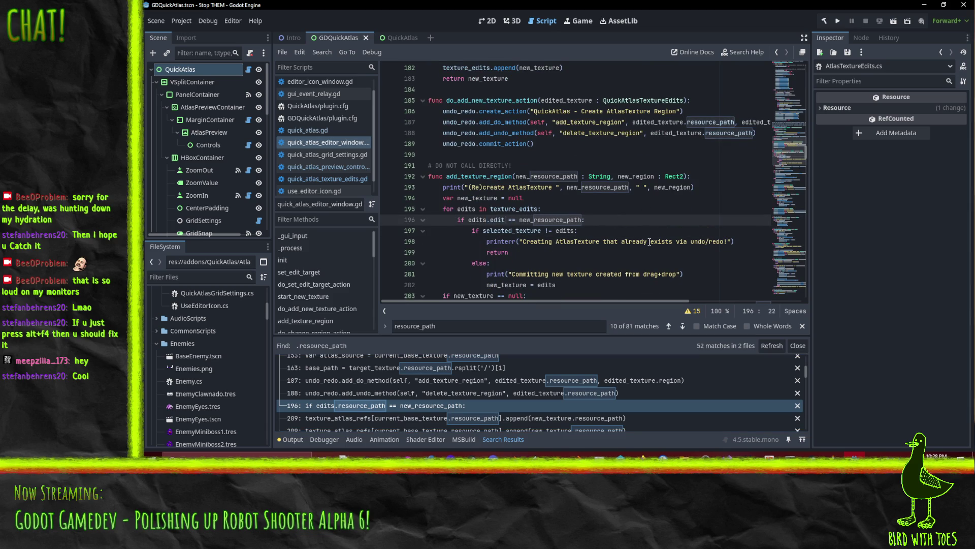
pyautogui.scroll(-4, 692, 215)
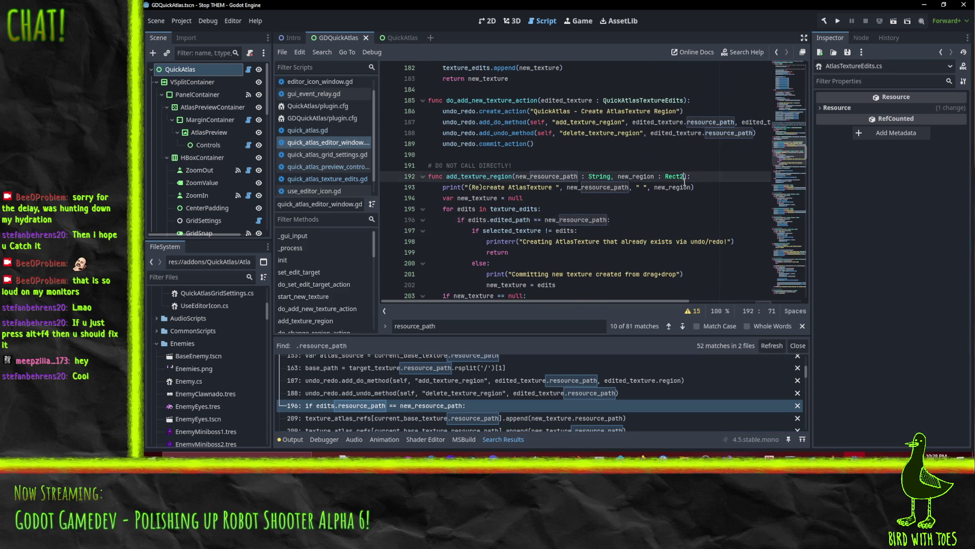
pyautogui.click(506, 89)
pyautogui.doubleClick(506, 90)
pyautogui.hotkey('ctrl', 'c')
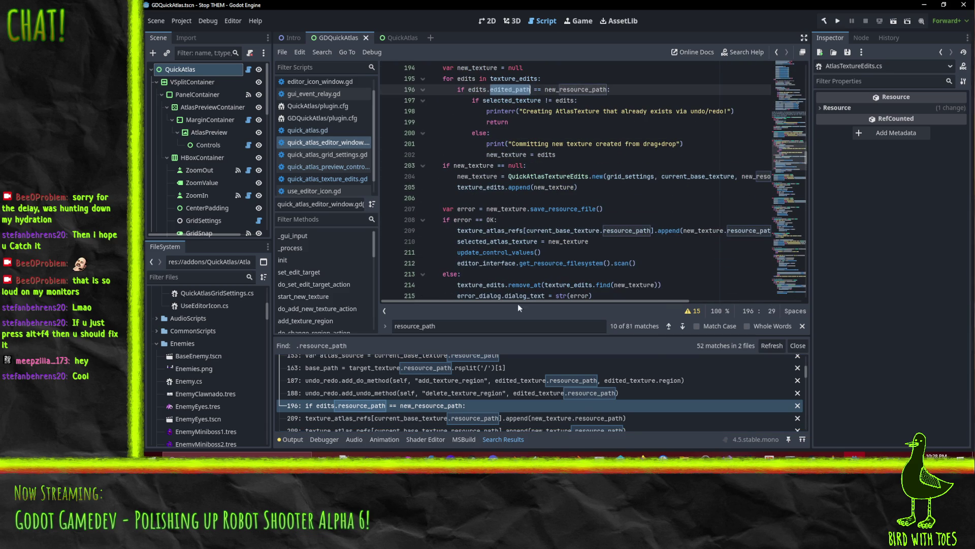
# Step: Change line 209's resource_path to edited_path and check the remaining search matches
pyautogui.scroll(-2, 449, 384)
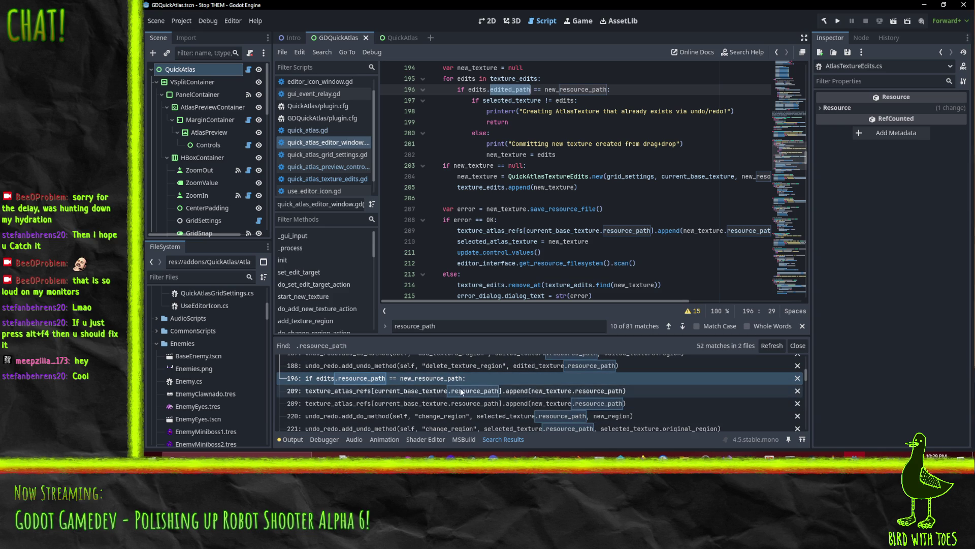
pyautogui.scroll(-1, 455, 396)
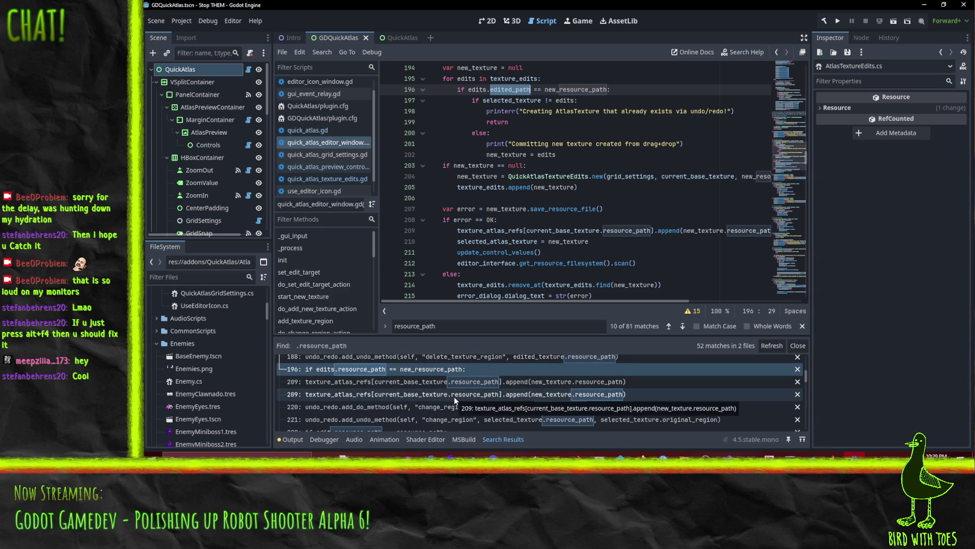
pyautogui.scroll(-1, 454, 398)
pyautogui.scroll(1, 454, 397)
pyautogui.click(554, 384)
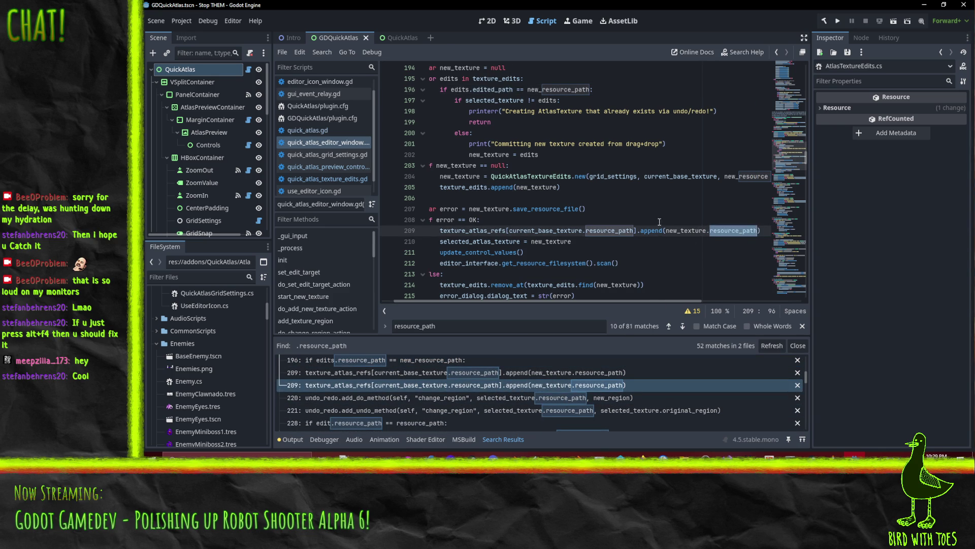
pyautogui.write('edited_path')
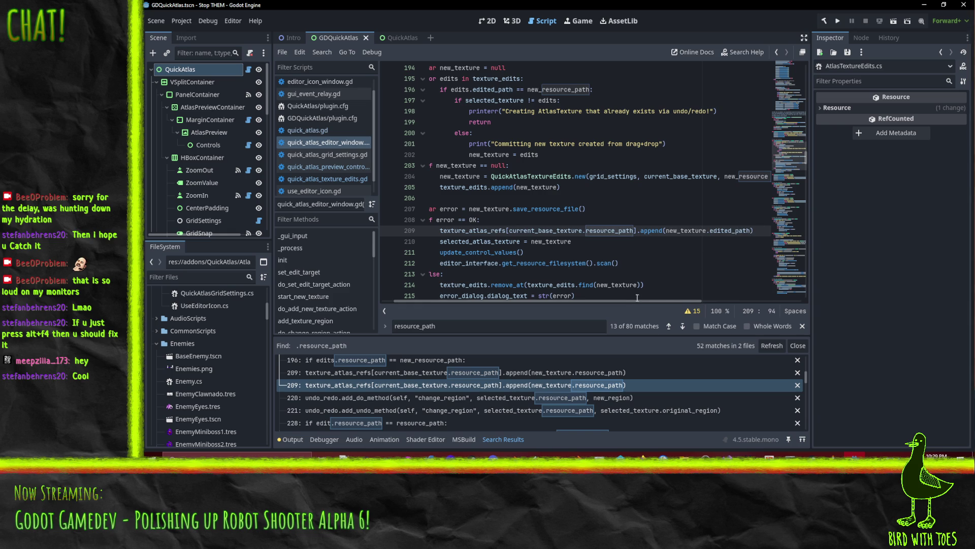
pyautogui.hscroll(4, 638, 299)
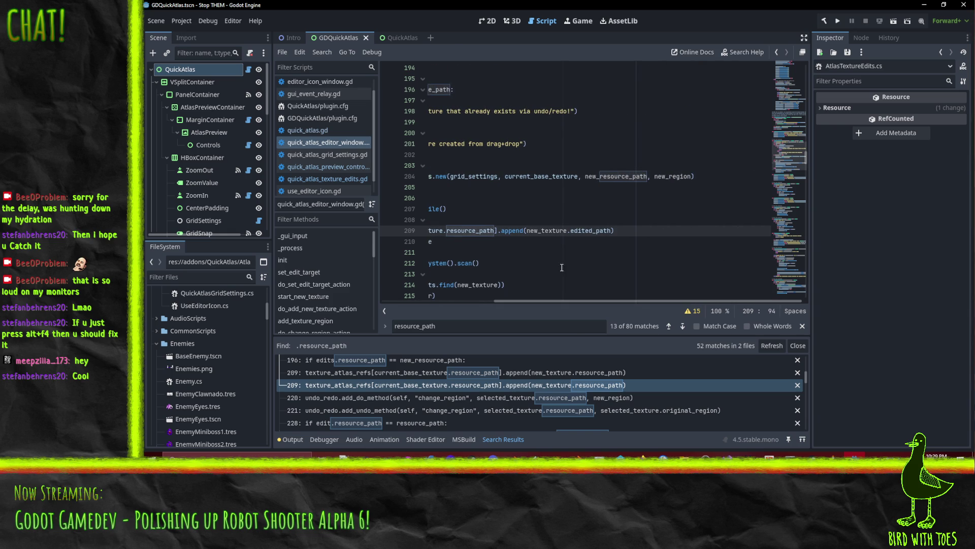
pyautogui.click(539, 375)
pyautogui.click(540, 385)
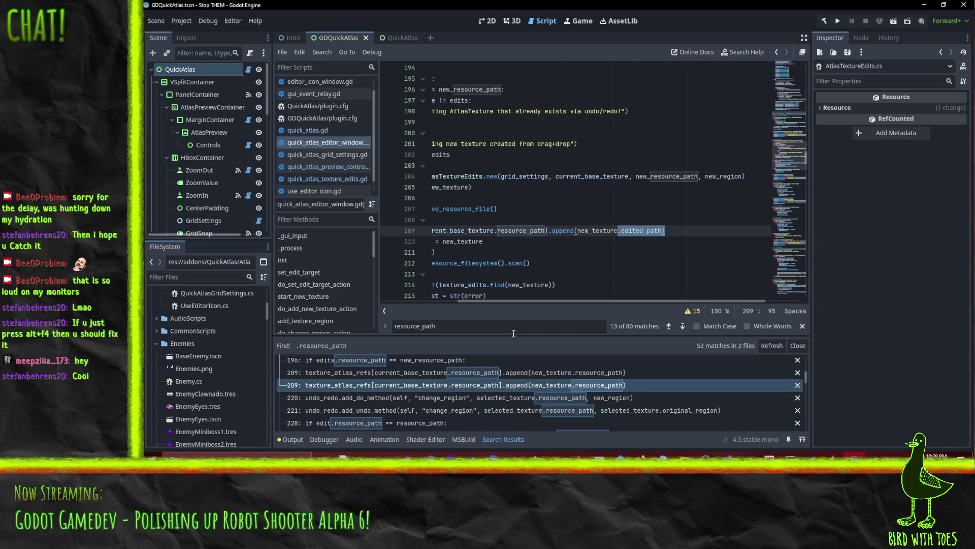
pyautogui.click(507, 398)
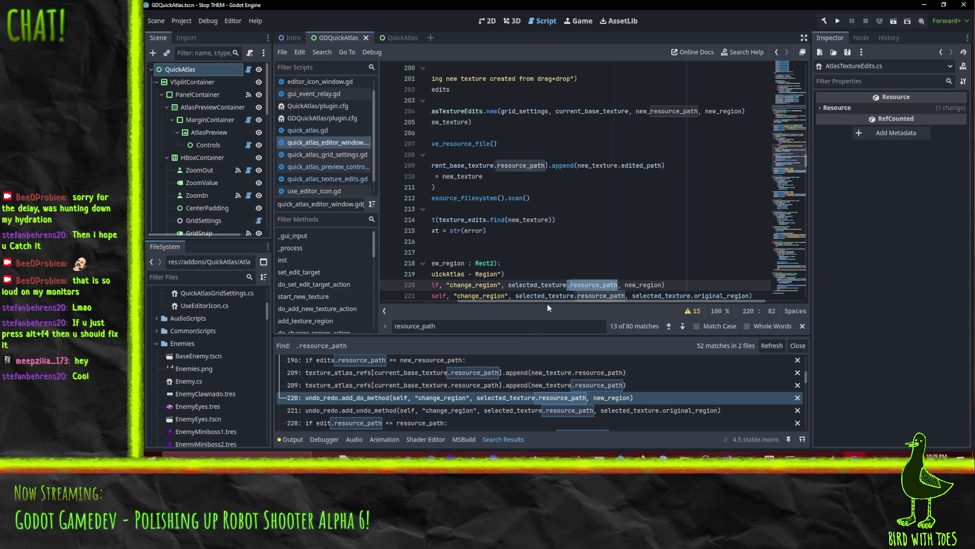
pyautogui.moveTo(533, 301); pyautogui.dragTo(453, 301)
pyautogui.scroll(-3, 441, 211)
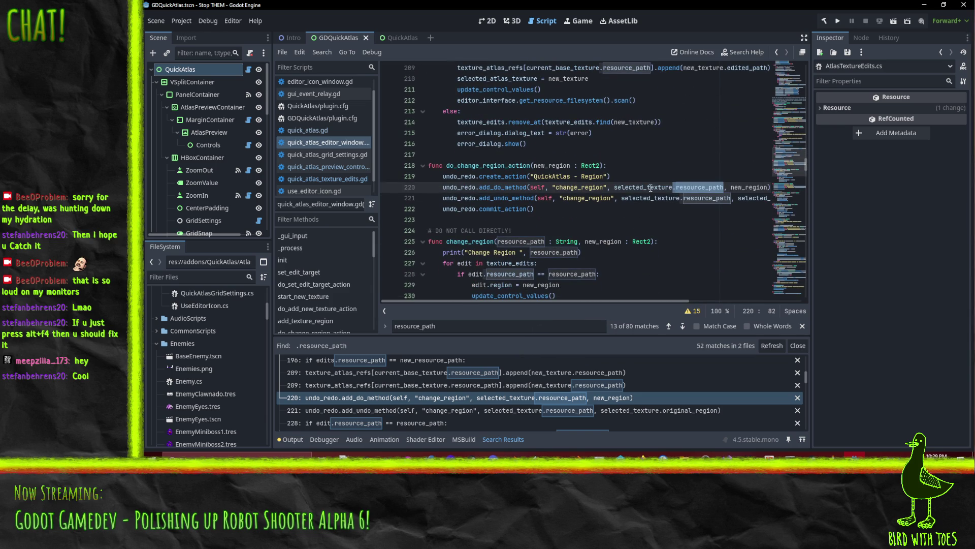
# Step: Paste edited_path over resource_path on lines 220, 221 and 228 in change_region
pyautogui.moveTo(651, 188)
pyautogui.hotkey('ctrl', 'v')
pyautogui.doubleClick(706, 197)
pyautogui.hotkey('ctrl', 'v')
pyautogui.scroll(-2, 635, 229)
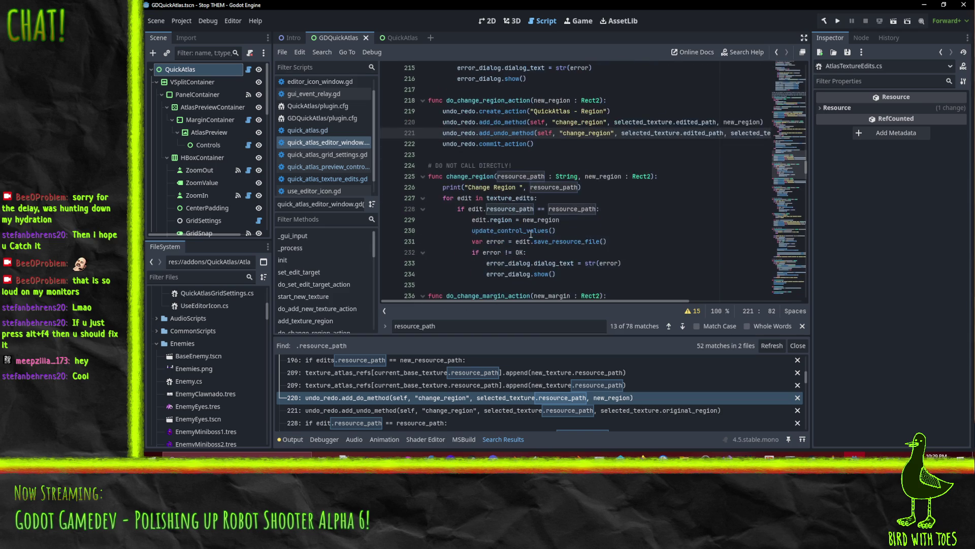
pyautogui.click(651, 199)
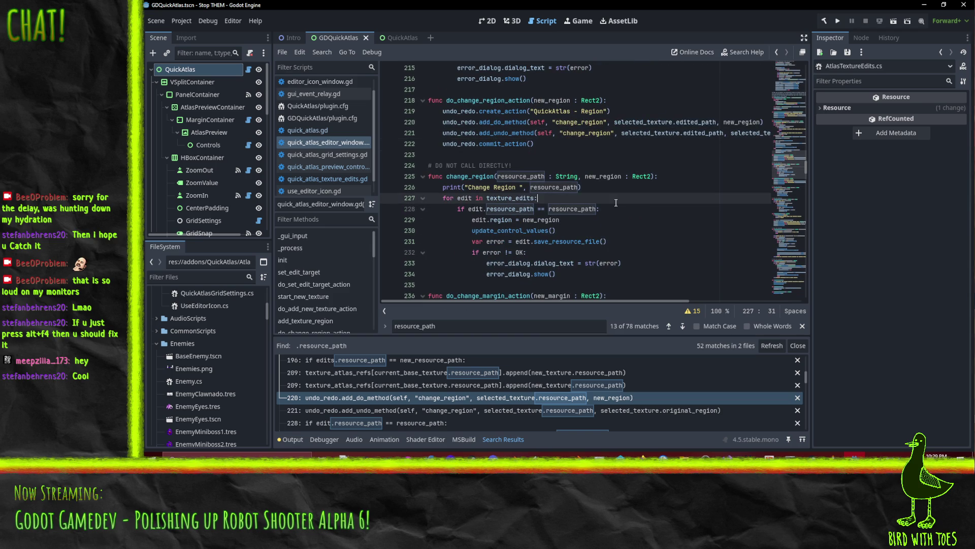
pyautogui.doubleClick(518, 209)
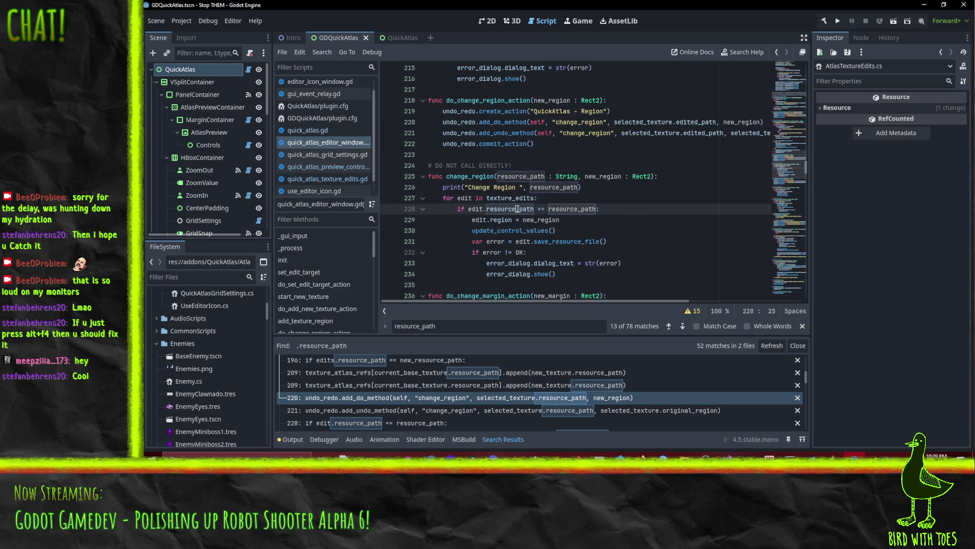
pyautogui.hotkey('ctrl', 'v')
pyautogui.click(618, 231)
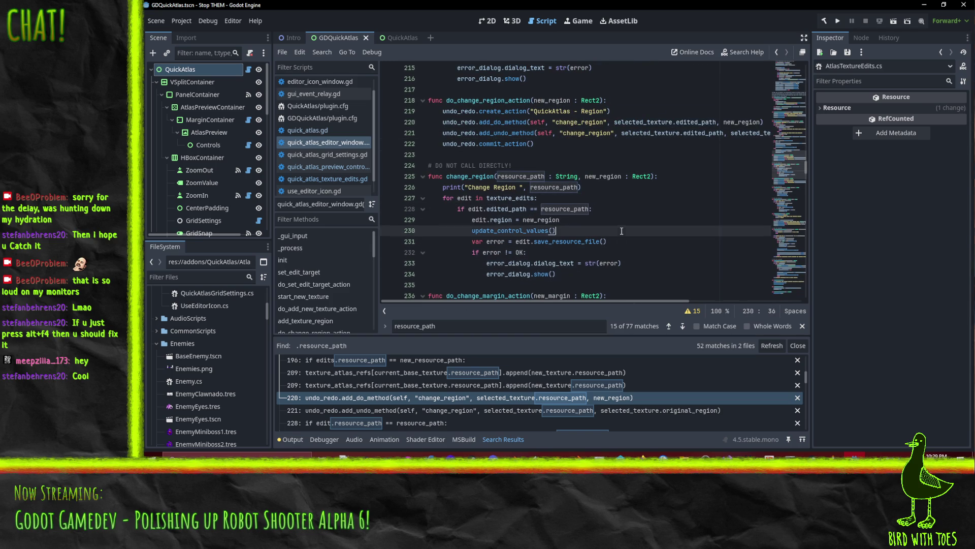
pyautogui.scroll(-5, 618, 231)
pyautogui.scroll(-1, 549, 399)
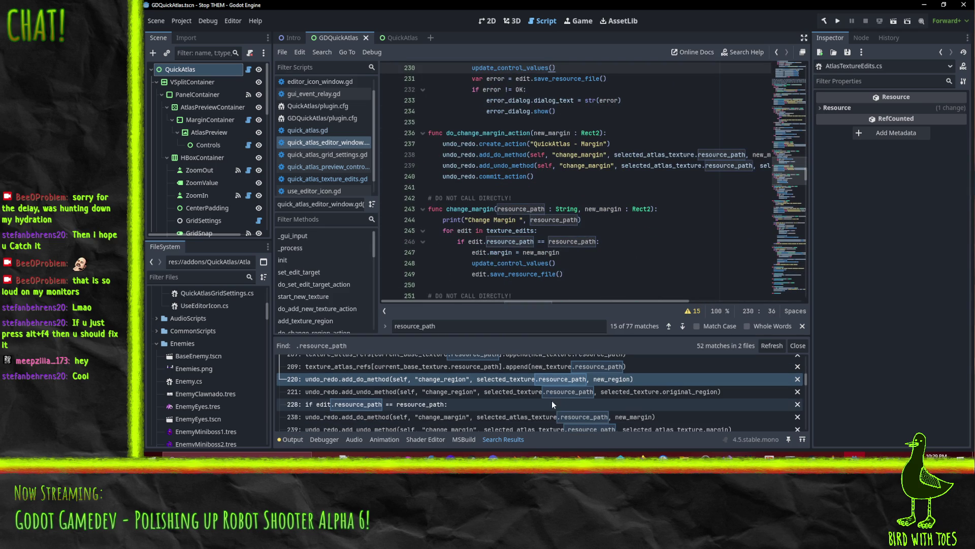
# Step: Replace resource_path with edited_path in the margin undo/redo calls on lines 238 and 239
pyautogui.click(437, 391)
pyautogui.click(457, 405)
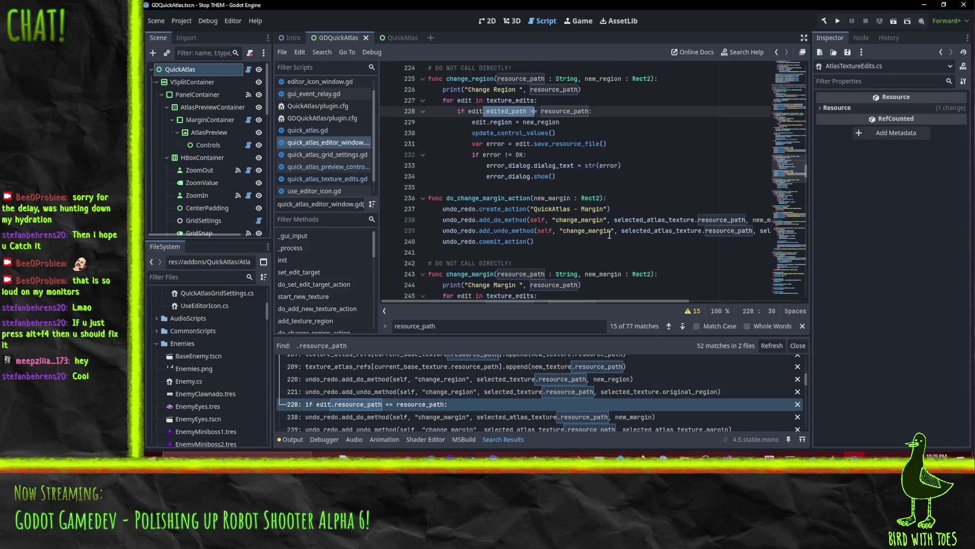
pyautogui.click(422, 417)
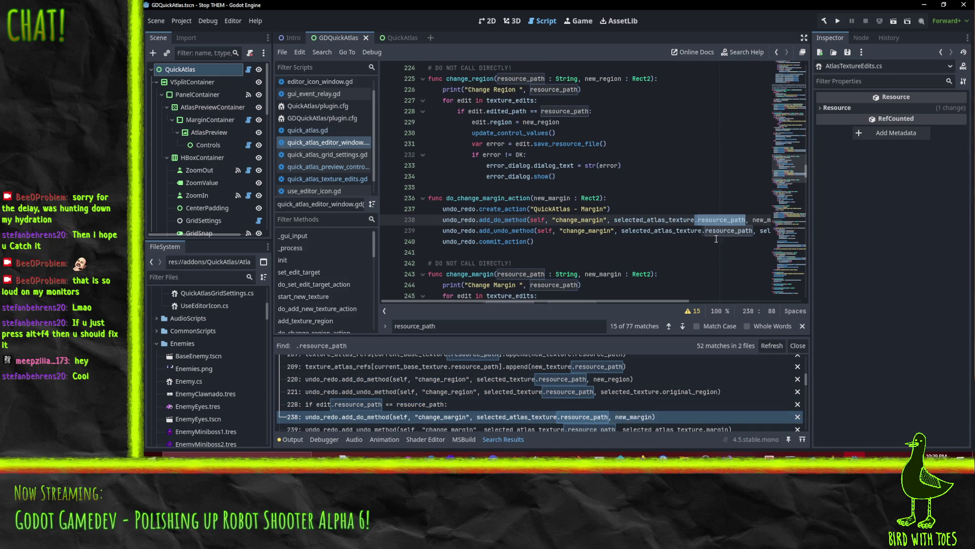
pyautogui.hscroll(3, 636, 301)
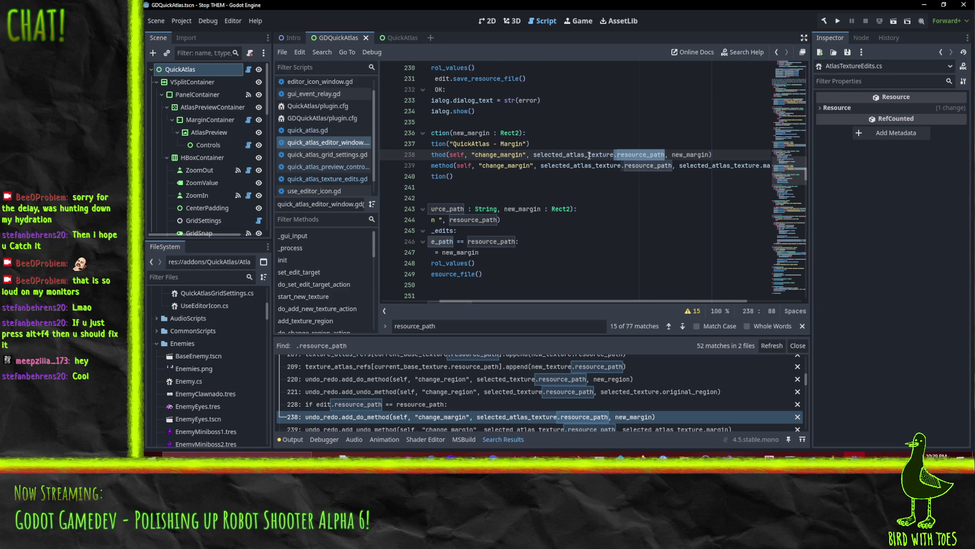
pyautogui.click(589, 155)
pyautogui.moveTo(575, 155)
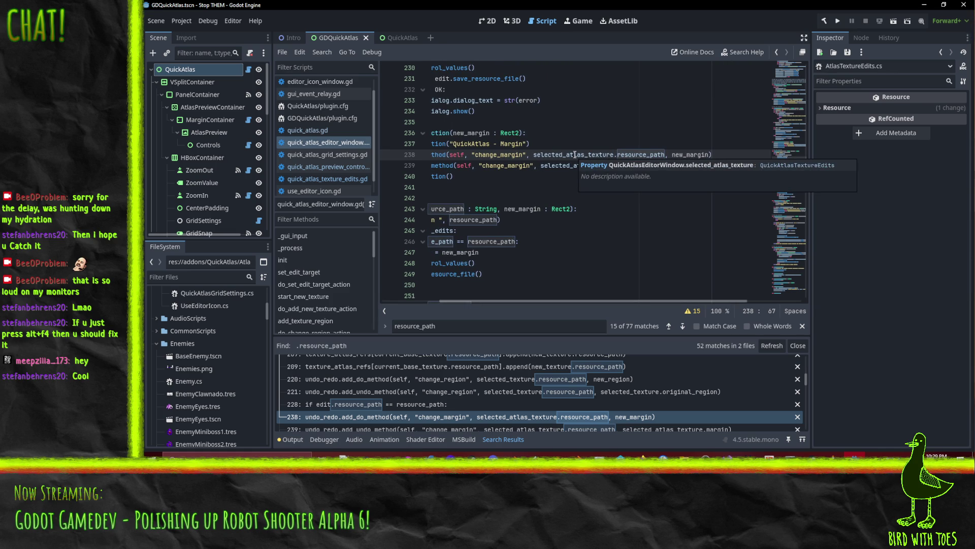
pyautogui.doubleClick(641, 154)
pyautogui.hotkey('ctrl', 'v')
pyautogui.doubleClick(642, 166)
pyautogui.hotkey('ctrl', 'v')
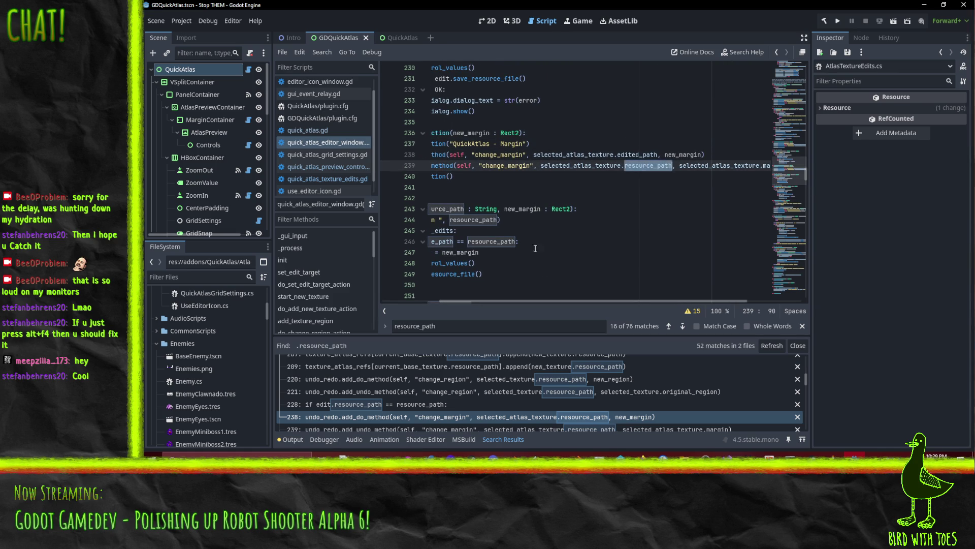
pyautogui.moveTo(571, 301)
pyautogui.mouseDown()
pyautogui.moveTo(580, 298)
pyautogui.moveTo(477, 295)
pyautogui.mouseUp()
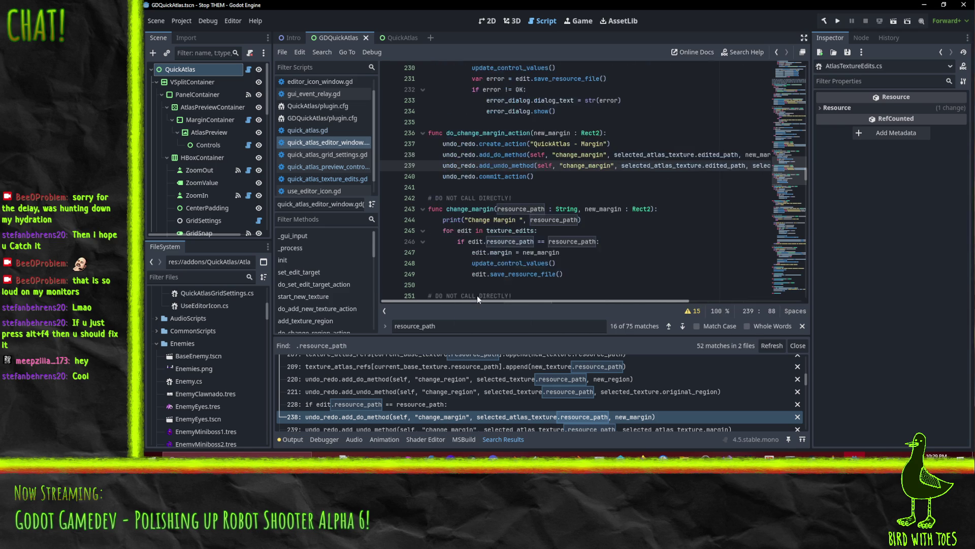
# Step: Swap resource_path for edited_path in the edit comparisons on lines 246 and 255
pyautogui.scroll(-2, 620, 225)
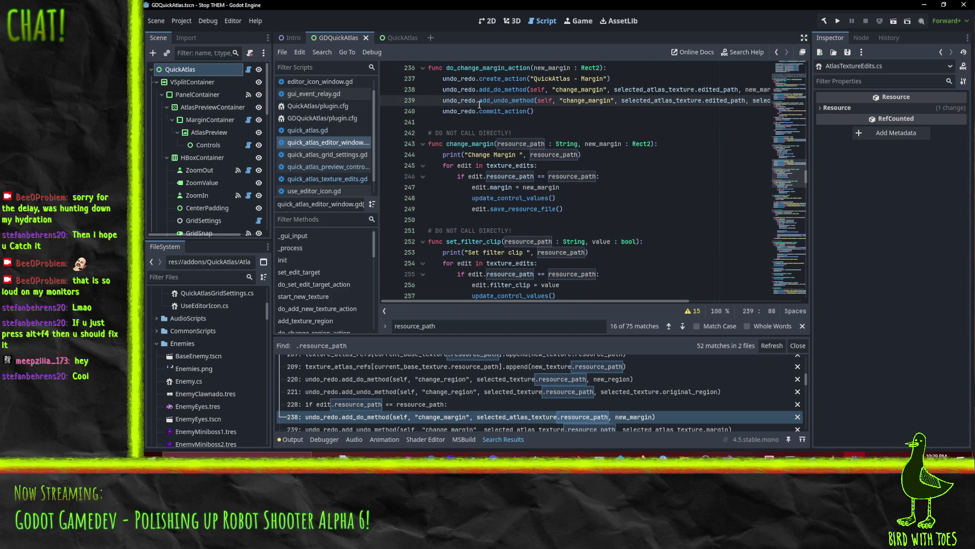
pyautogui.doubleClick(506, 176)
pyautogui.write('edited_path')
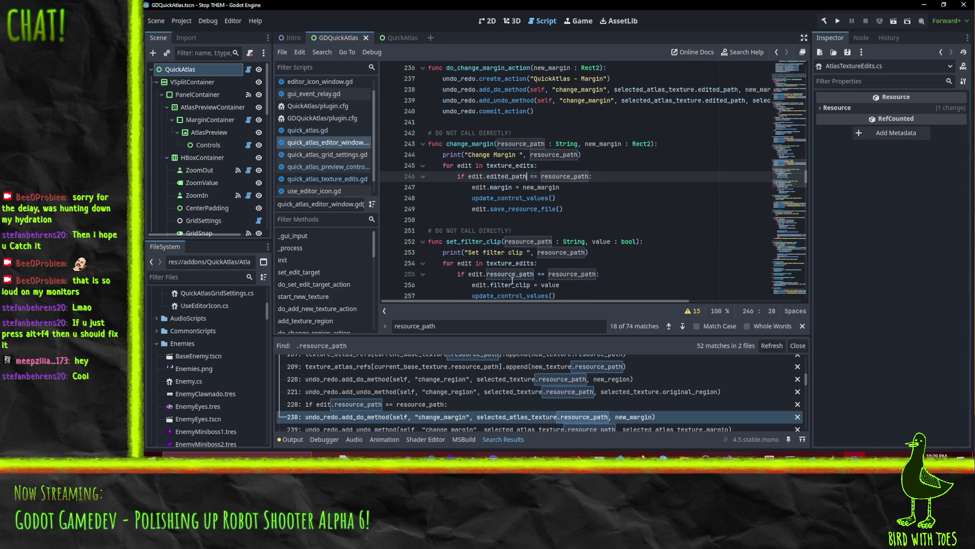
pyautogui.doubleClick(510, 273)
pyautogui.scroll(-2, 630, 186)
pyautogui.scroll(-3, 630, 186)
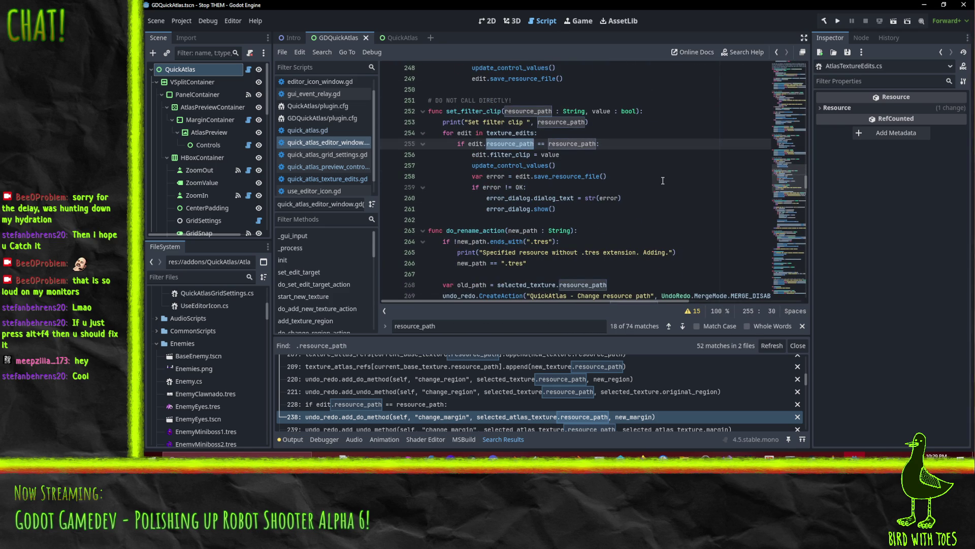
pyautogui.write('edited_path')
pyautogui.scroll(-2, 632, 161)
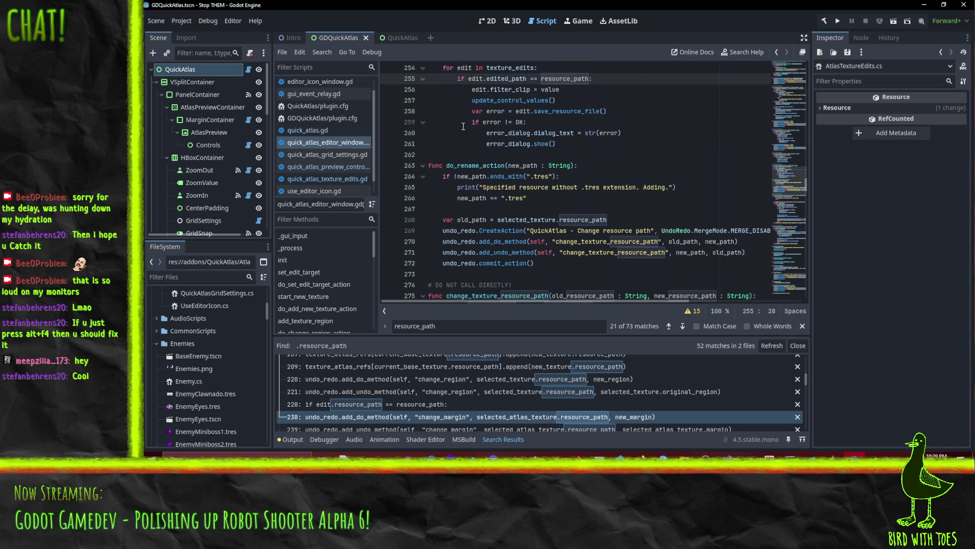
pyautogui.click(634, 220)
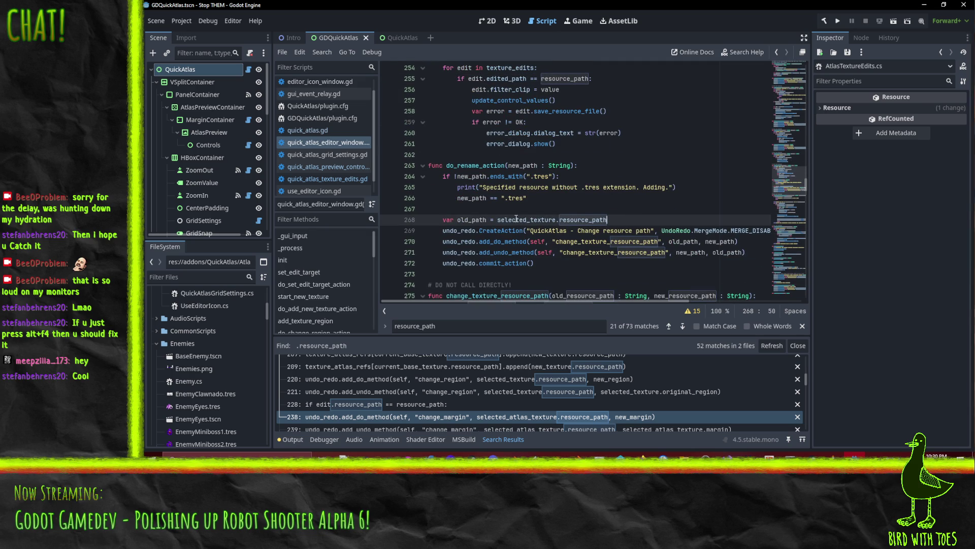
# Step: Replace resource_path with edited_path on line 268
pyautogui.moveTo(516, 219)
pyautogui.doubleClick(575, 218)
pyautogui.write('edited_path')
pyautogui.scroll(-2, 661, 200)
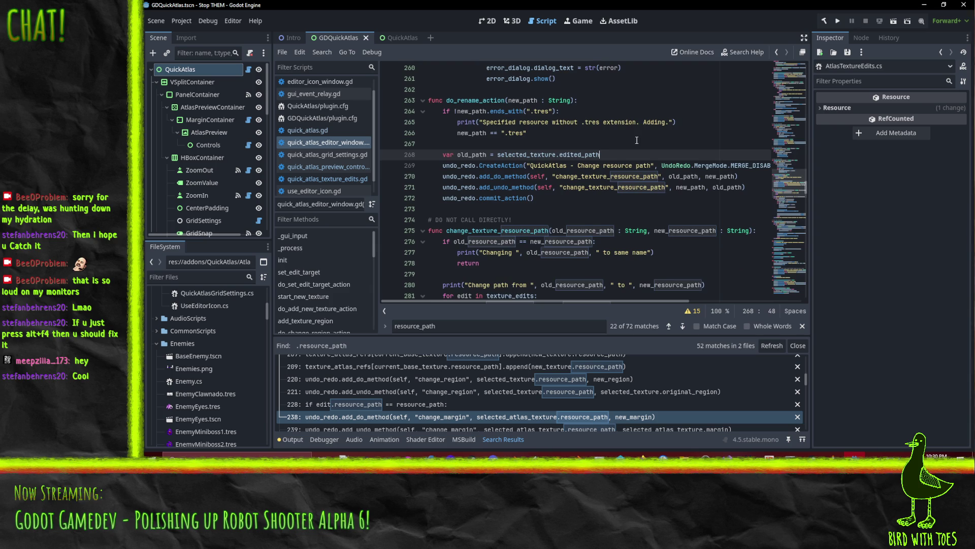
pyautogui.scroll(-2, 637, 140)
pyautogui.scroll(-2, 649, 196)
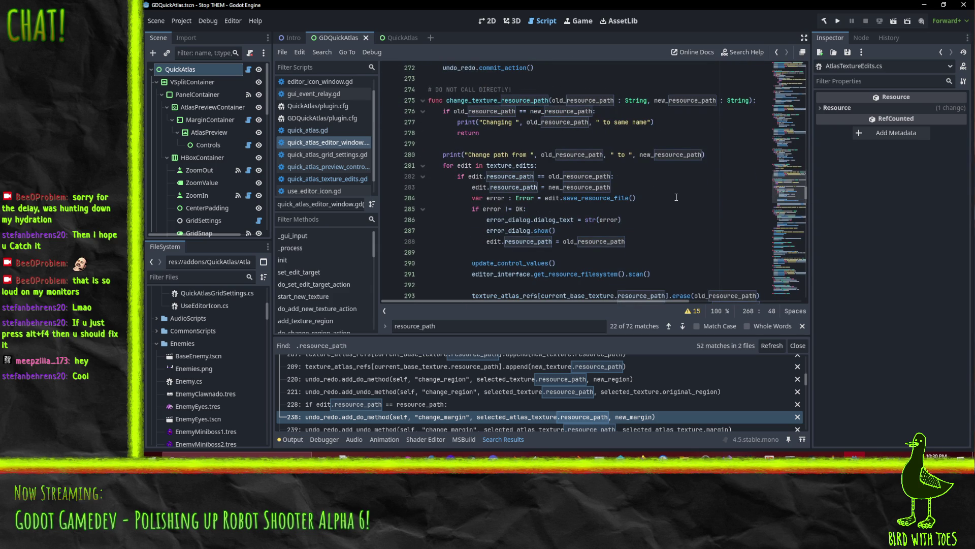
# Step: Change resource_path to edited_path on lines 282, 283 and 288, leaving line 293 unchanged
pyautogui.doubleClick(517, 177)
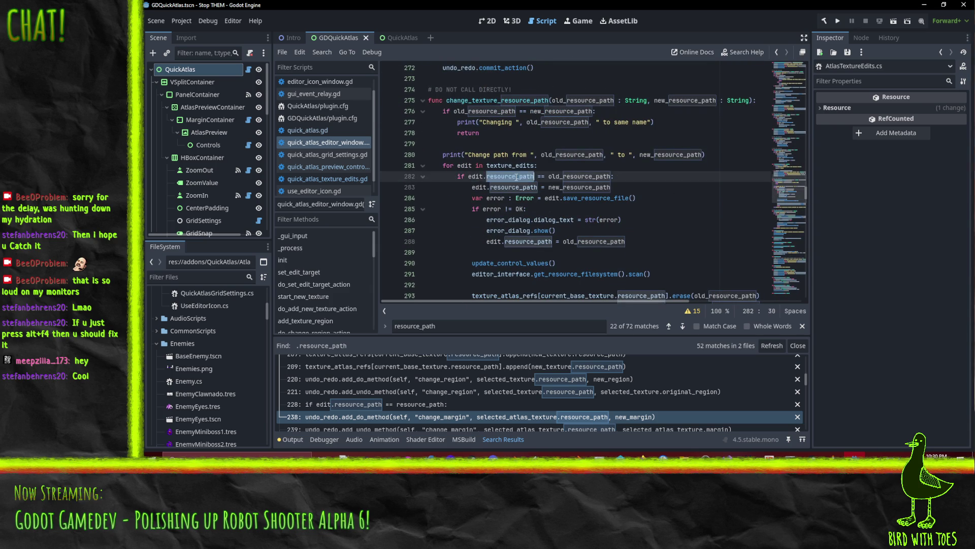
pyautogui.scroll(-1, 659, 227)
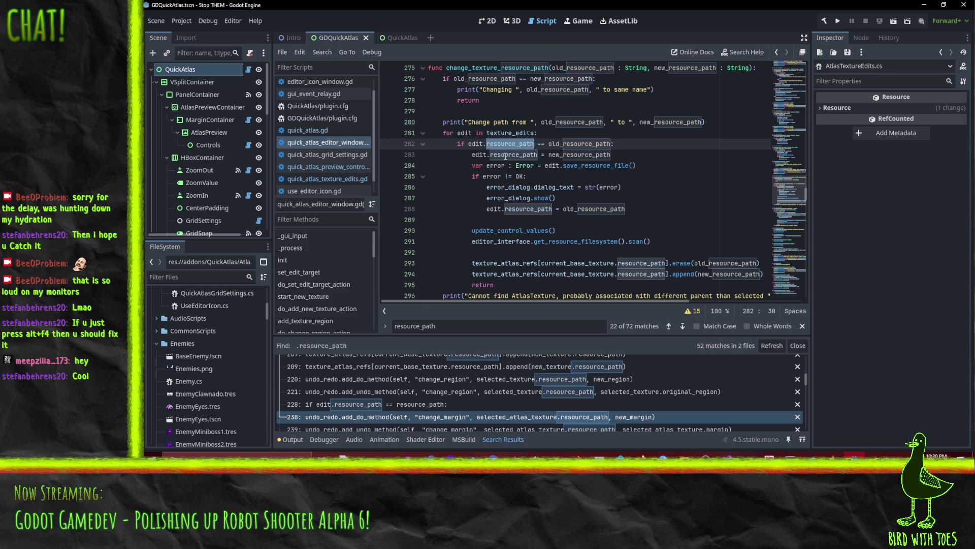
pyautogui.write('edited_path')
pyautogui.click(506, 155)
pyautogui.doubleClick(507, 155)
pyautogui.write('edited_path')
pyautogui.doubleClick(528, 209)
pyautogui.write('edited_path')
pyautogui.scroll(-2, 643, 198)
pyautogui.doubleClick(641, 198)
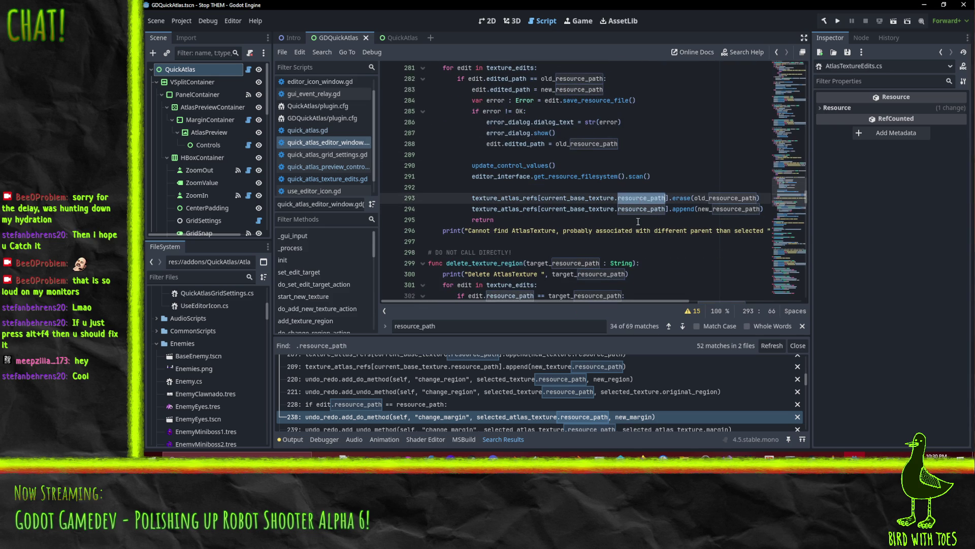
pyautogui.hotkey('ctrl', 'd')
pyautogui.hotkey('ctrl', 'd')
pyautogui.click(568, 178)
pyautogui.scroll(-1, 696, 173)
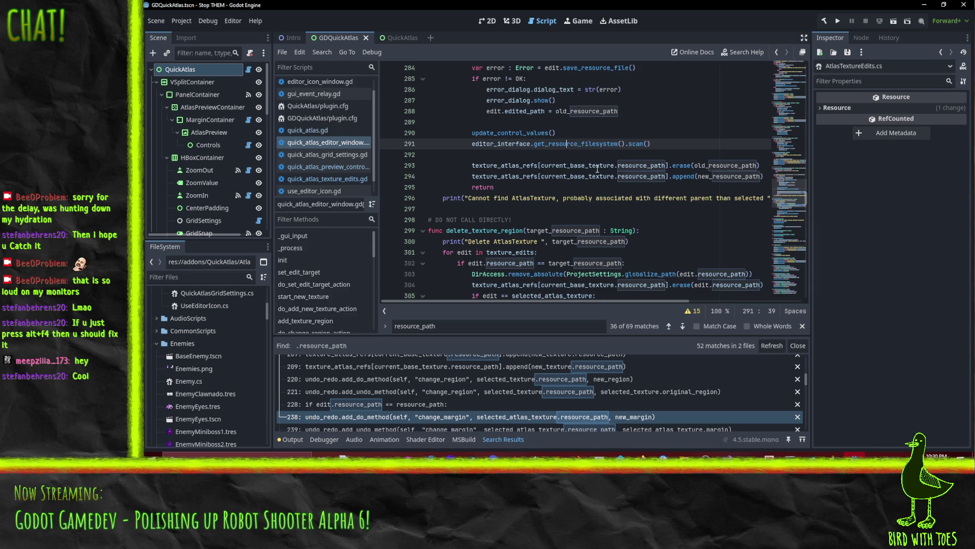
pyautogui.scroll(-3, 598, 169)
# Step: Use edited_path in delete_texture_region's comparison, file removal and atlas-ref erase on lines 302–304
pyautogui.click(506, 166)
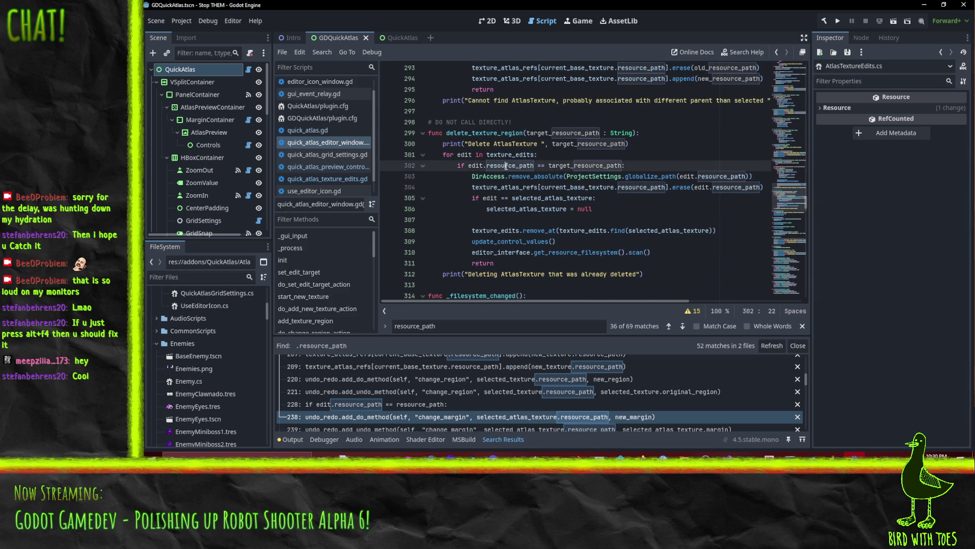
pyautogui.write('edited_path')
pyautogui.doubleClick(523, 165)
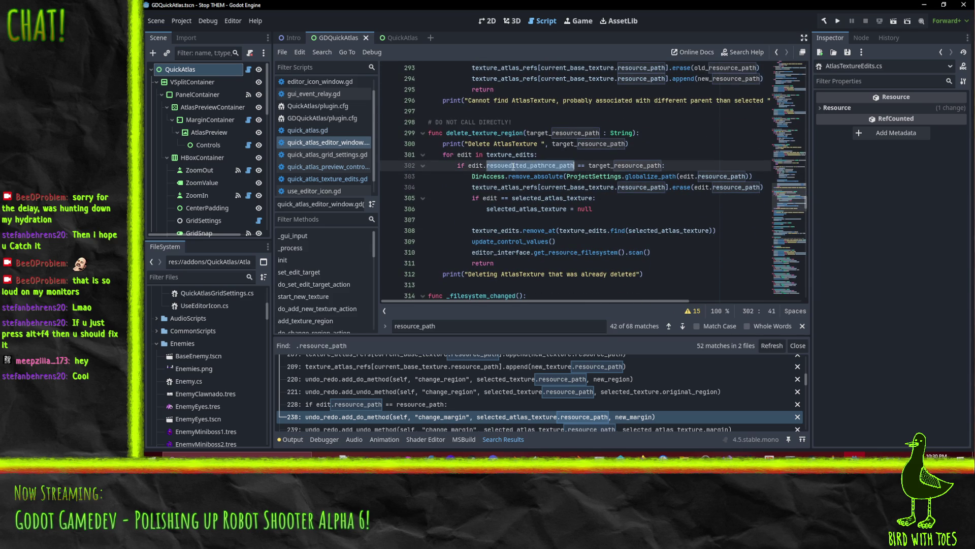
pyautogui.write('edited_path')
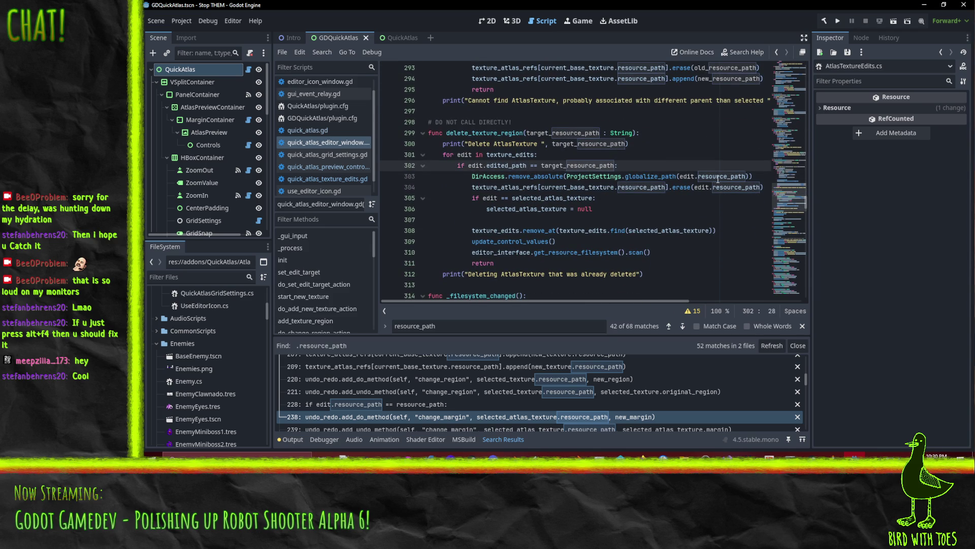
pyautogui.doubleClick(720, 176)
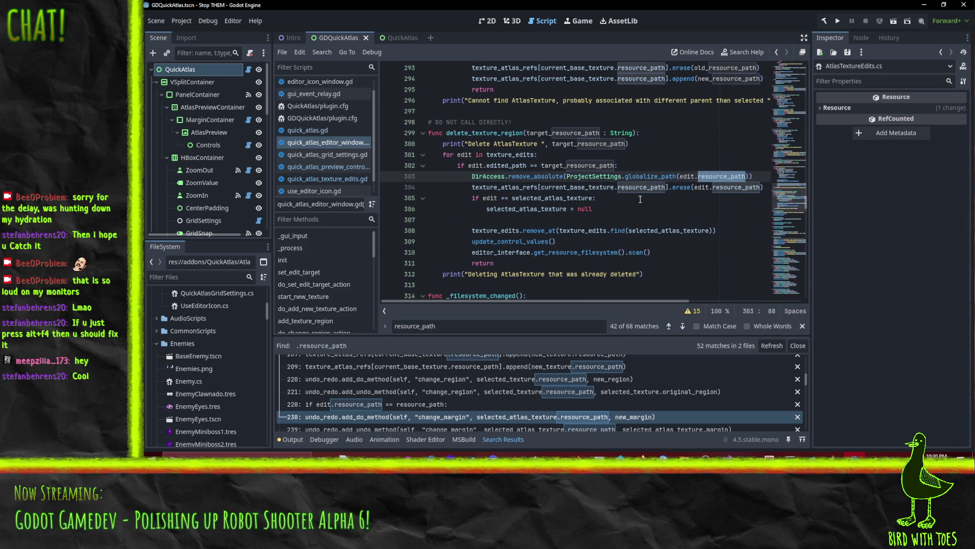
pyautogui.write('edited_path')
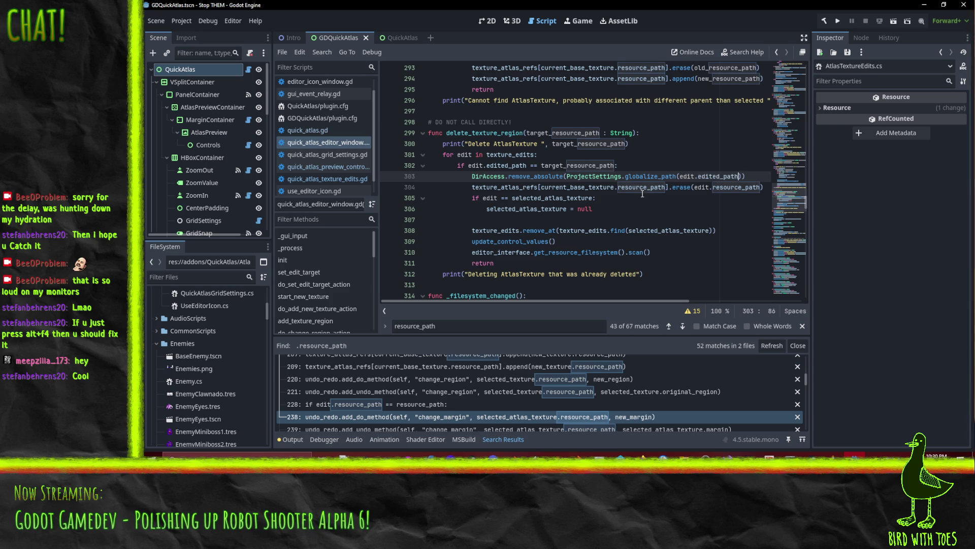
pyautogui.doubleClick(641, 187)
pyautogui.doubleClick(729, 188)
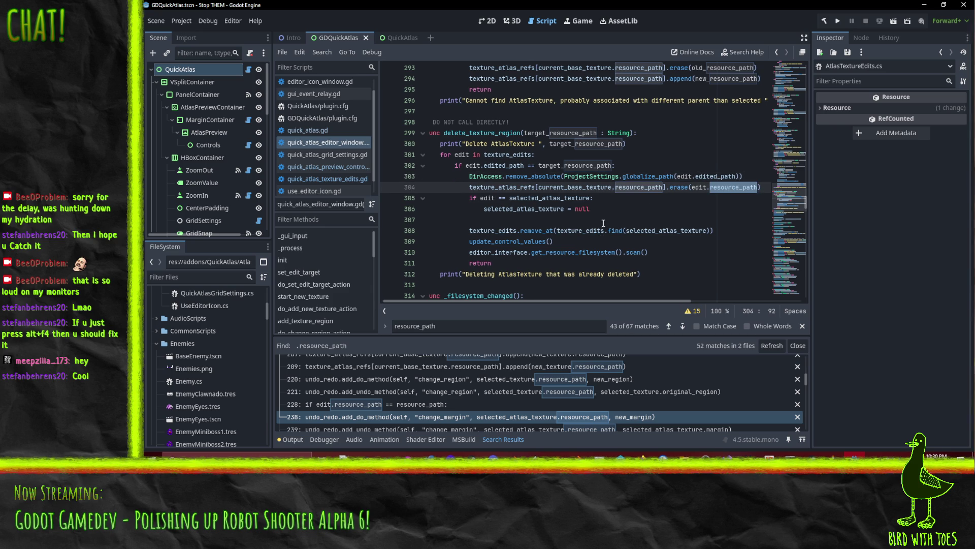
pyautogui.write('edited_path')
pyautogui.scroll(-1, 645, 208)
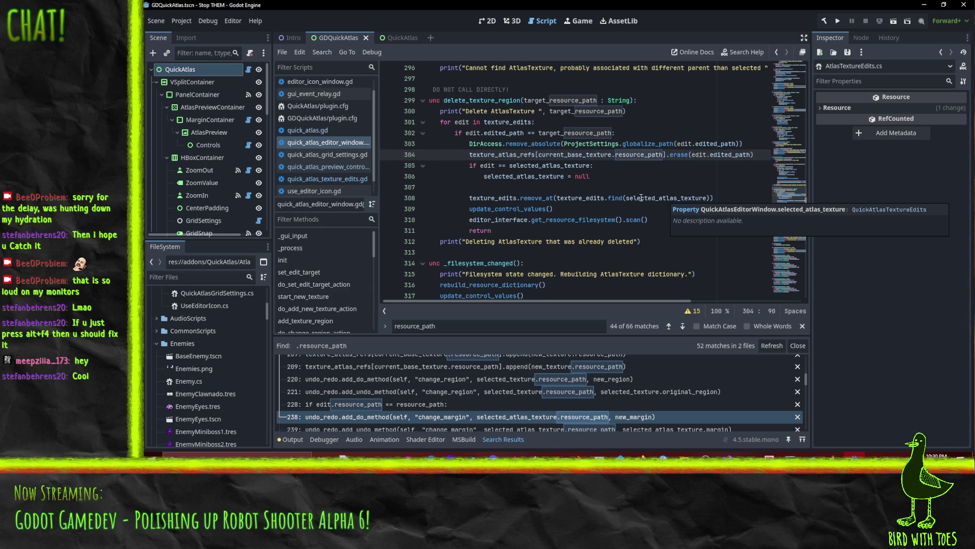
pyautogui.scroll(-2, 654, 173)
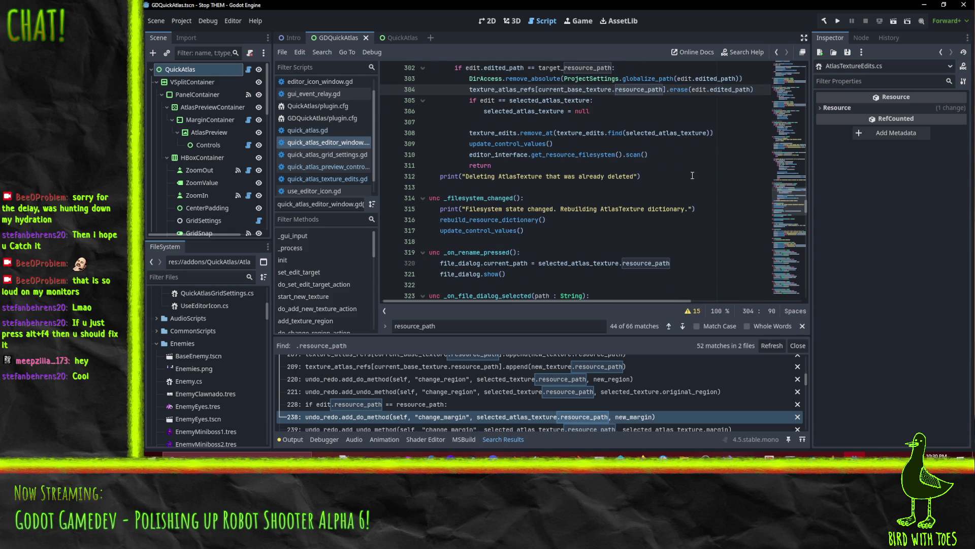
pyautogui.scroll(1, 688, 162)
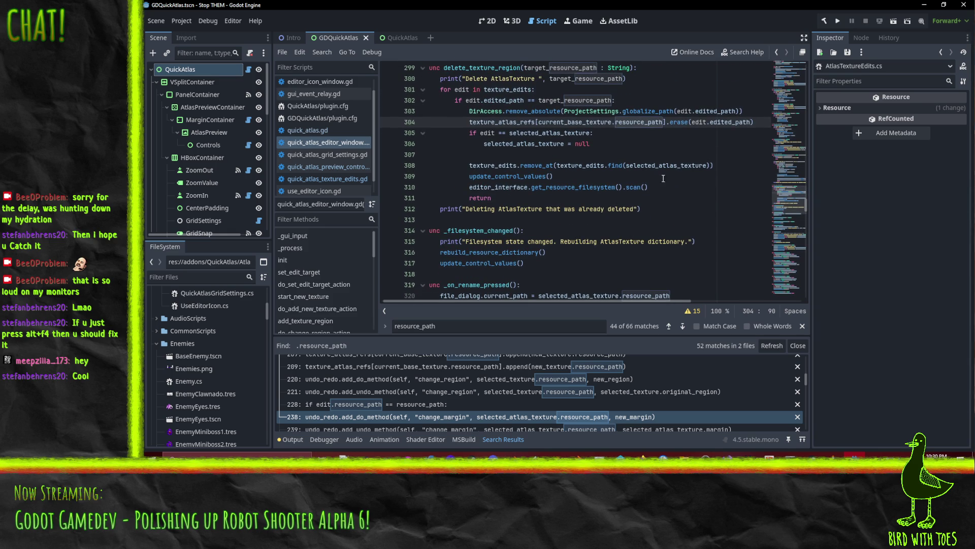
pyautogui.scroll(1, 659, 175)
pyautogui.scroll(-3, 687, 167)
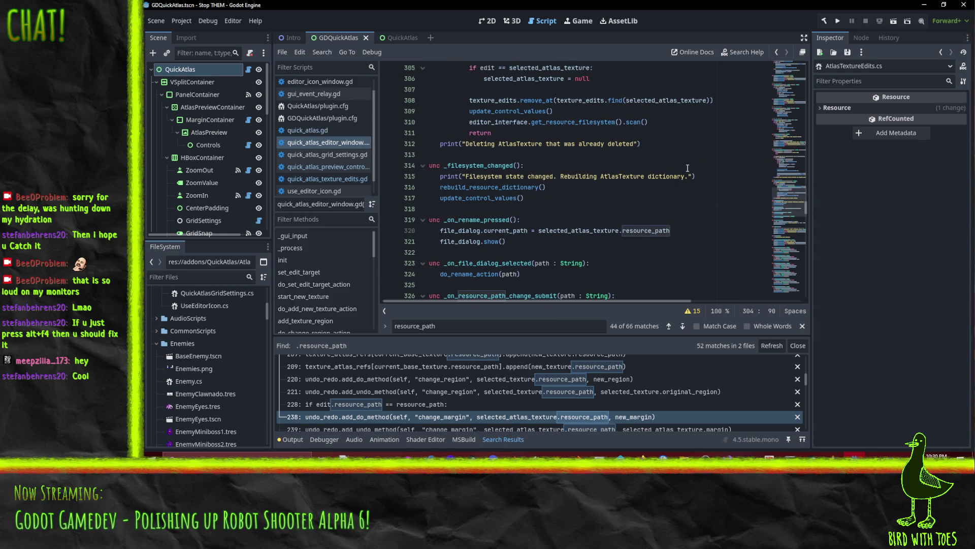
pyautogui.scroll(-2, 688, 168)
pyautogui.scroll(-3, 654, 185)
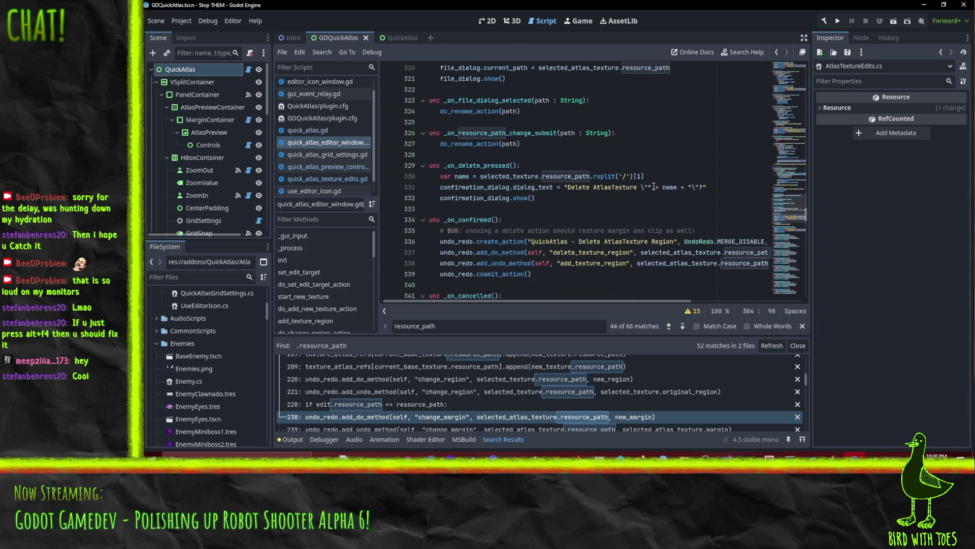
pyautogui.click(593, 208)
pyautogui.scroll(-1, 592, 202)
pyautogui.scroll(-1, 593, 202)
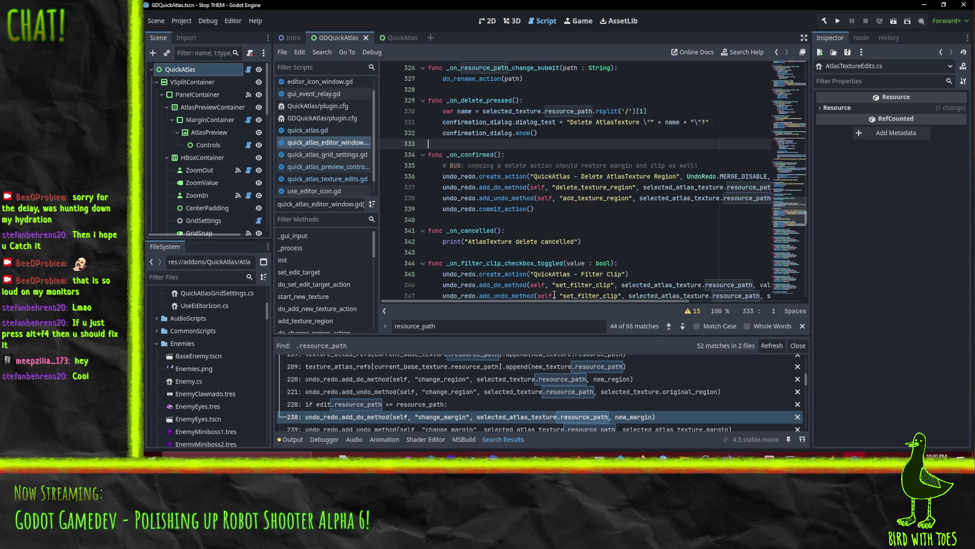
pyautogui.moveTo(560, 301)
pyautogui.mouseDown()
pyautogui.moveTo(688, 292)
pyautogui.moveTo(536, 295)
pyautogui.moveTo(669, 301)
pyautogui.mouseUp()
pyautogui.scroll(-2, 645, 225)
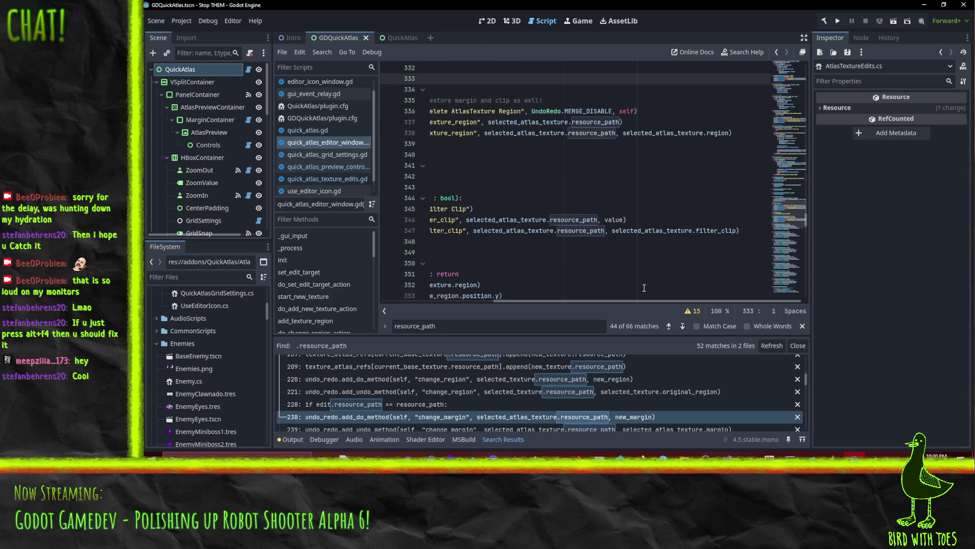
pyautogui.moveTo(643, 288); pyautogui.dragTo(644, 305)
pyautogui.scroll(5, 649, 230)
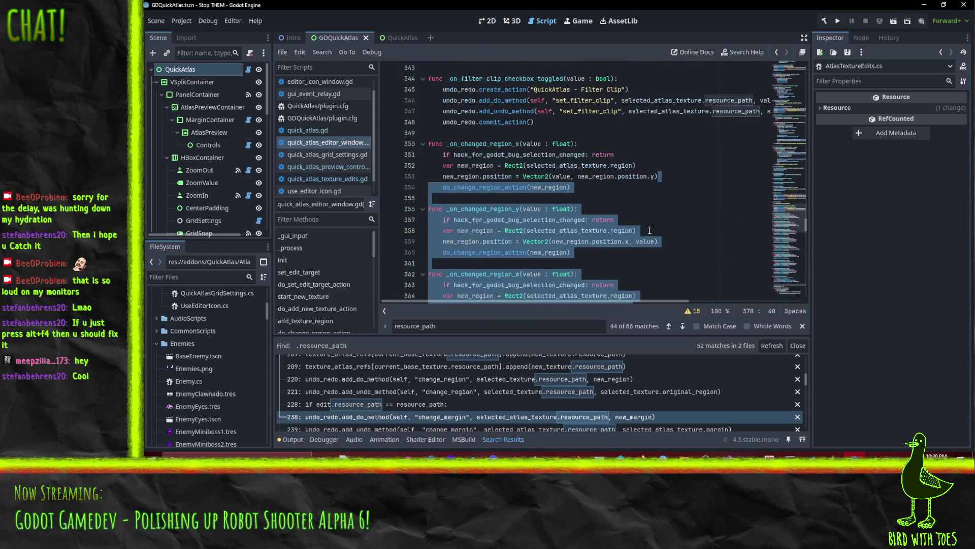
pyautogui.scroll(5, 650, 229)
pyautogui.click(662, 199)
pyautogui.moveTo(591, 299); pyautogui.dragTo(670, 305)
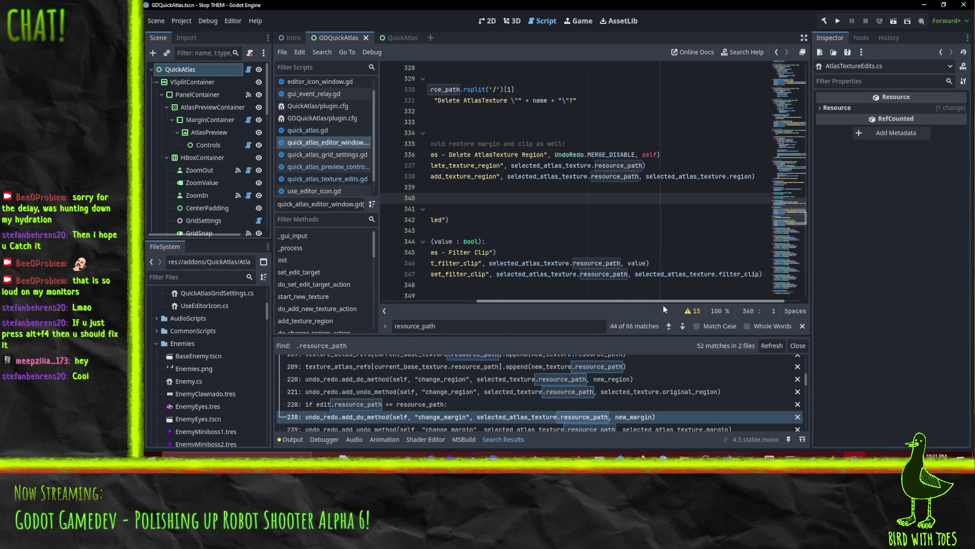
pyautogui.scroll(1, 563, 212)
pyautogui.doubleClick(619, 199)
pyautogui.write('edited_path')
pyautogui.click(632, 209)
pyautogui.hotkey('ctrl', 'BackSpace')
pyautogui.write('edited_path')
pyautogui.hotkey('ctrl', 'Delete')
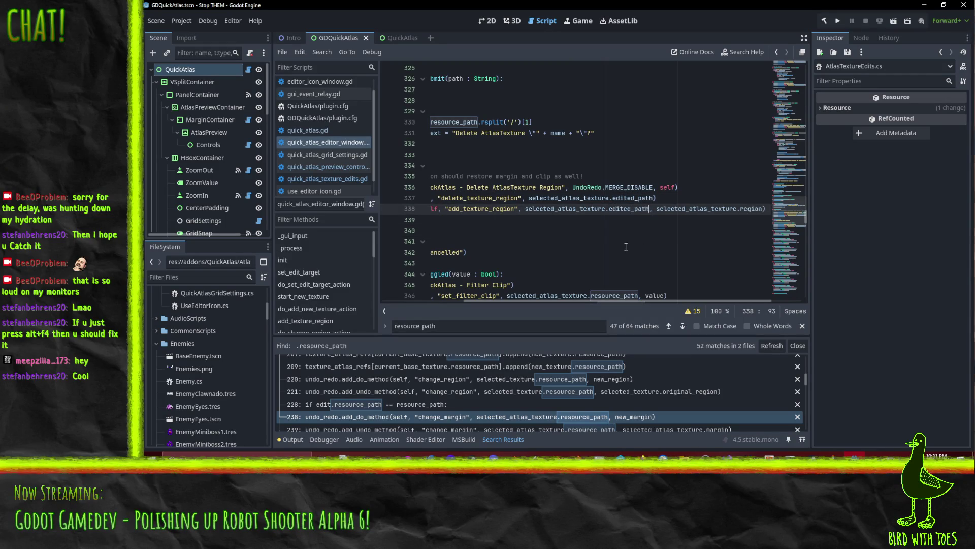
pyautogui.scroll(-4, 622, 208)
pyautogui.doubleClick(613, 165)
pyautogui.write('edited_path')
pyautogui.doubleClick(616, 176)
pyautogui.write('edited_path')
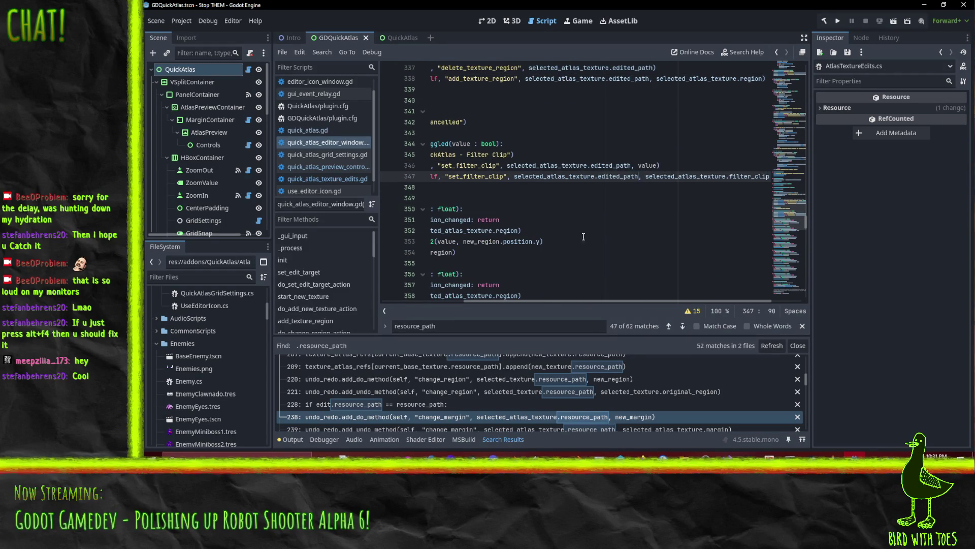
pyautogui.scroll(-5, 612, 234)
pyautogui.moveTo(608, 304); pyautogui.dragTo(538, 301)
pyautogui.scroll(6, 651, 249)
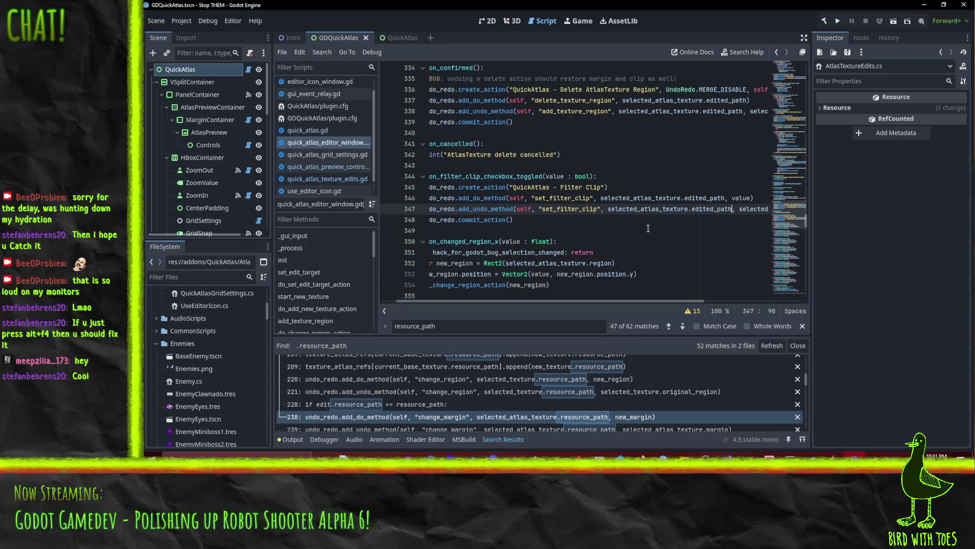
pyautogui.scroll(-10, 671, 229)
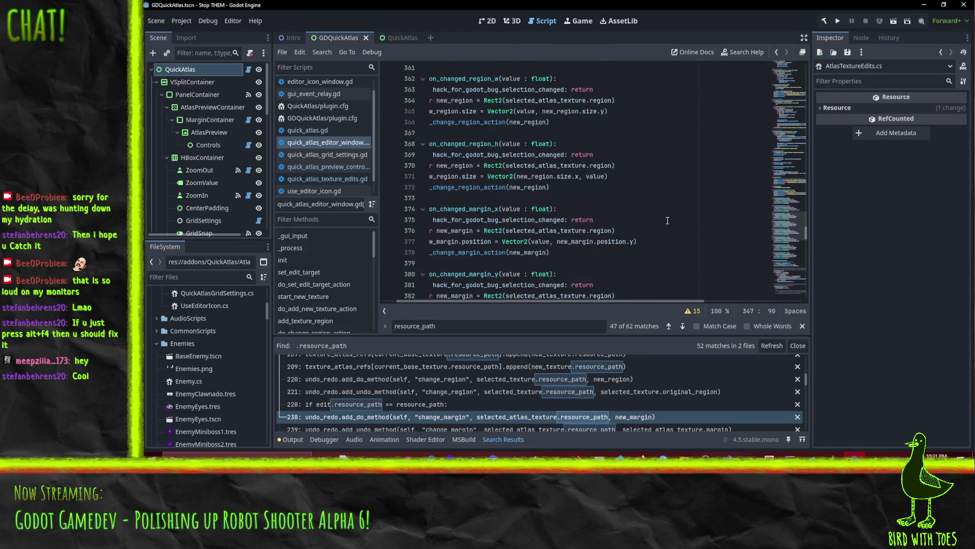
pyautogui.moveTo(580, 300); pyautogui.dragTo(533, 301)
pyautogui.scroll(-9, 665, 226)
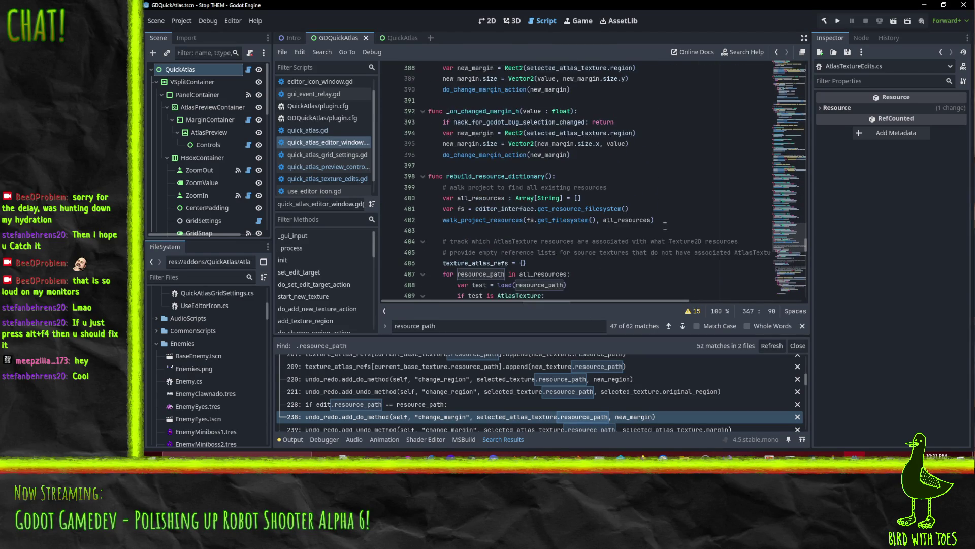
pyautogui.scroll(-2, 665, 226)
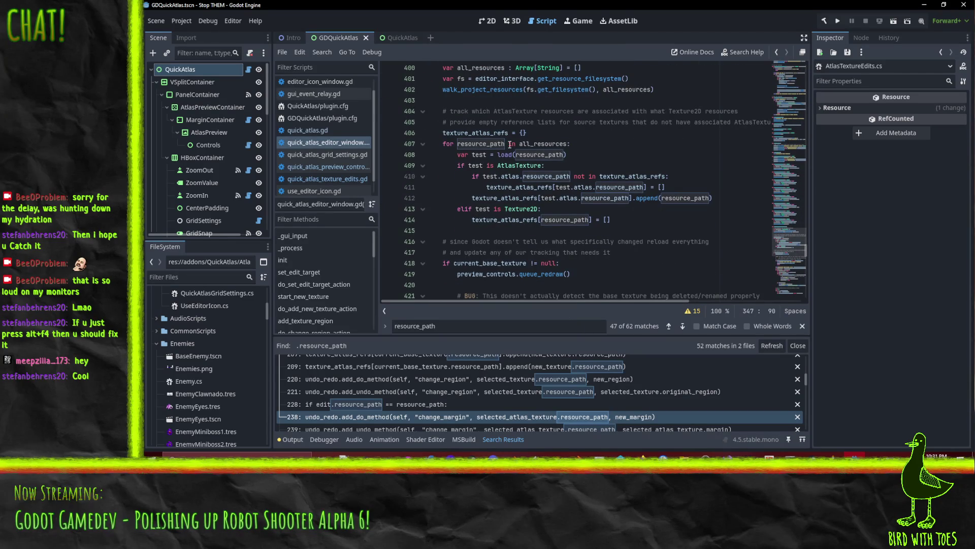
pyautogui.click(603, 162)
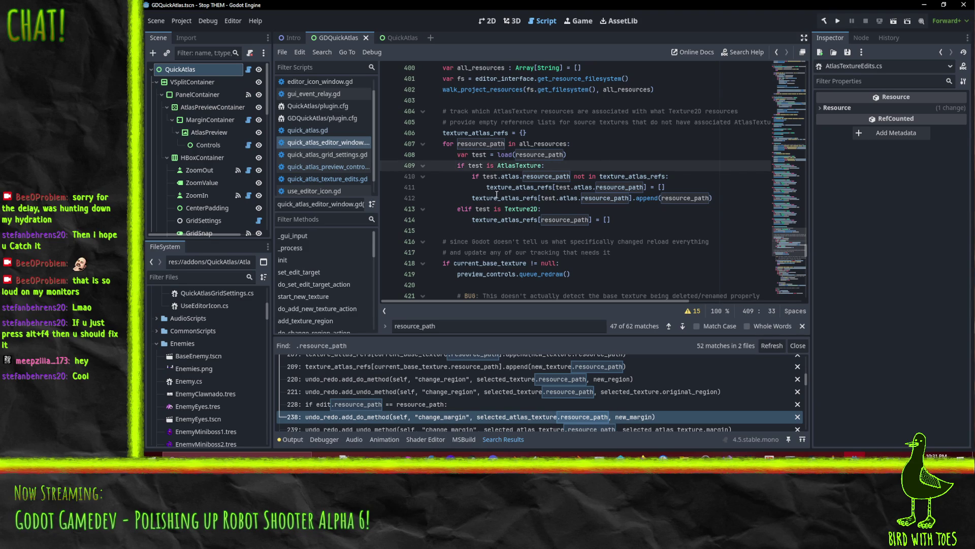
pyautogui.moveTo(510, 178)
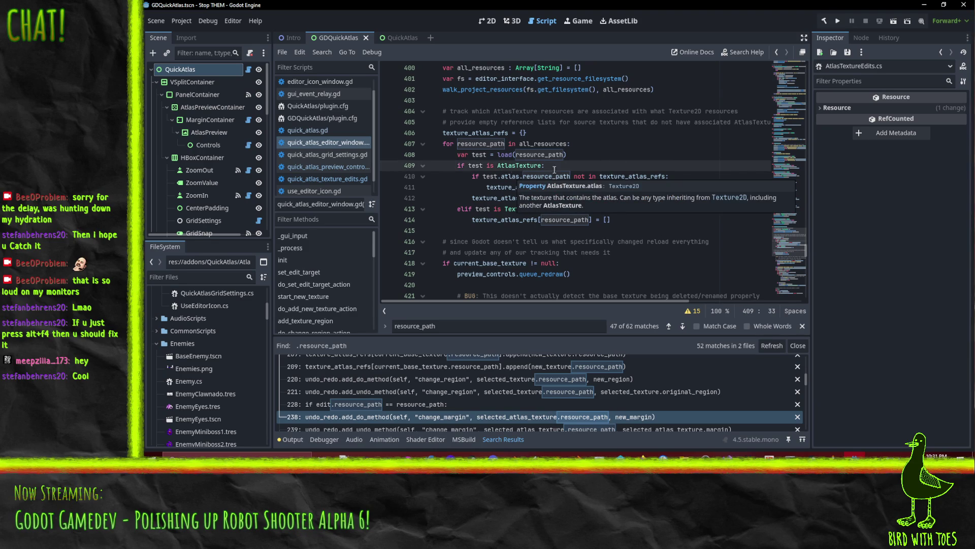
pyautogui.click(655, 155)
pyautogui.scroll(1, 695, 166)
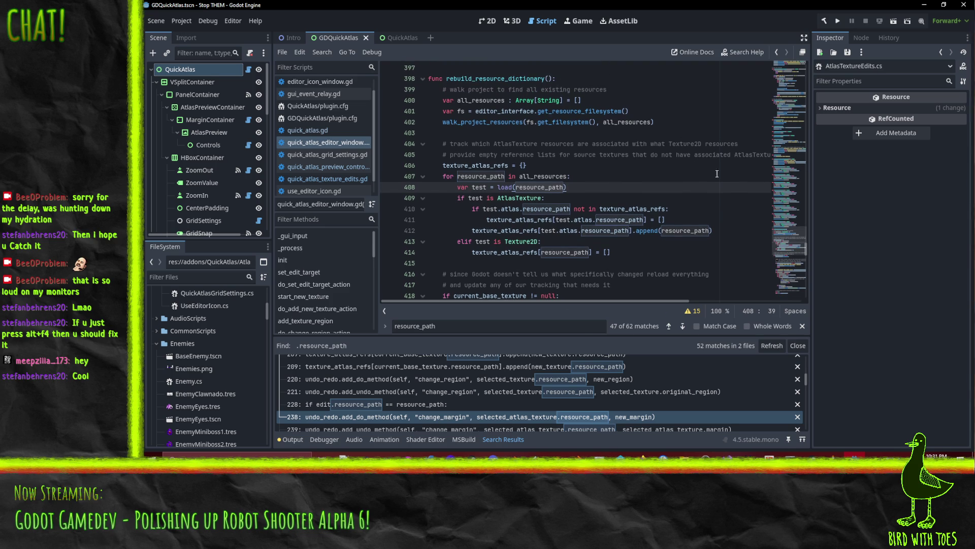
pyautogui.scroll(3, 713, 191)
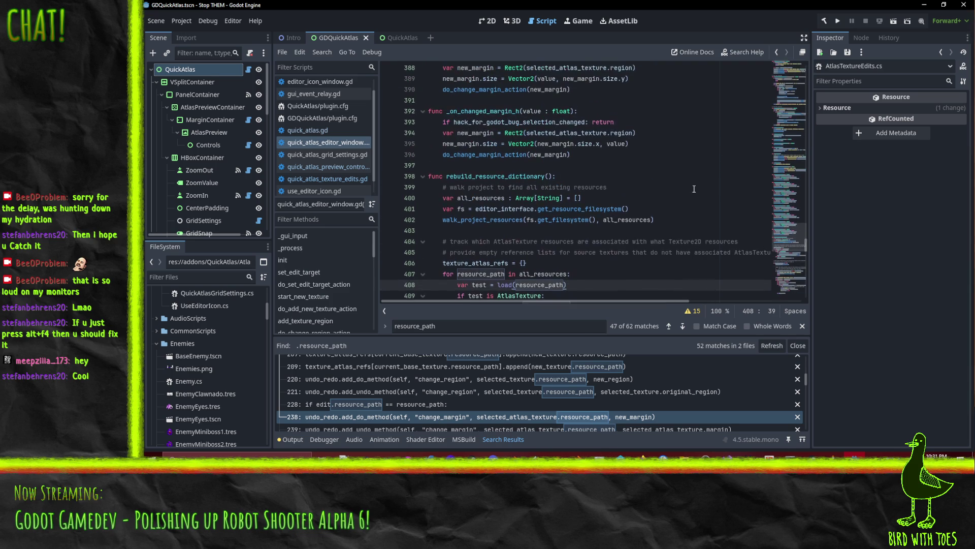
pyautogui.scroll(-15, 668, 159)
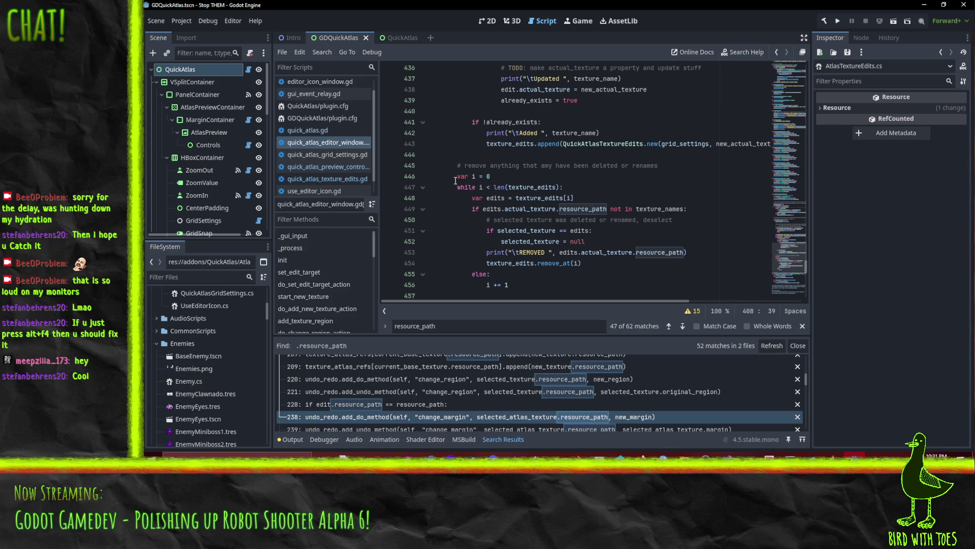
pyautogui.scroll(-3, 614, 190)
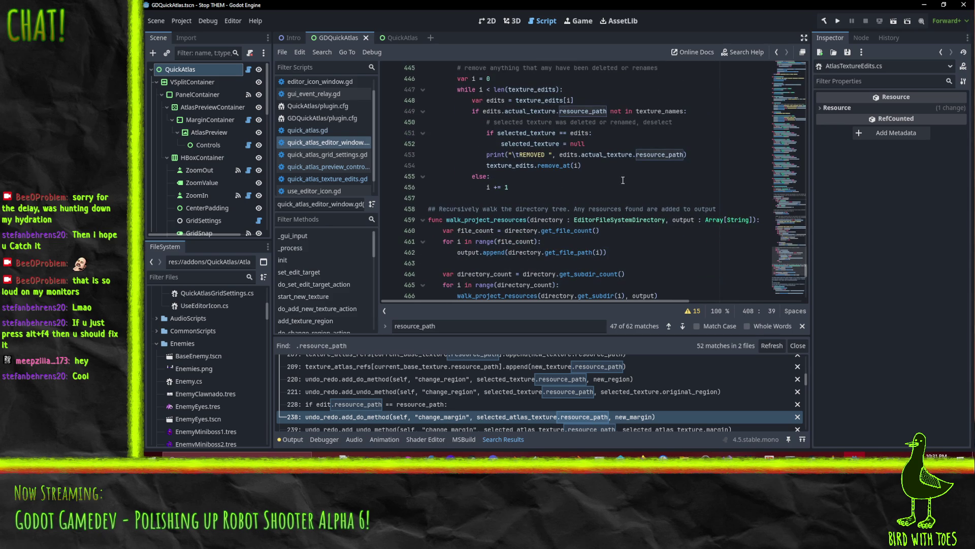
pyautogui.click(622, 178)
pyautogui.scroll(-1, 617, 166)
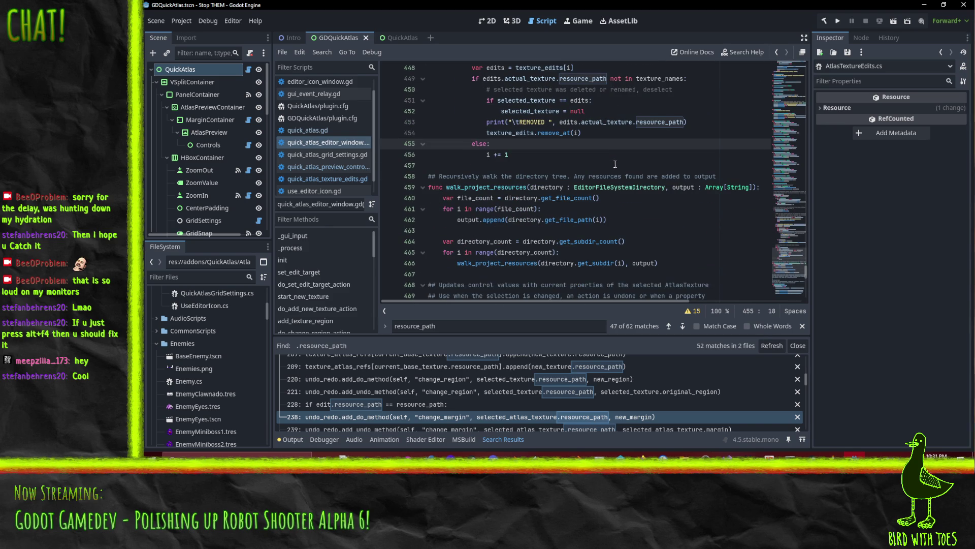
pyautogui.scroll(-9, 622, 151)
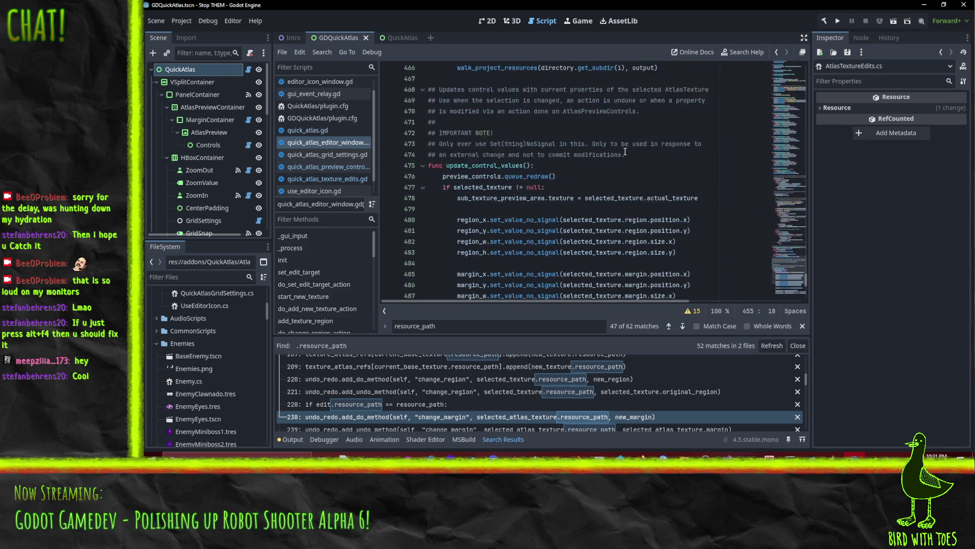
pyautogui.scroll(-4, 625, 153)
pyautogui.scroll(4, 645, 186)
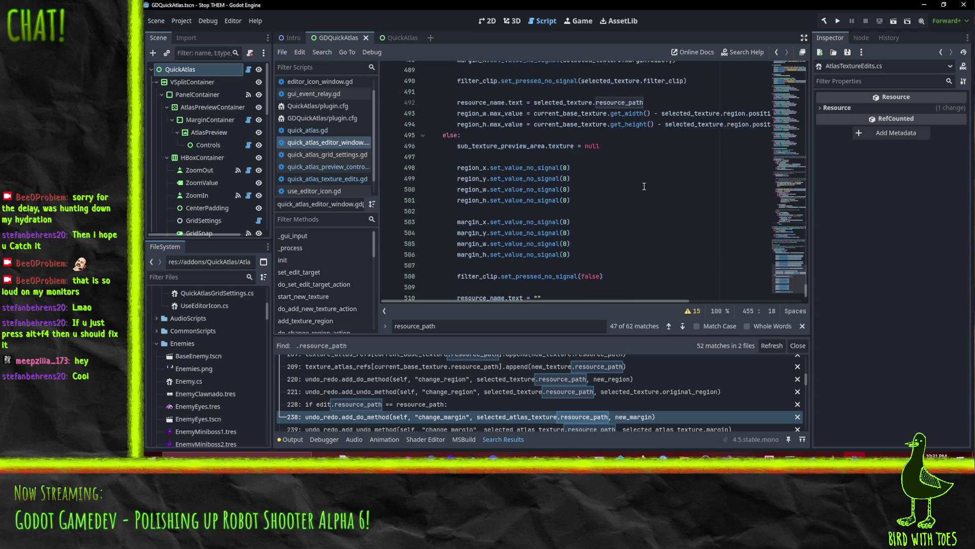
pyautogui.scroll(3, 644, 186)
pyautogui.click(669, 143)
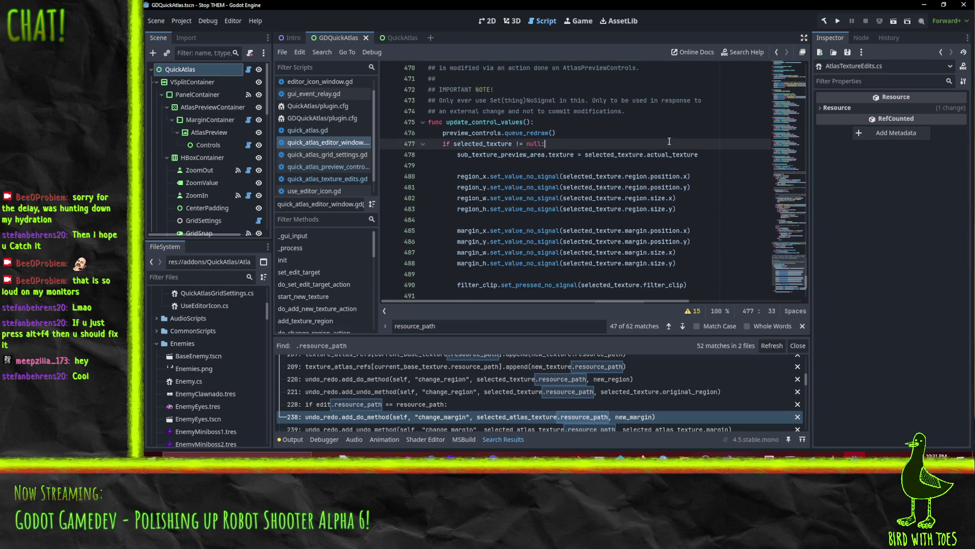
pyautogui.scroll(-2, 714, 164)
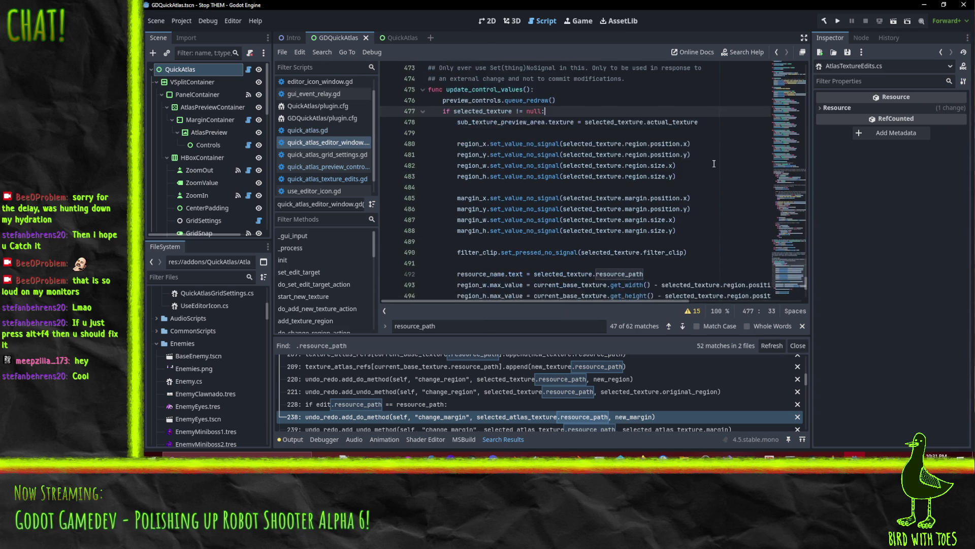
pyautogui.scroll(-2, 521, 200)
# Step: Change line 492 to use selected_texture.edited_path, then open Project Settings' Plugins list
pyautogui.doubleClick(624, 179)
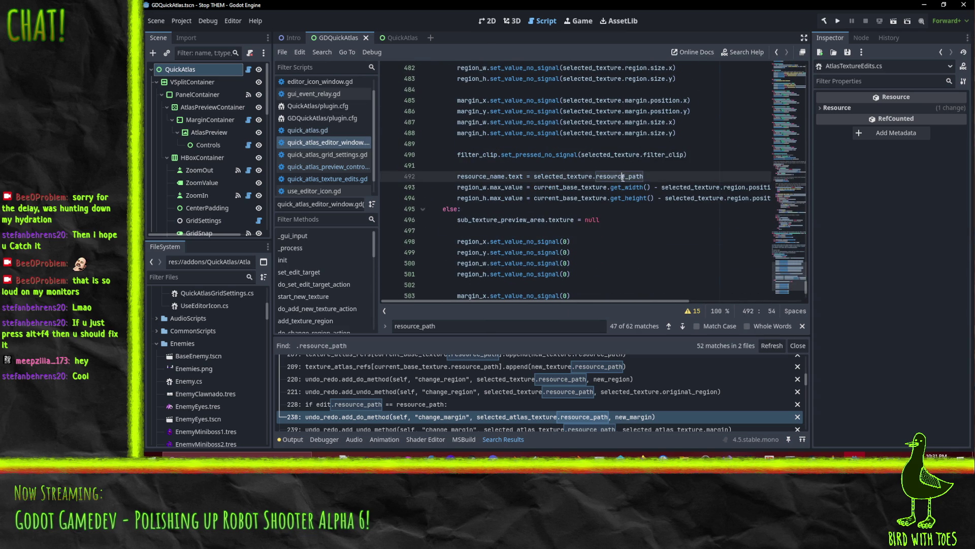
pyautogui.write('edited_path')
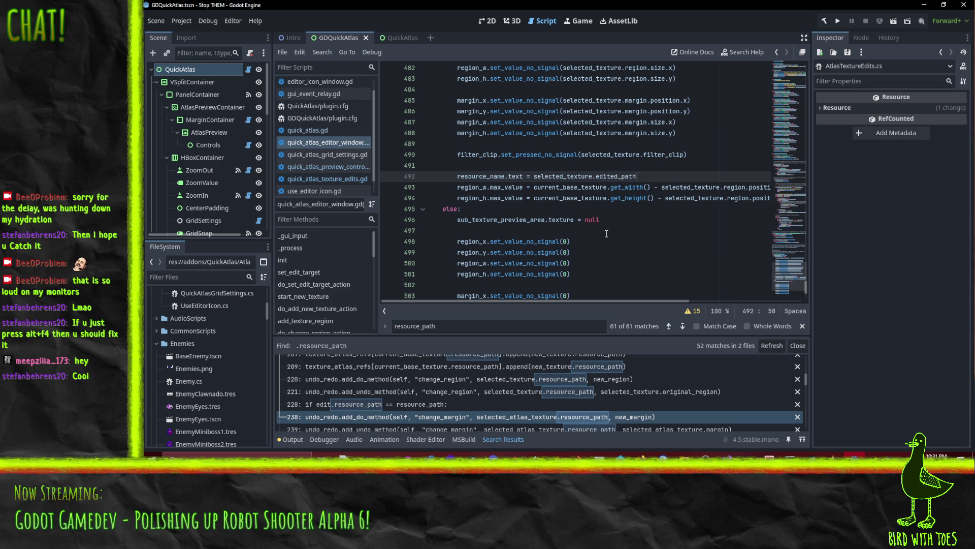
pyautogui.click(605, 232)
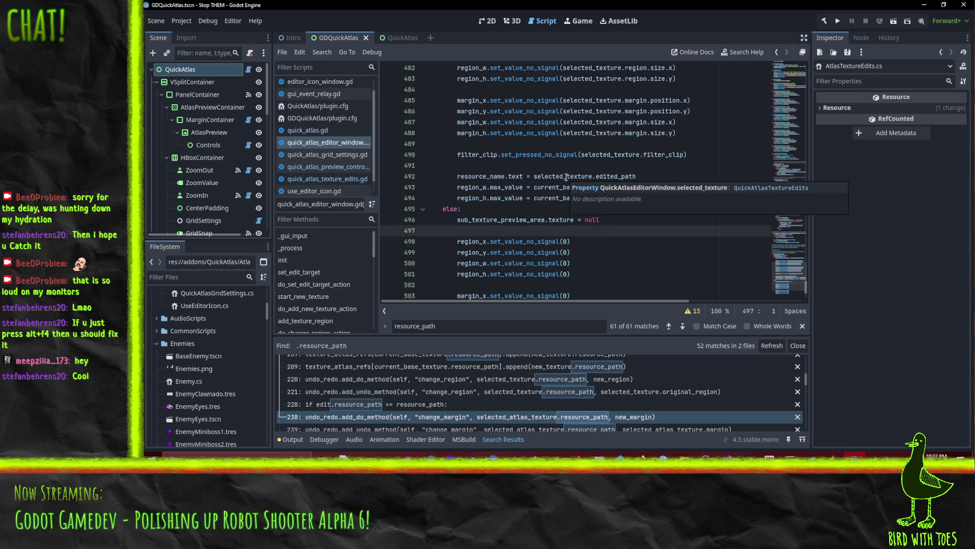
pyautogui.scroll(-3, 610, 223)
pyautogui.click(630, 242)
pyautogui.scroll(8, 627, 240)
pyautogui.scroll(-8, 627, 240)
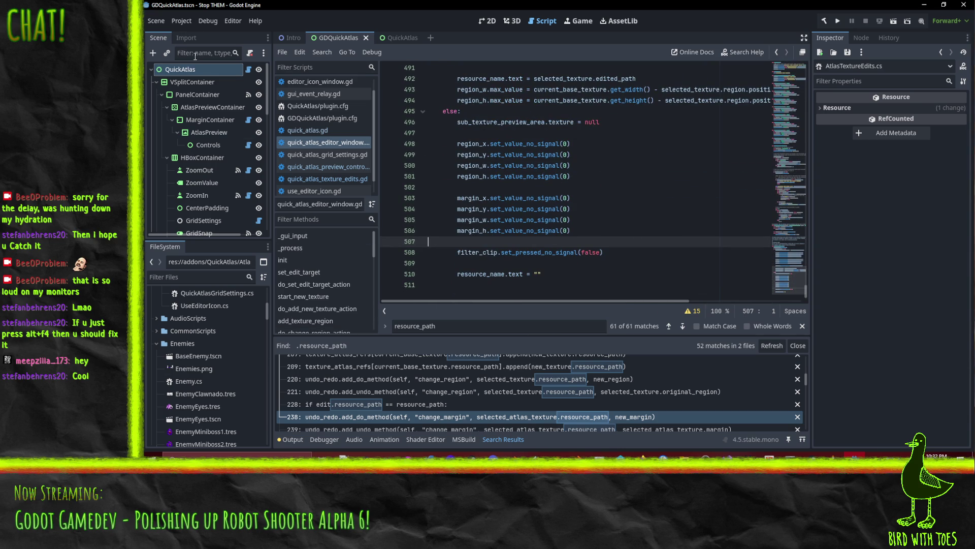
pyautogui.click(178, 21)
pyautogui.click(203, 34)
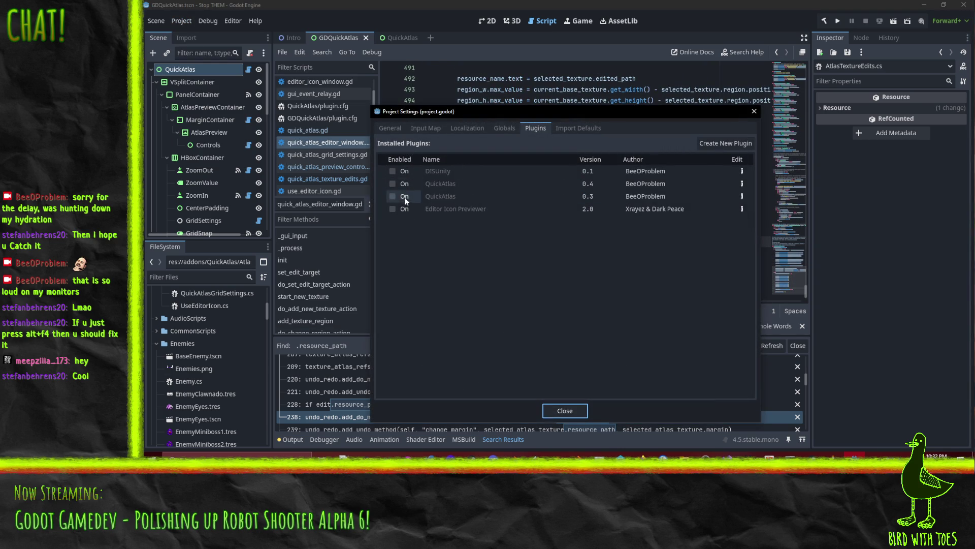
# Step: Enable QuickAtlas 0.4, widen its dock, and load EnemyEyes.tres into it
pyautogui.click(392, 184)
pyautogui.click(545, 413)
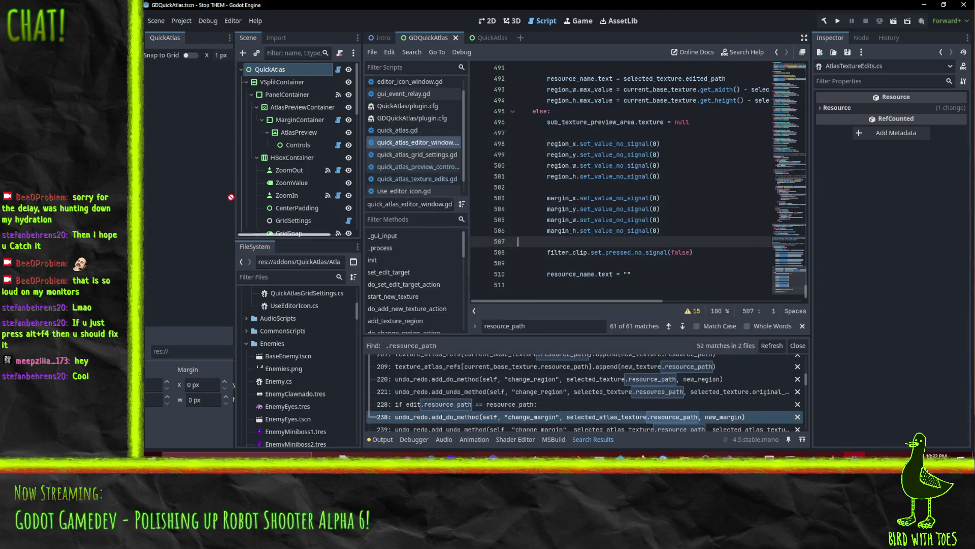
pyautogui.moveTo(235, 170); pyautogui.dragTo(421, 169)
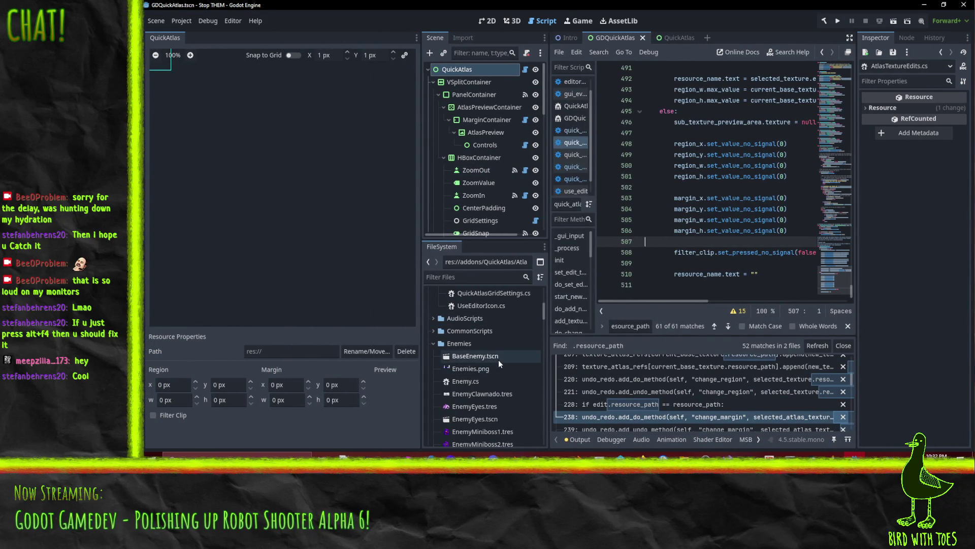
pyautogui.moveTo(480, 407)
pyautogui.mouseDown()
pyautogui.moveTo(492, 409)
pyautogui.moveTo(197, 190)
pyautogui.moveTo(293, 234)
pyautogui.mouseUp()
# Step: Pick the EnemyClawnado sprite and draw a test region in the atlas preview
pyautogui.scroll(-5, 374, 248)
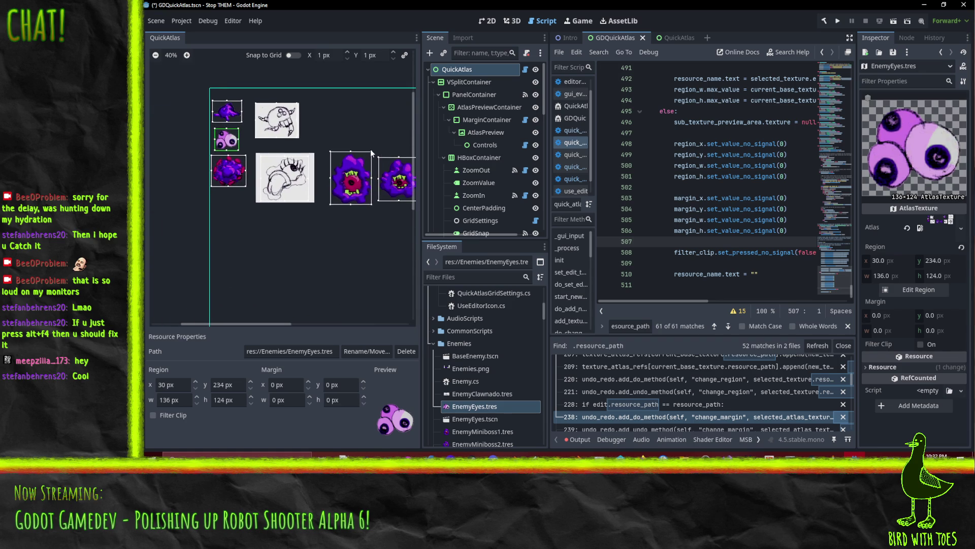
pyautogui.hscroll(2, 267, 166)
pyautogui.scroll(4, 267, 166)
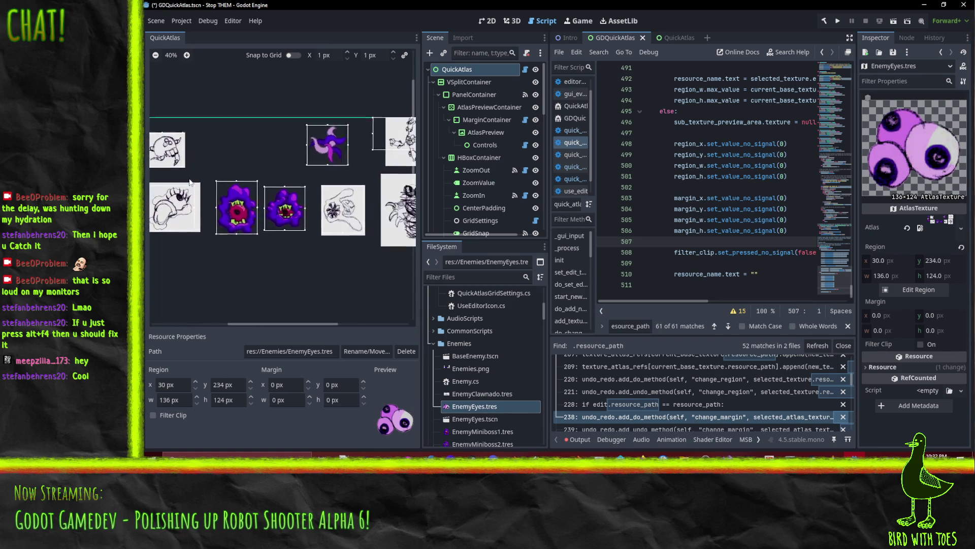
pyautogui.scroll(-3, 223, 139)
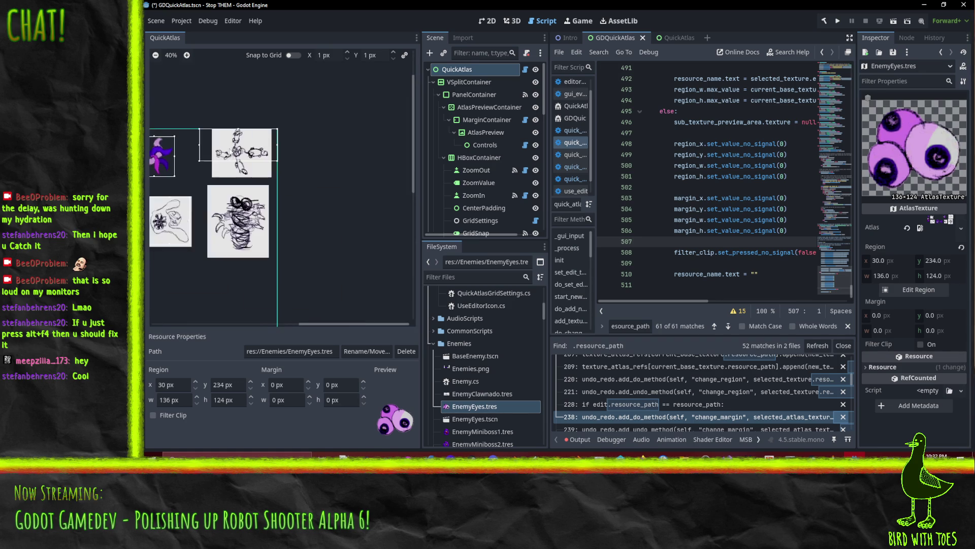
pyautogui.scroll(2, 203, 162)
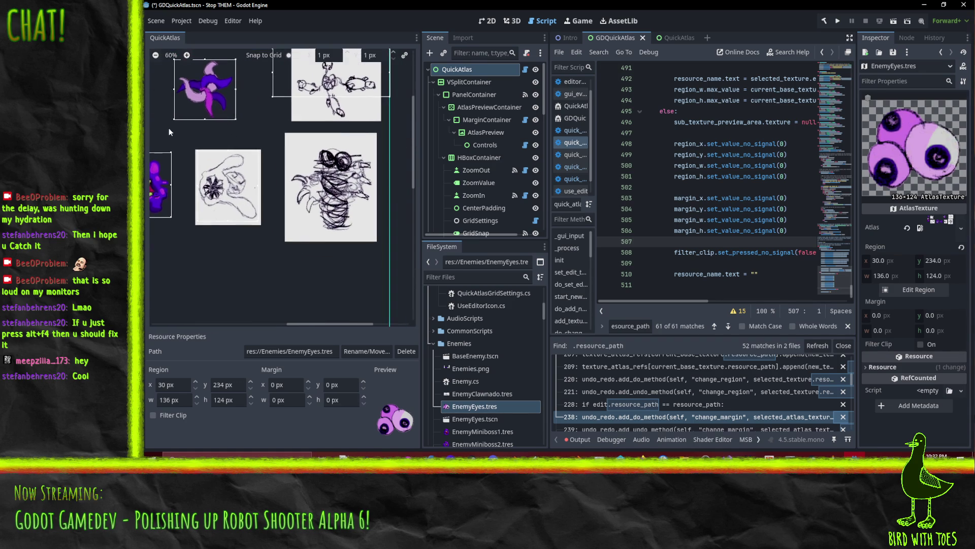
pyautogui.click(222, 192)
pyautogui.click(317, 92)
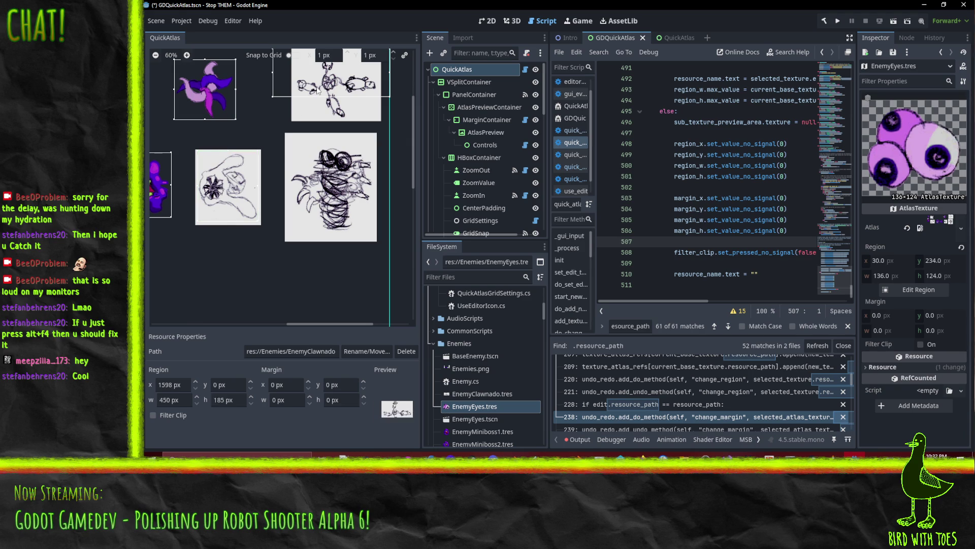
pyautogui.scroll(3, 304, 189)
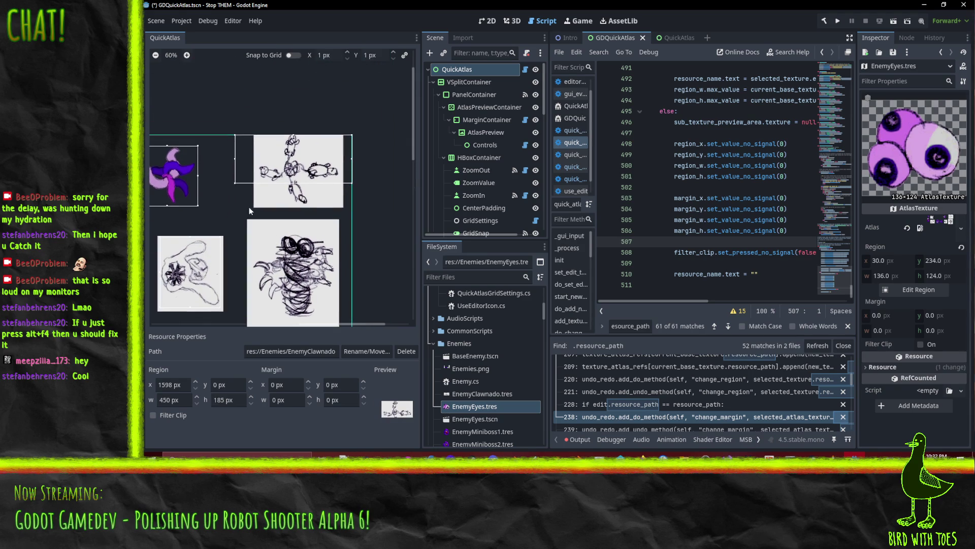
pyautogui.moveTo(236, 182); pyautogui.dragTo(254, 208)
pyautogui.click(351, 207)
pyautogui.moveTo(353, 209)
pyautogui.mouseDown()
pyautogui.moveTo(320, 206)
pyautogui.moveTo(311, 191)
pyautogui.mouseUp()
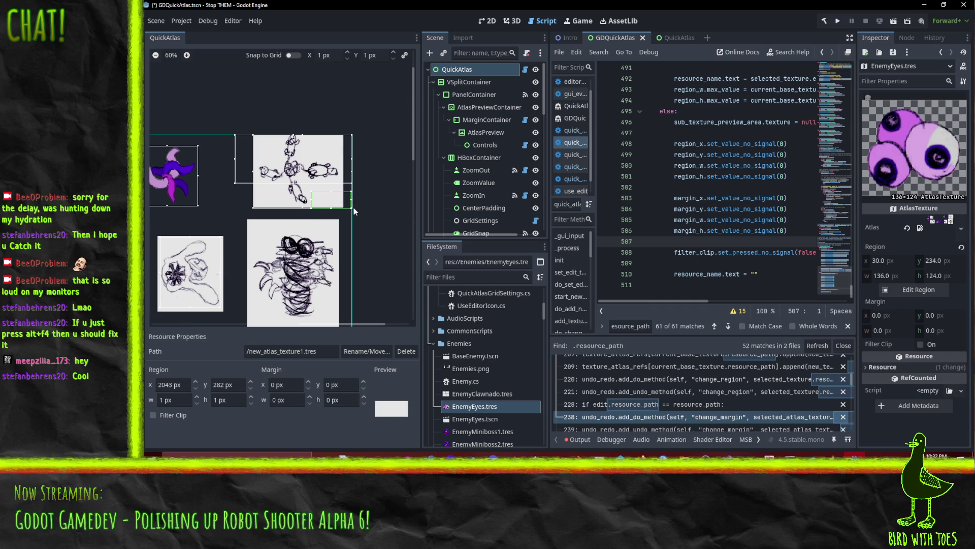
pyautogui.click(322, 209)
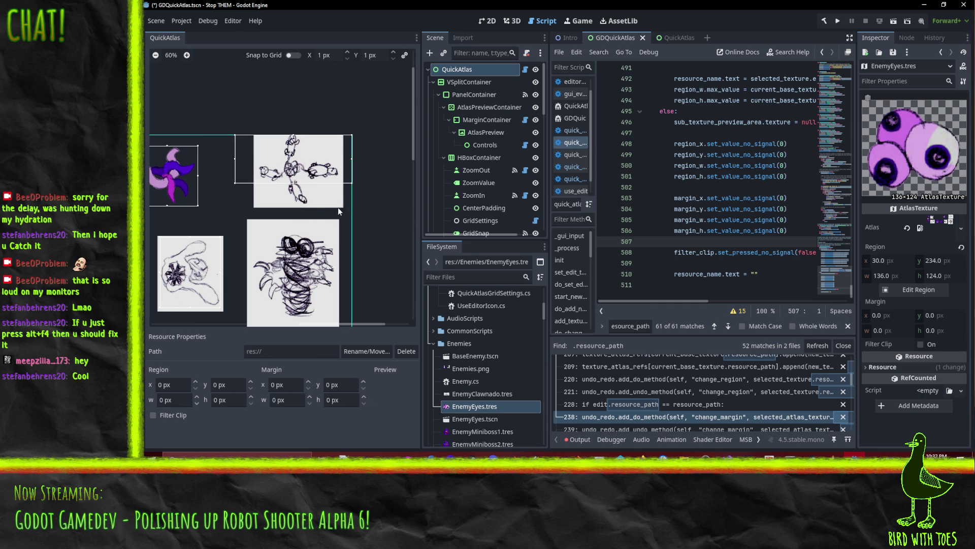
# Step: Show the Output log in the bottom panel to read the printed .tres paths
pyautogui.scroll(-2, 322, 219)
pyautogui.hscroll(-2, 289, 159)
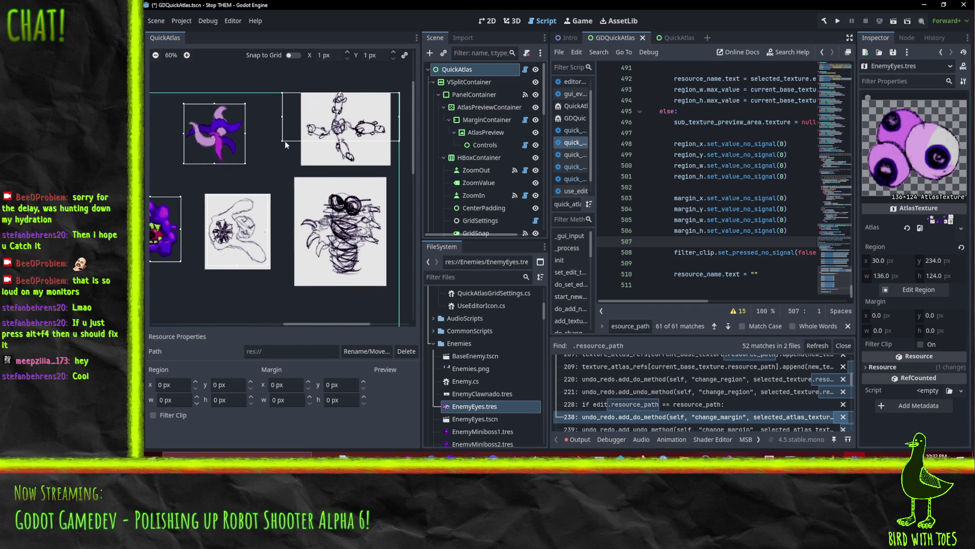
pyautogui.hscroll(-2, 286, 141)
pyautogui.scroll(-1, 285, 141)
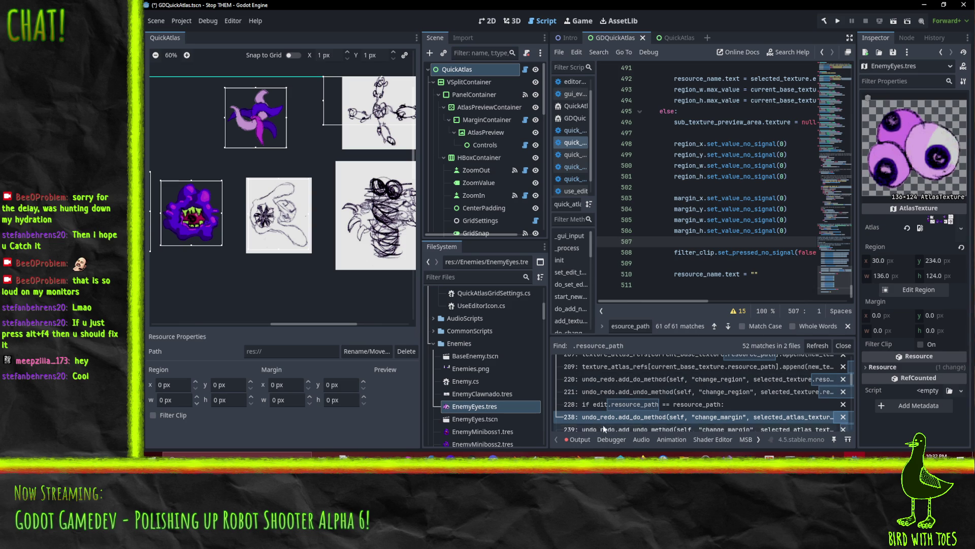
pyautogui.click(581, 438)
pyautogui.scroll(5, 688, 385)
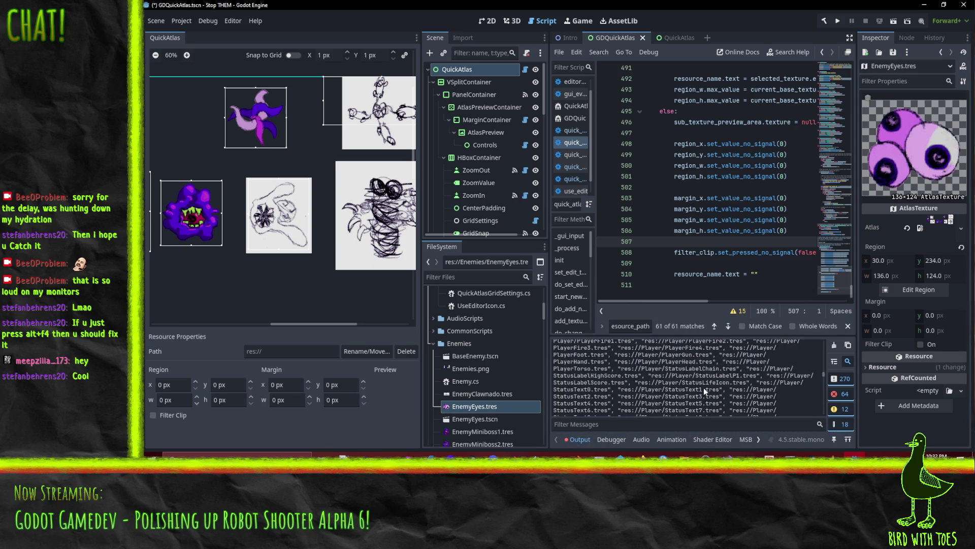
pyautogui.moveTo(824, 372)
pyautogui.mouseDown()
pyautogui.moveTo(824, 359)
pyautogui.moveTo(821, 442)
pyautogui.mouseUp()
pyautogui.scroll(3, 701, 385)
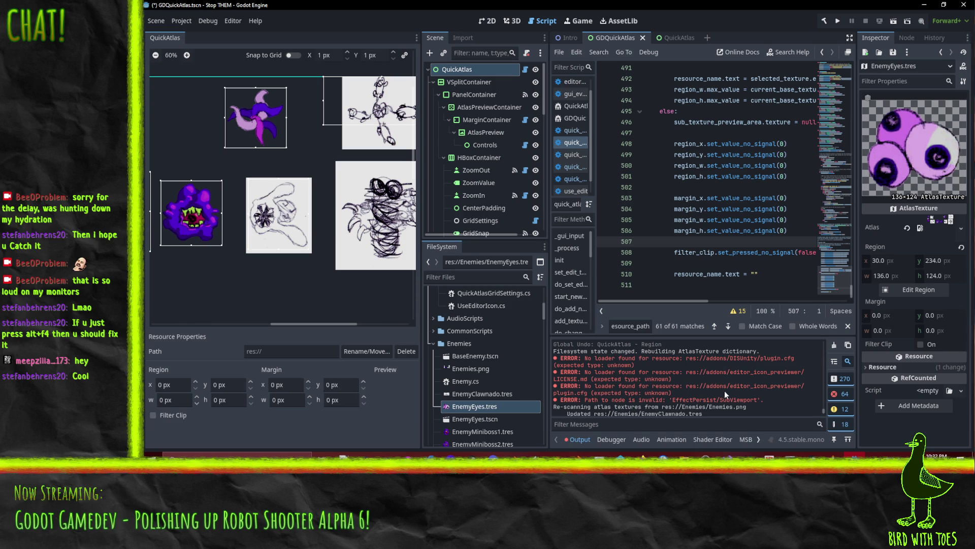
pyautogui.scroll(-3, 716, 396)
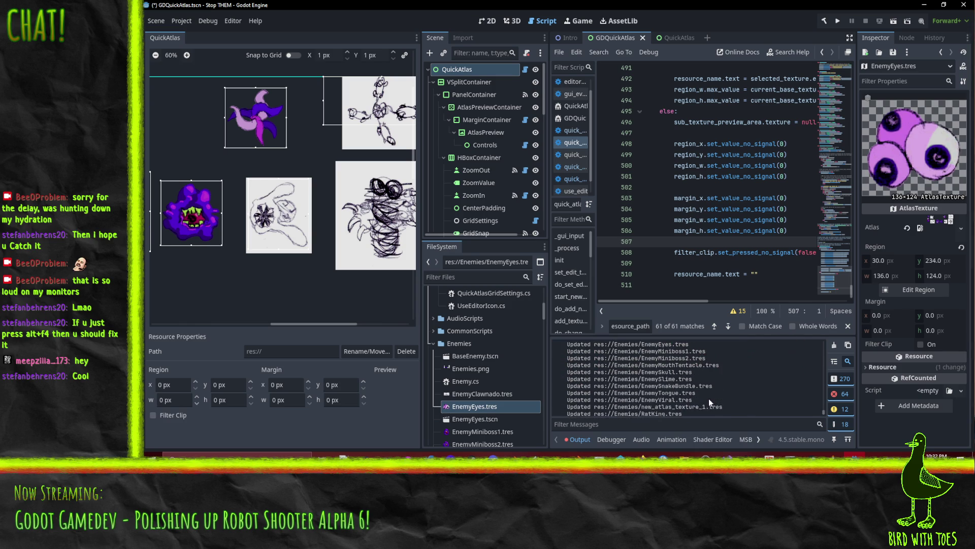
pyautogui.scroll(-2, 711, 386)
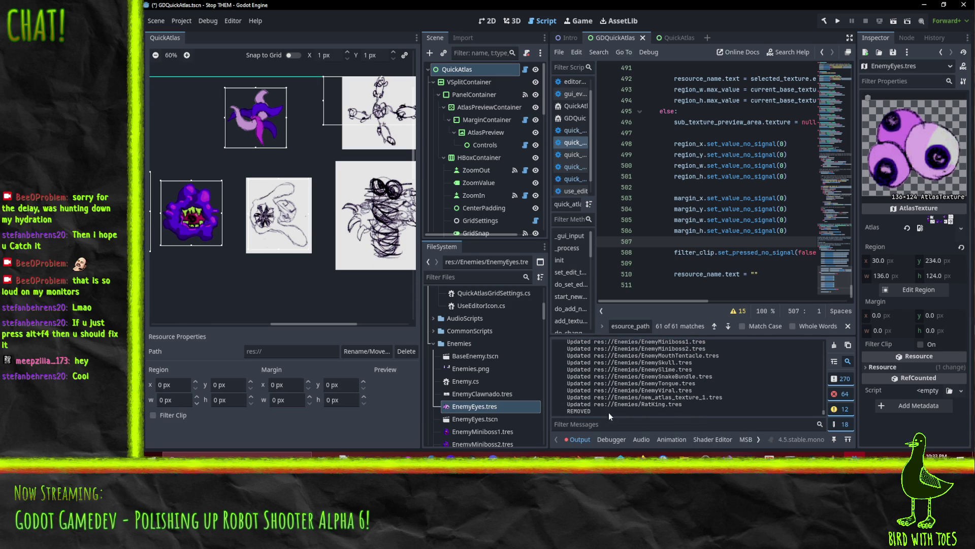
pyautogui.click(731, 209)
# Step: Search the script for REMOVED and go to the end of line 453's print call
pyautogui.hotkey('ctrl', 'f')
pyautogui.write('REMOVED')
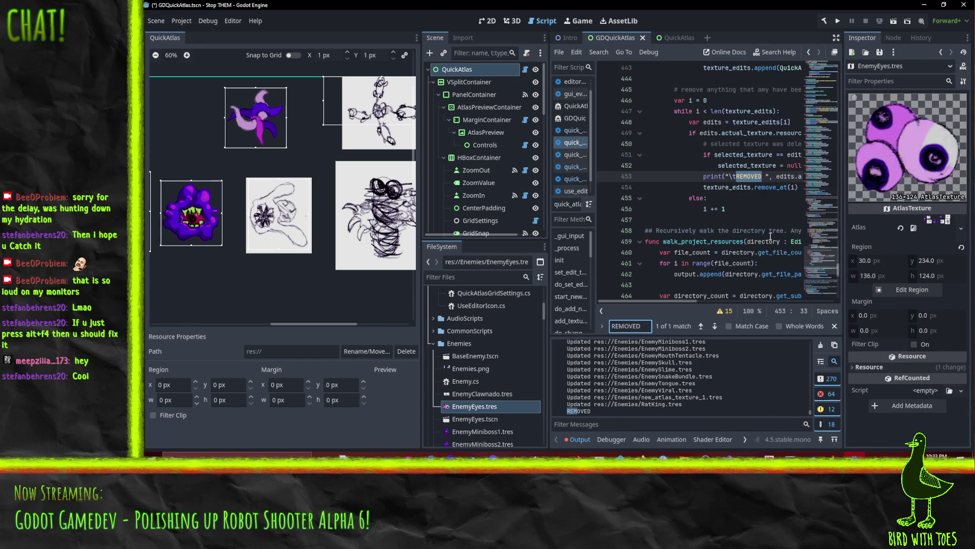
pyautogui.click(767, 176)
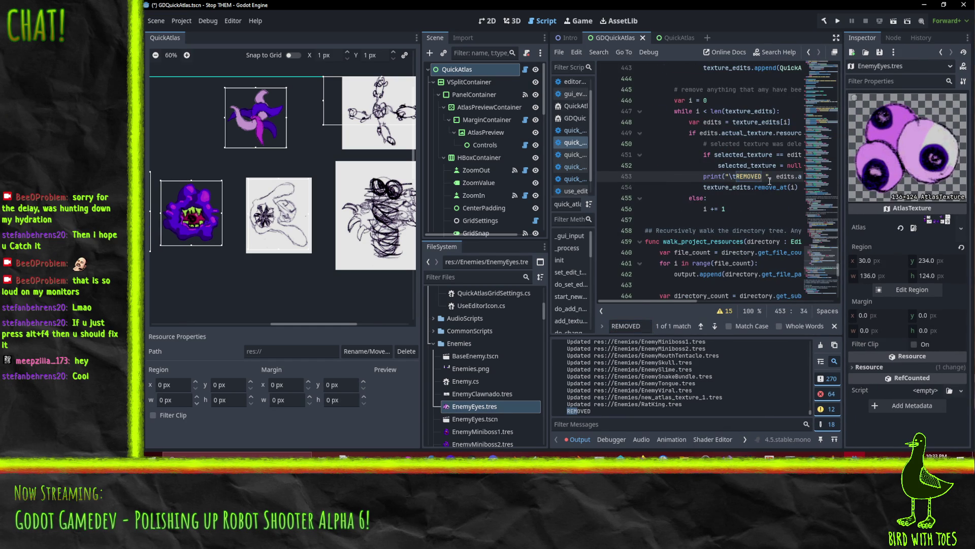
pyautogui.press('End')
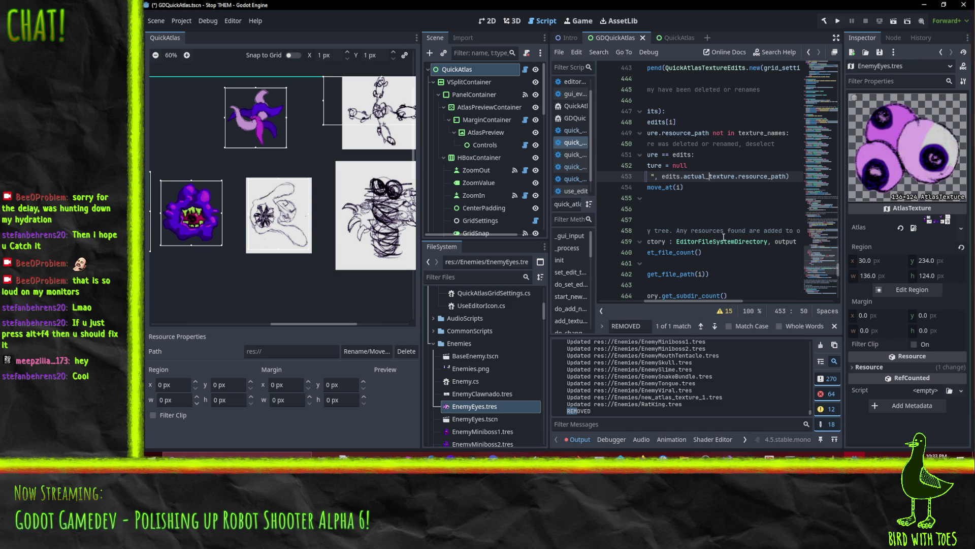
pyautogui.moveTo(710, 301)
pyautogui.mouseDown()
pyautogui.moveTo(651, 299)
pyautogui.moveTo(703, 298)
pyautogui.mouseUp()
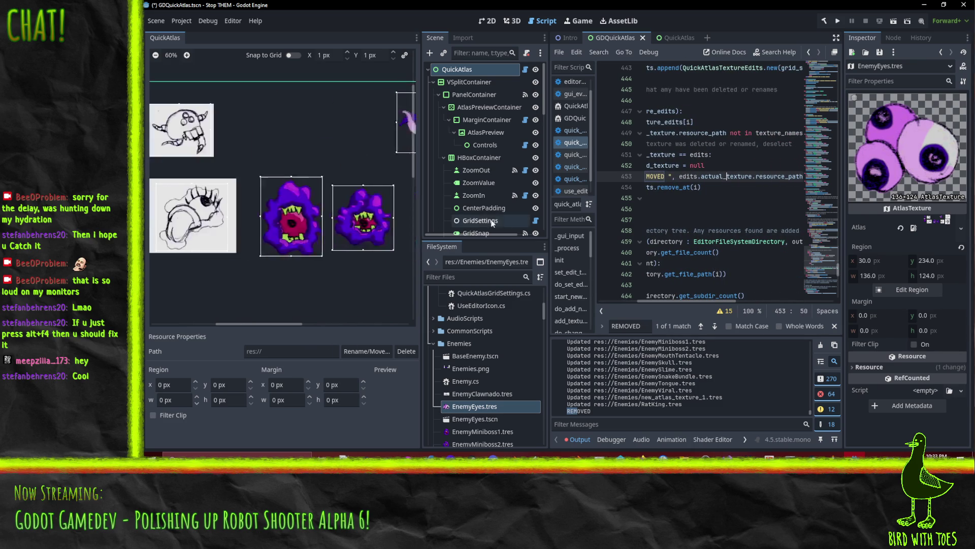
# Step: Select EnemyTongue, EnemyMiniboss1, EnemySnakeBundle and EnemyClawnado in the atlas preview to check their properties
pyautogui.click(293, 222)
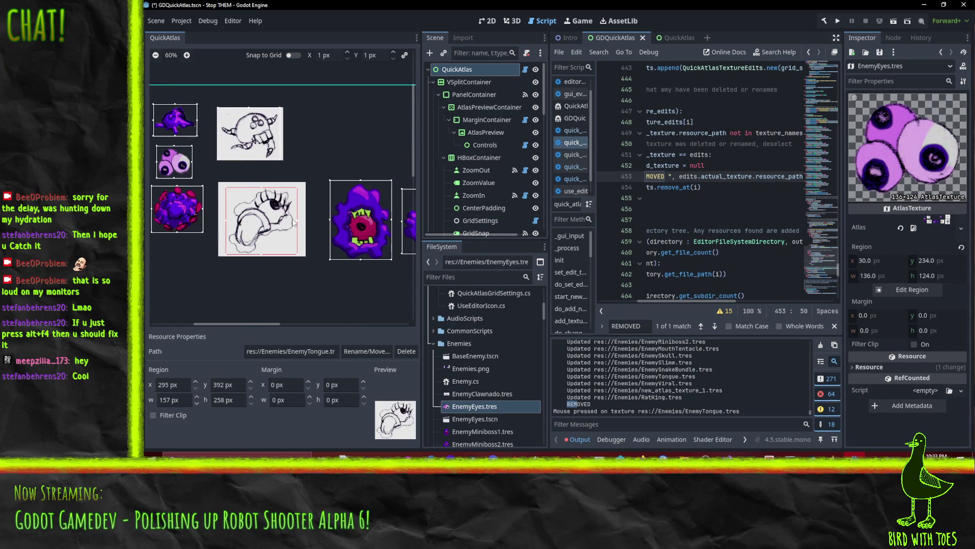
pyautogui.click(356, 231)
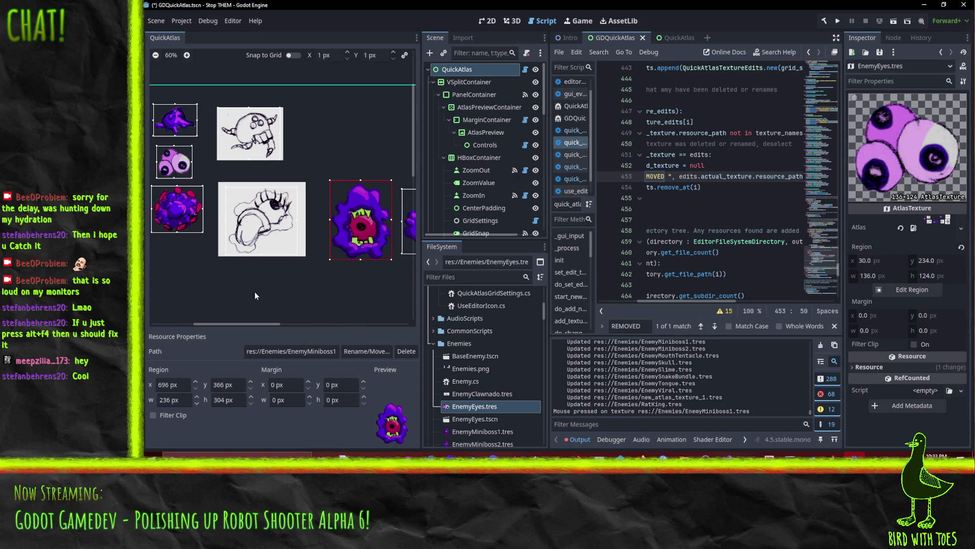
pyautogui.click(335, 199)
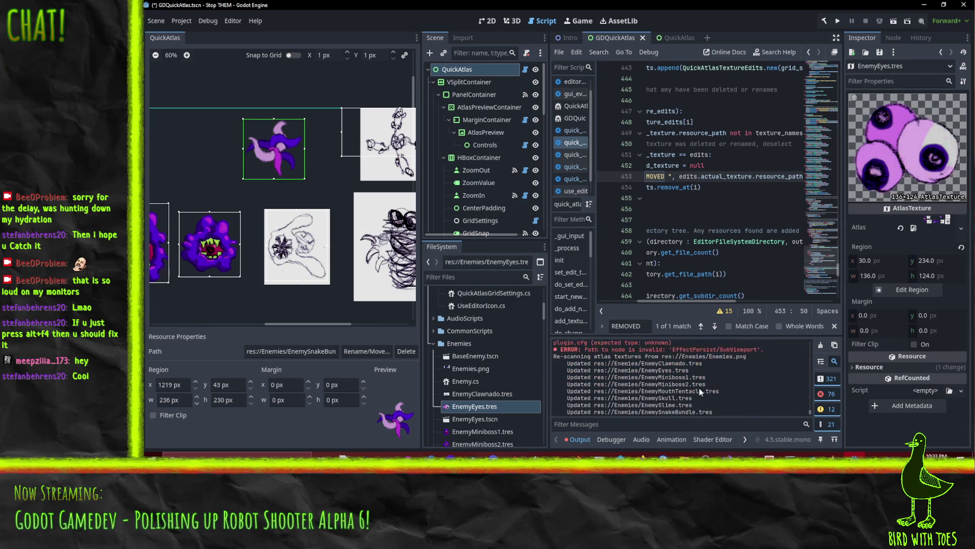
pyautogui.click(384, 143)
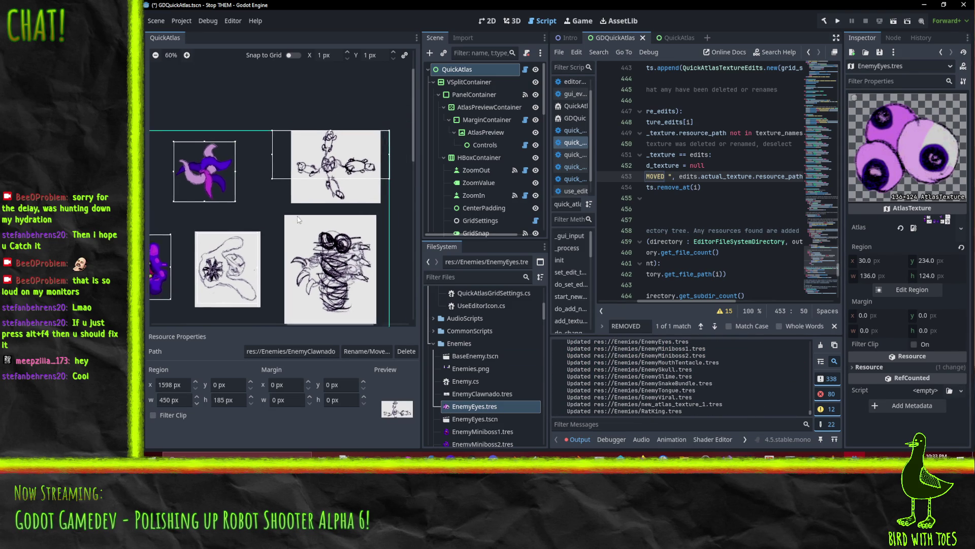
pyautogui.click(353, 148)
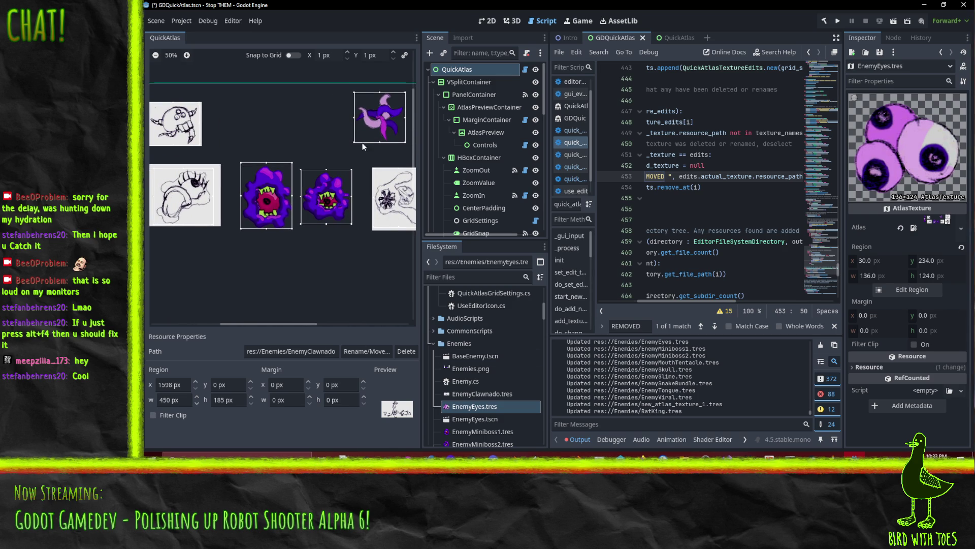
pyautogui.click(314, 124)
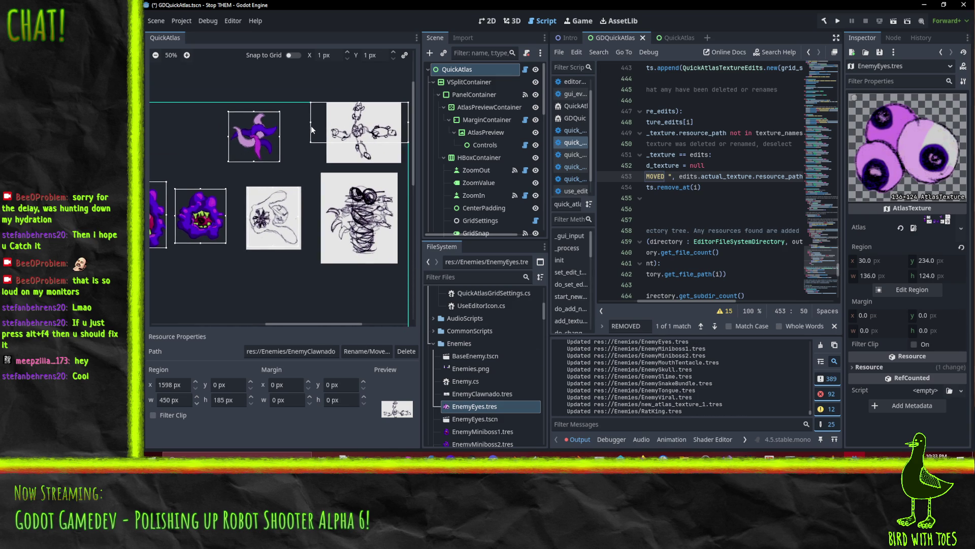
pyautogui.scroll(-3, 492, 397)
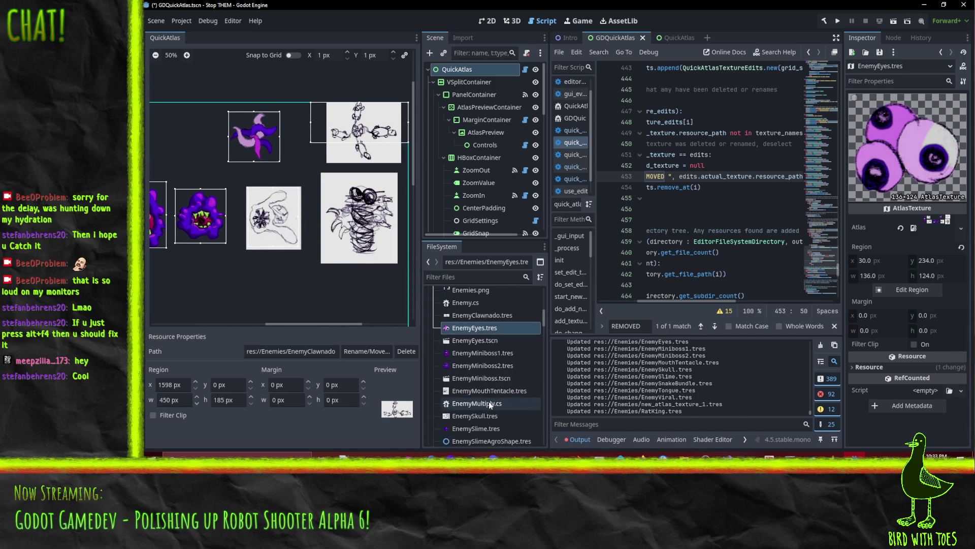
pyautogui.scroll(-2, 488, 389)
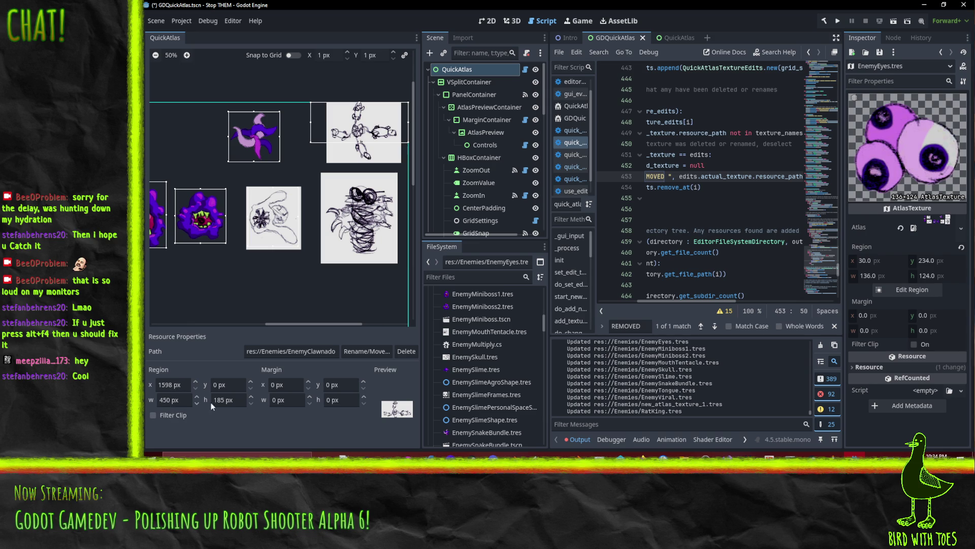
# Step: Click into EnemyClawnado's Region y field and zoom the preview out to 30%
pyautogui.click(217, 386)
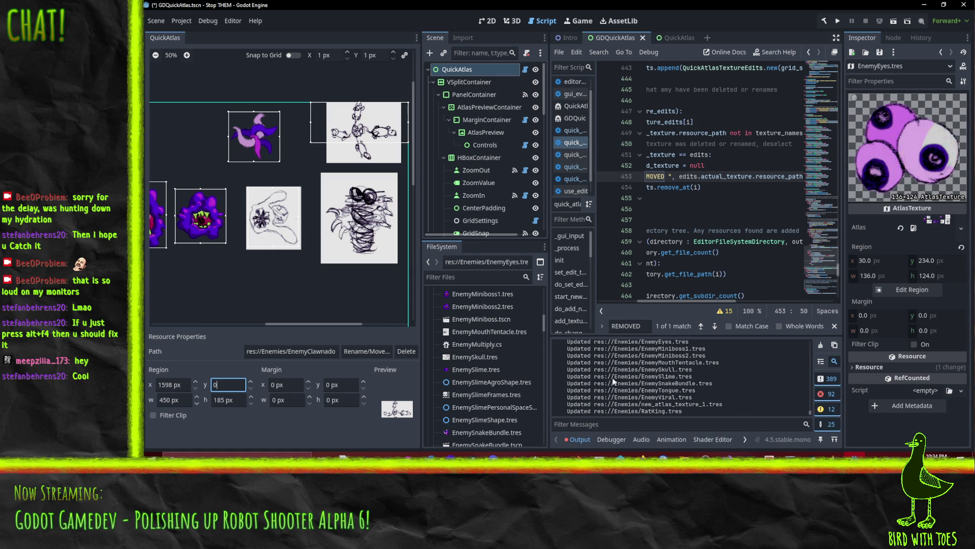
pyautogui.scroll(-3, 310, 266)
pyautogui.scroll(1, 310, 267)
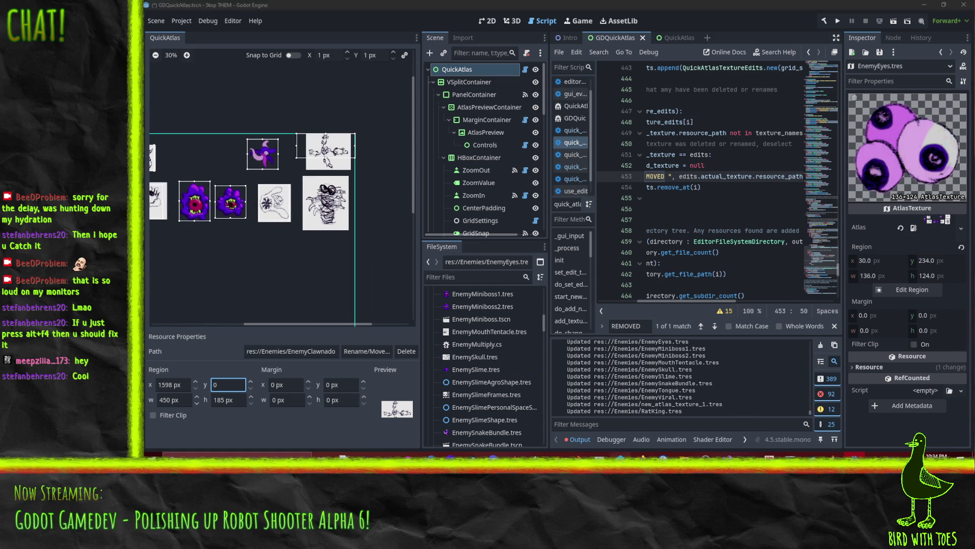
pyautogui.click(620, 454)
# Step: Revert unchanged files in the default changelist, then revert EnemySkull.tres and EnemyTongue.tres
pyautogui.rightClick(441, 158)
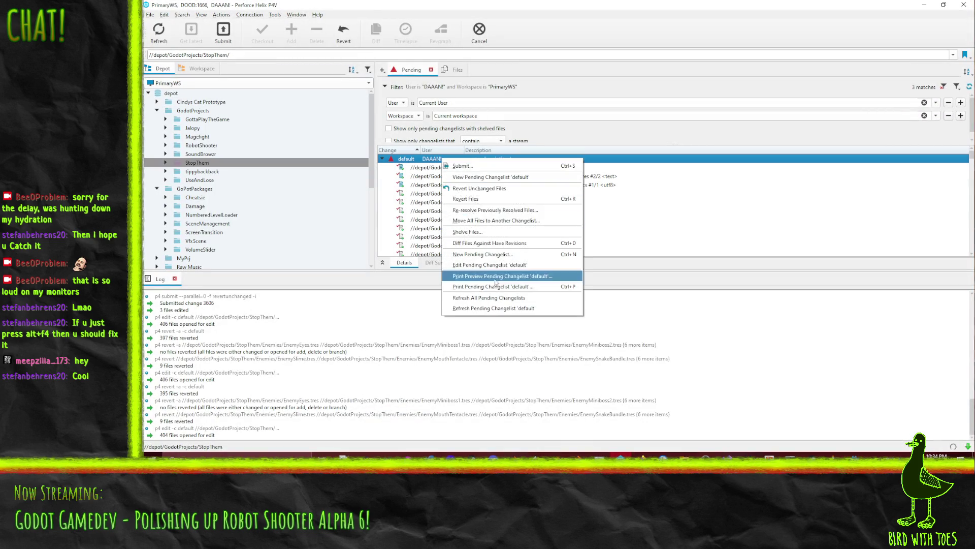
pyautogui.click(479, 187)
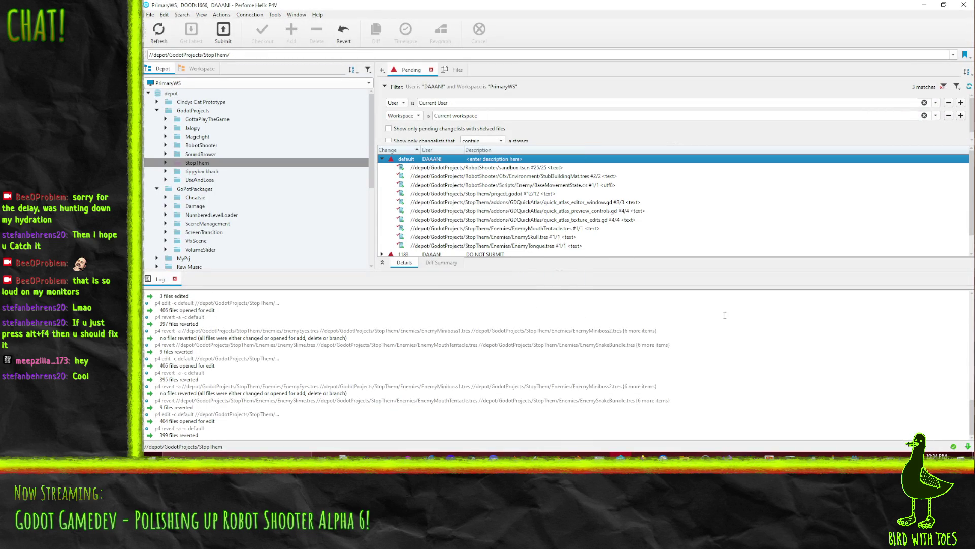
pyautogui.click(575, 248)
pyautogui.keyDown('shift'); pyautogui.click(534, 237); pyautogui.keyUp('shift')
pyautogui.rightClick(532, 238)
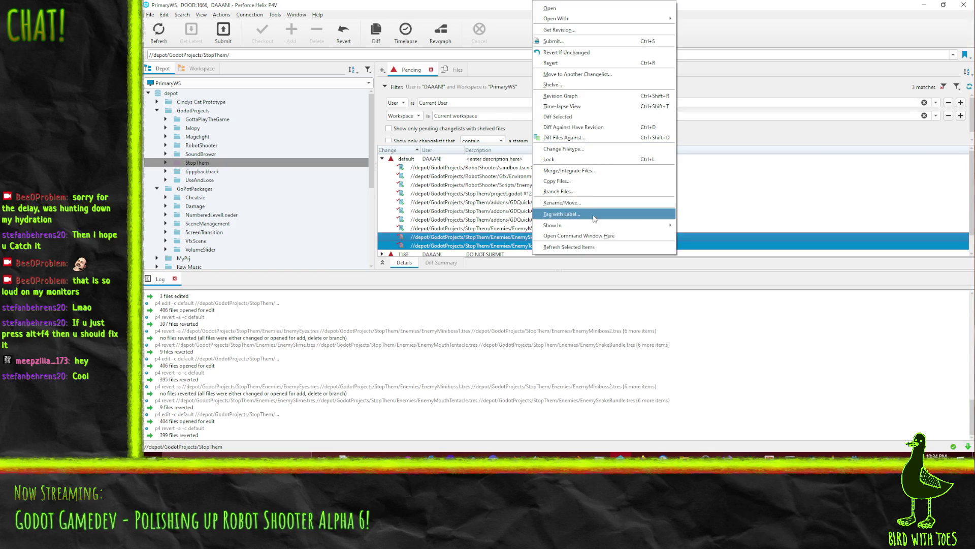
pyautogui.click(567, 64)
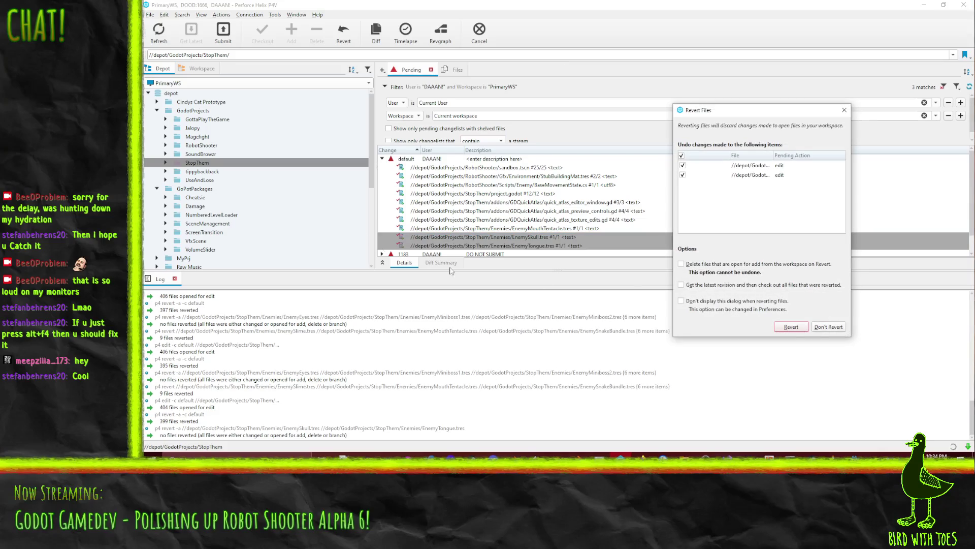
pyautogui.click(788, 331)
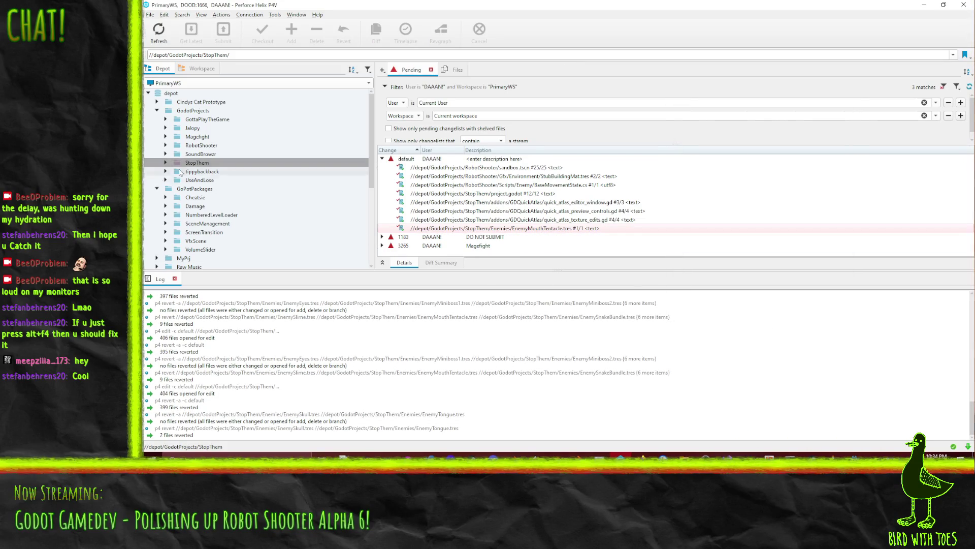
# Step: Drag the StopThem folder into the default changelist, then revert unchanged files and EnemyMouthTentacle.tres
pyautogui.moveTo(202, 165)
pyautogui.mouseDown()
pyautogui.moveTo(444, 164)
pyautogui.moveTo(436, 162)
pyautogui.mouseUp()
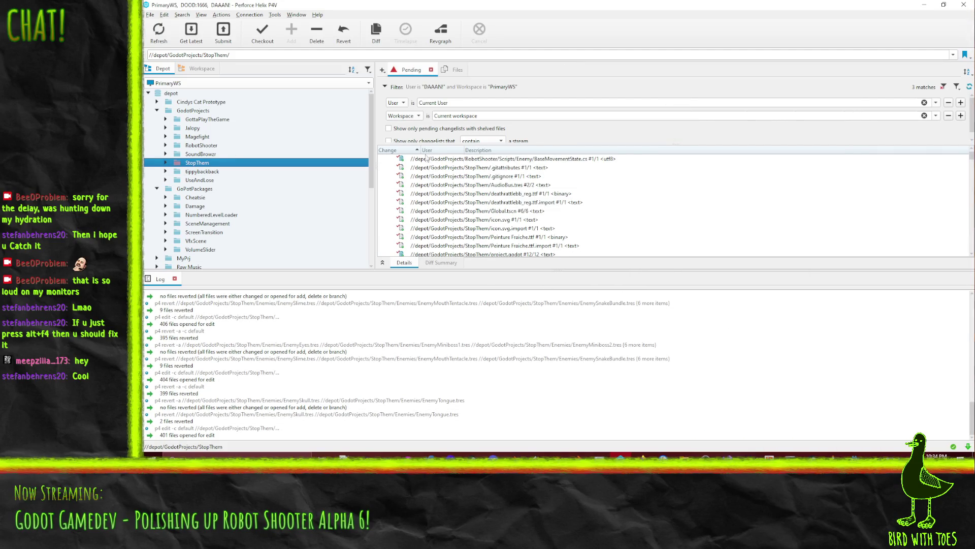
pyautogui.hotkey('ctrl', 'r')
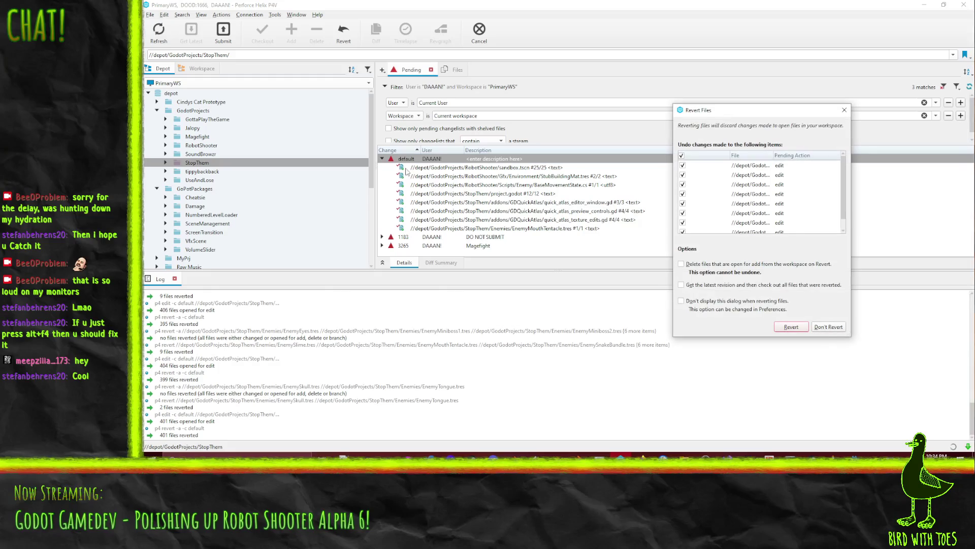
pyautogui.click(818, 327)
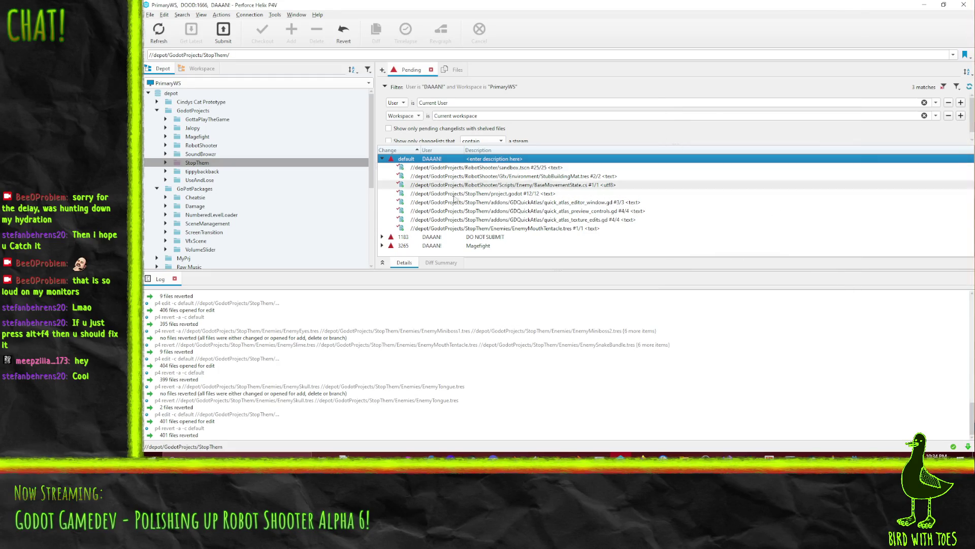
pyautogui.rightClick(548, 228)
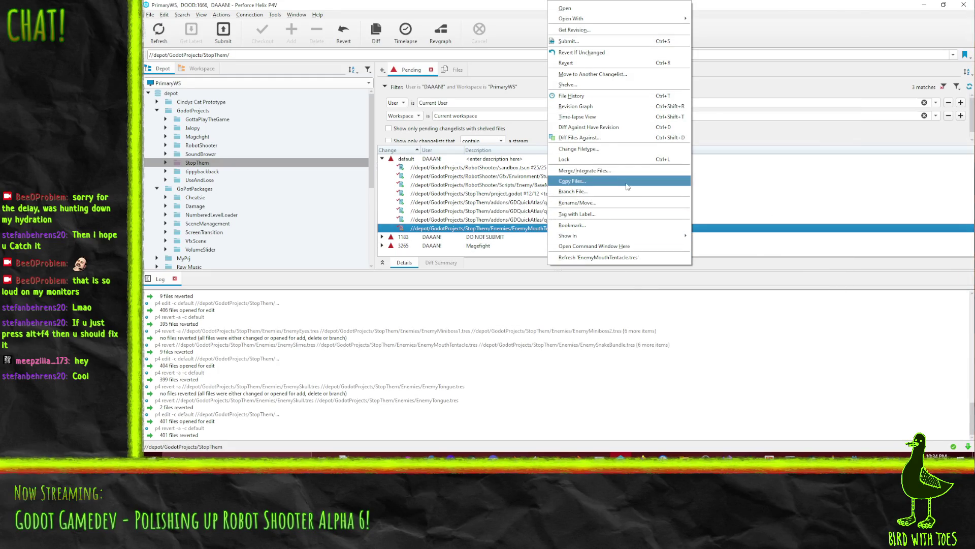
pyautogui.click(576, 63)
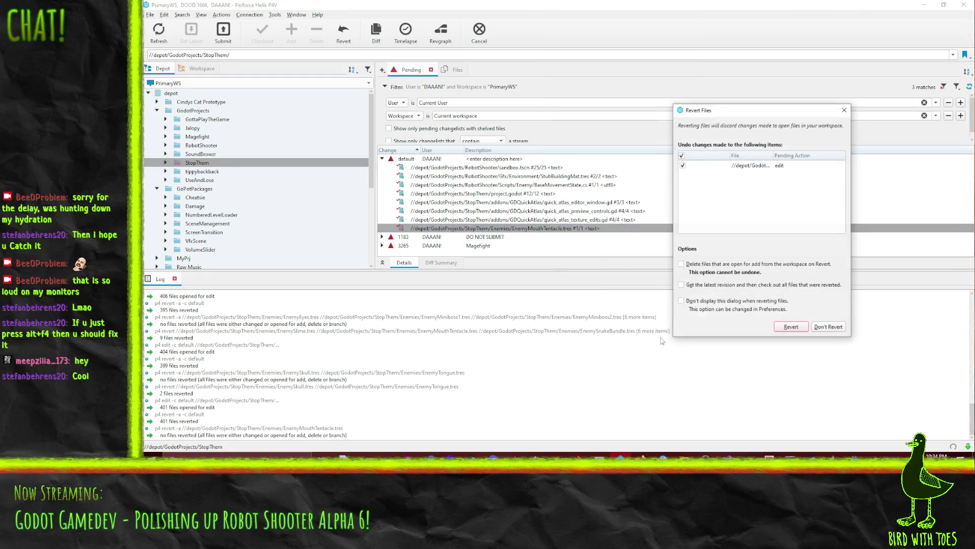
pyautogui.click(791, 328)
# Step: Check out the whole StopThem folder for editing with Ctrl+E and minimize P4V
pyautogui.click(158, 162)
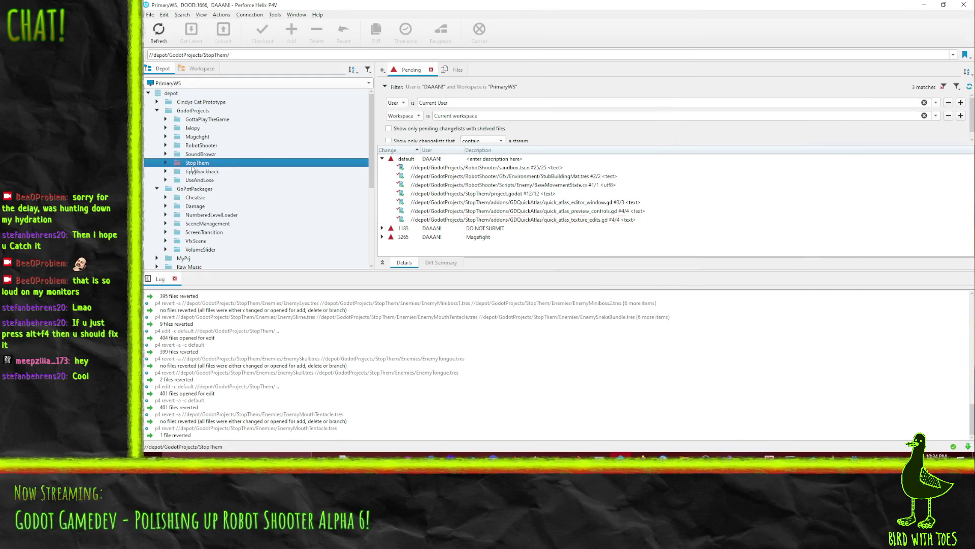
pyautogui.hotkey('ctrl', 'e')
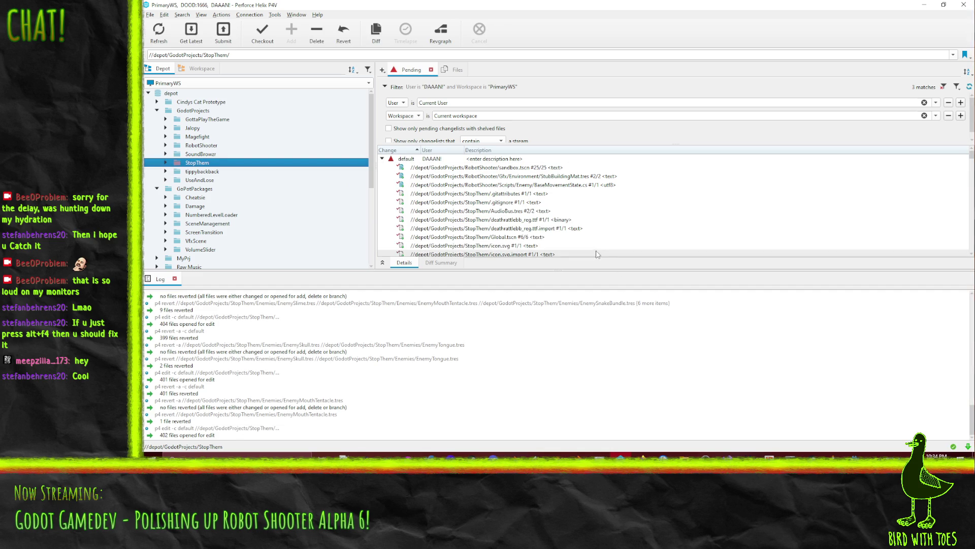
pyautogui.click(924, 6)
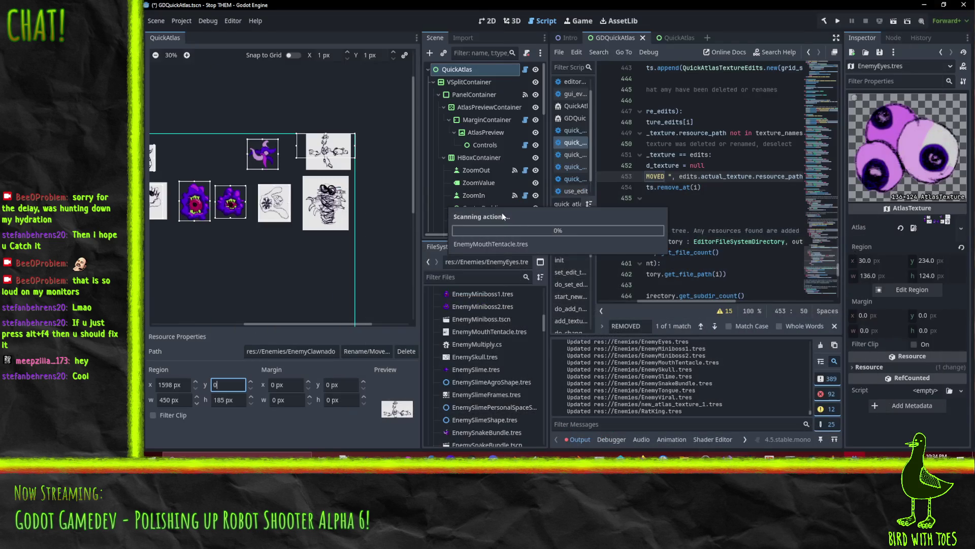
# Step: Once the scan finishes, pan and zoom the QuickAtlas preview to 70% on the top sketch sprites
pyautogui.moveTo(647, 472)
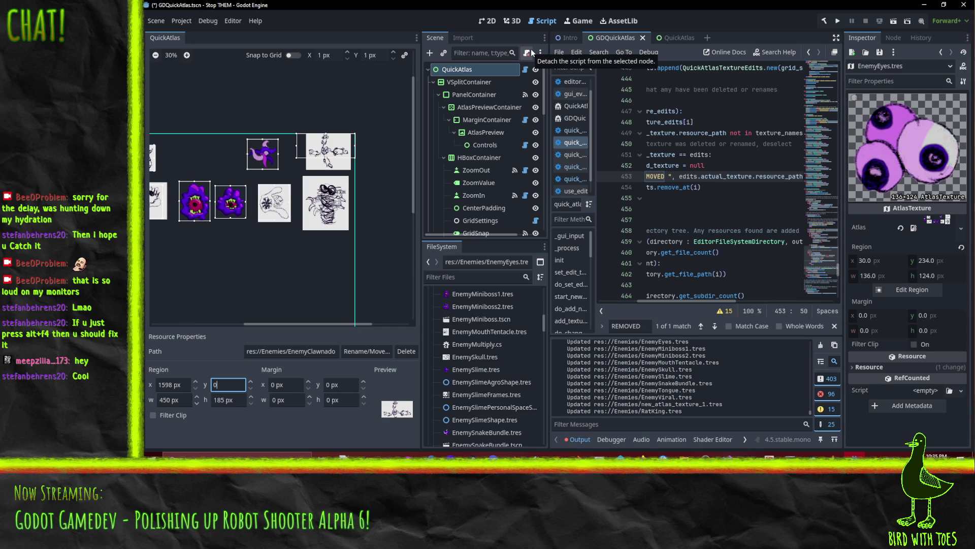
pyautogui.moveTo(285, 226)
pyautogui.mouseDown()
pyautogui.moveTo(300, 228)
pyautogui.moveTo(304, 244)
pyautogui.mouseUp()
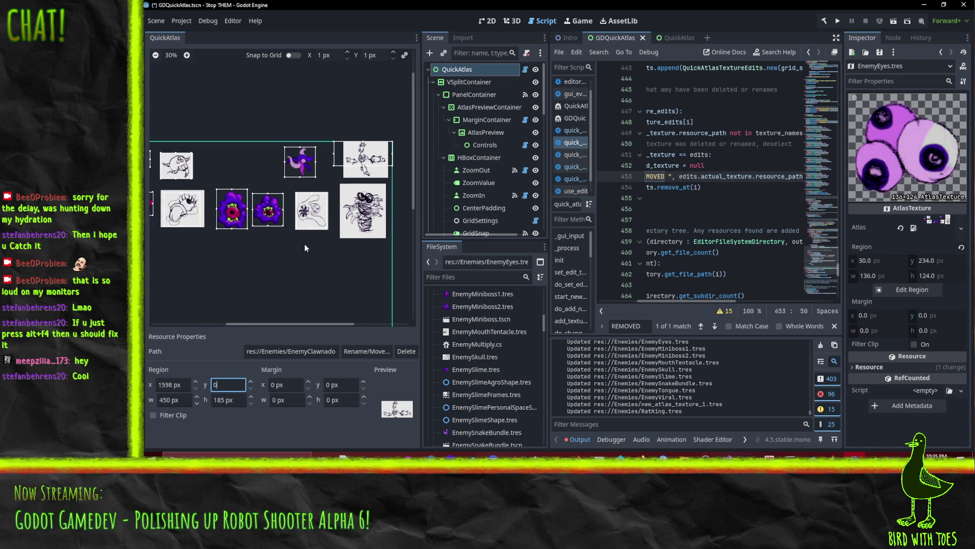
pyautogui.scroll(2, 304, 244)
pyautogui.scroll(2, 306, 213)
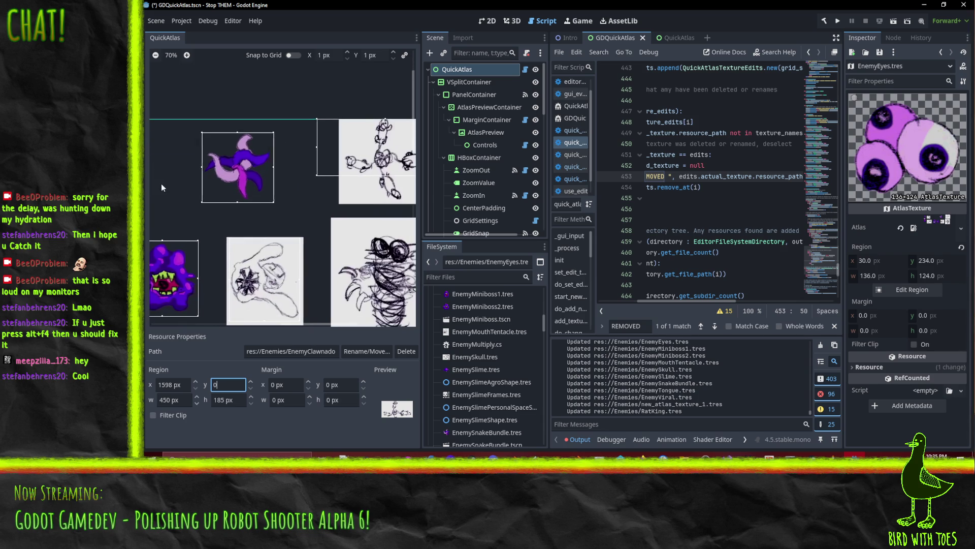
pyautogui.moveTo(287, 268)
pyautogui.mouseDown()
pyautogui.moveTo(240, 239)
pyautogui.moveTo(273, 240)
pyautogui.mouseUp()
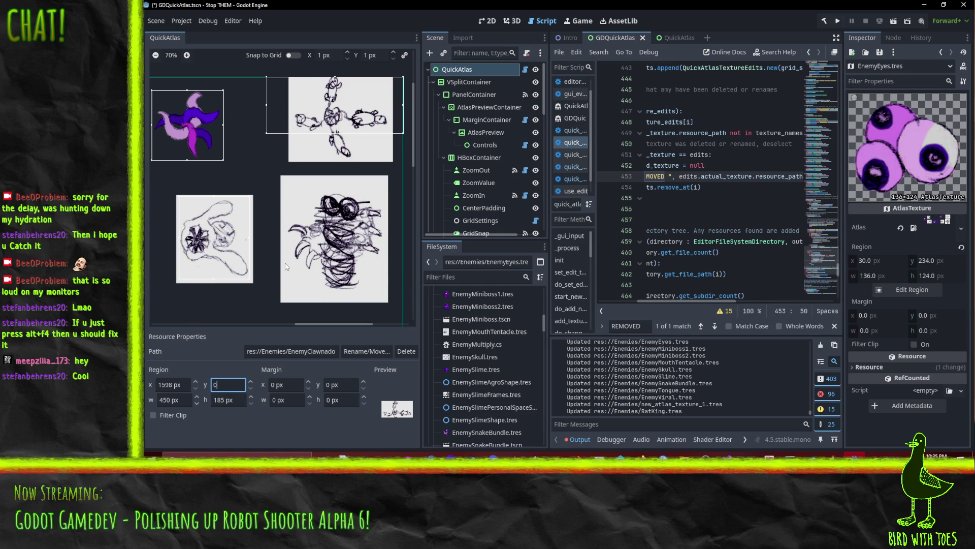
pyautogui.moveTo(273, 232); pyautogui.dragTo(241, 252)
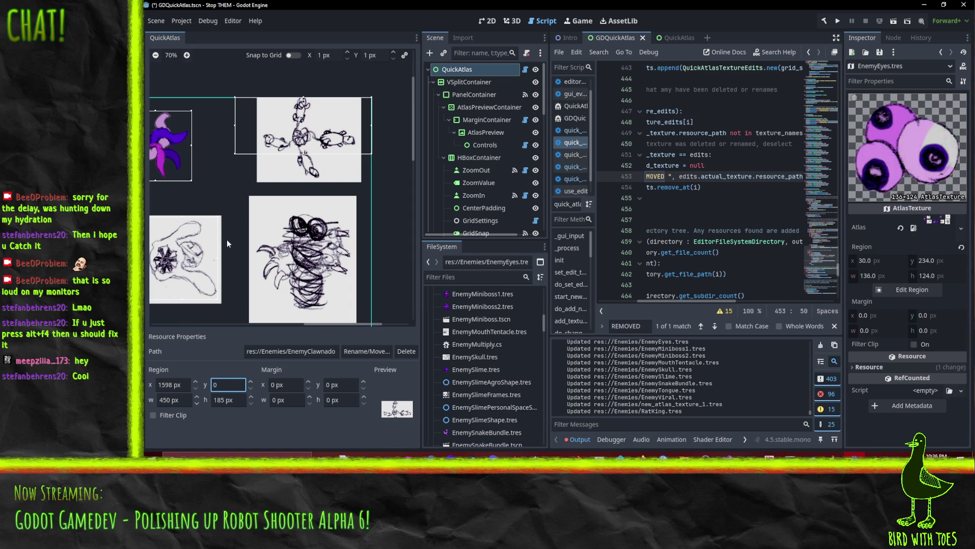
pyautogui.scroll(-5, 260, 221)
pyautogui.scroll(-2, 295, 238)
pyautogui.hscroll(5, 365, 240)
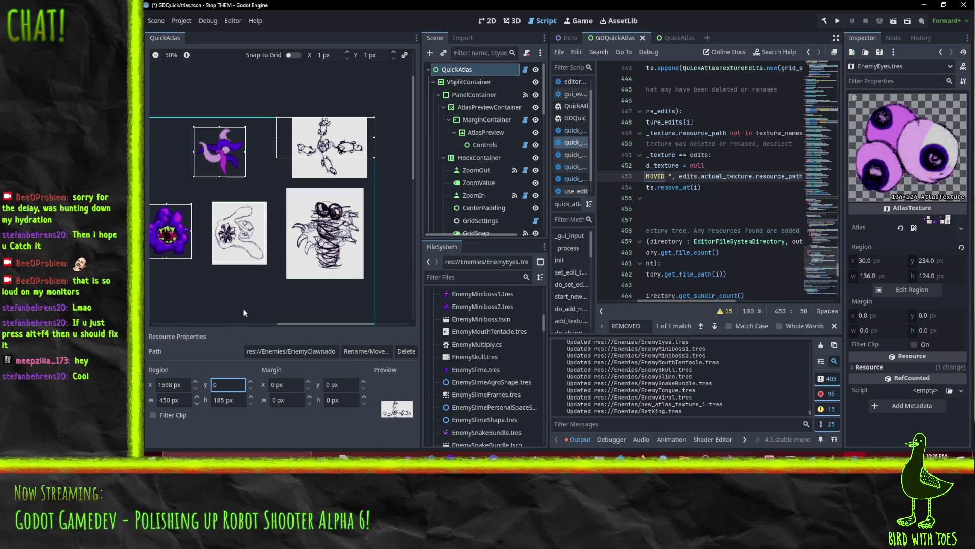
# Step: Spin the region Y value up to 27 and select the X value 1598 for replacement
pyautogui.click(250, 382)
pyautogui.moveTo(250, 385); pyautogui.dragTo(250, 384)
pyautogui.write('27')
pyautogui.click(175, 384)
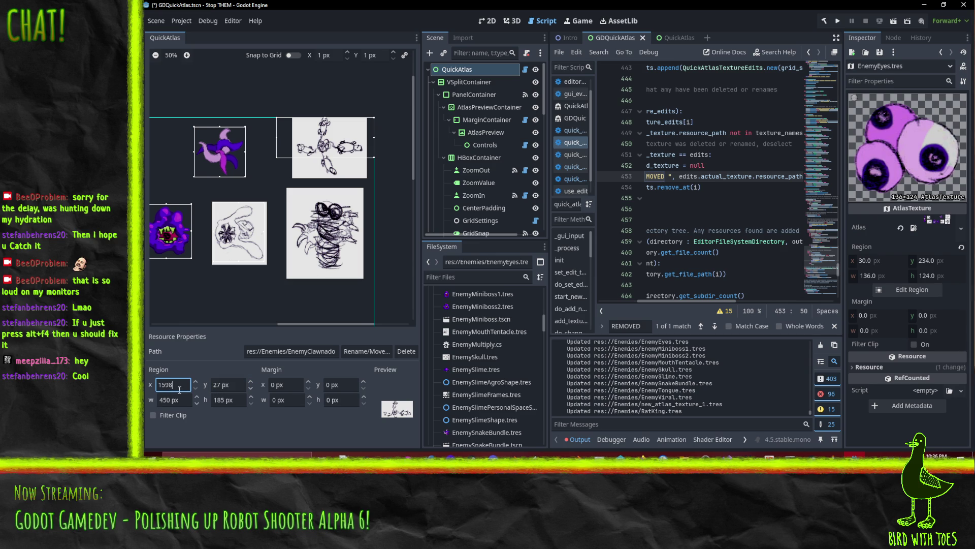
pyautogui.doubleClick(165, 389)
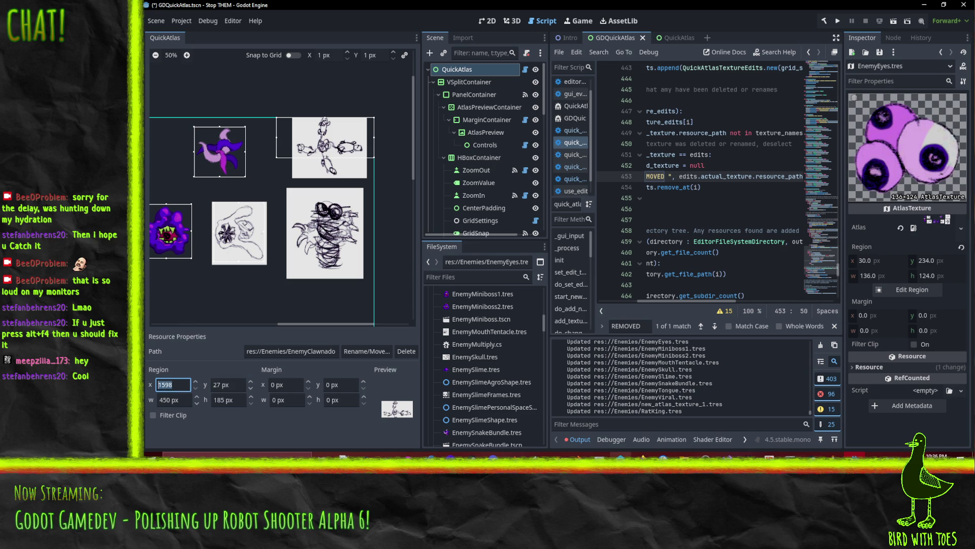
pyautogui.click(620, 455)
pyautogui.hotkey('alt', 'Tab')
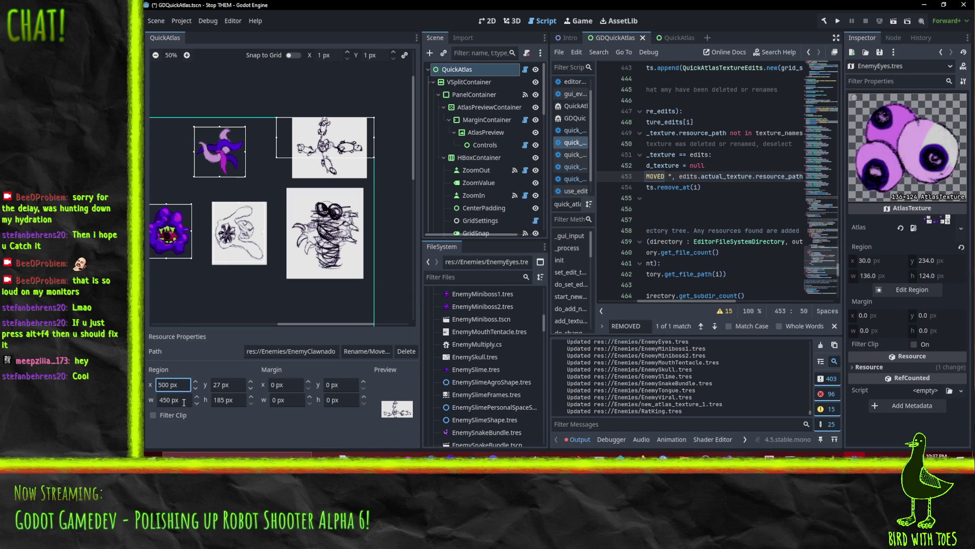
# Step: Scroll the region Y spinner up to 100 and commit the value
pyautogui.click(222, 385)
pyautogui.scroll(-5, 317, 203)
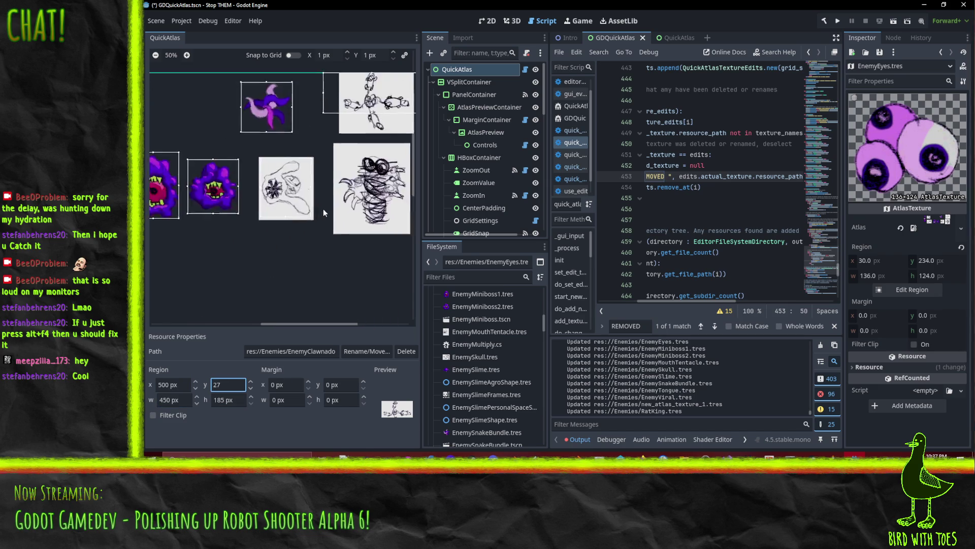
pyautogui.scroll(3, 317, 203)
pyautogui.scroll(-3, 317, 203)
pyautogui.scroll(2, 317, 203)
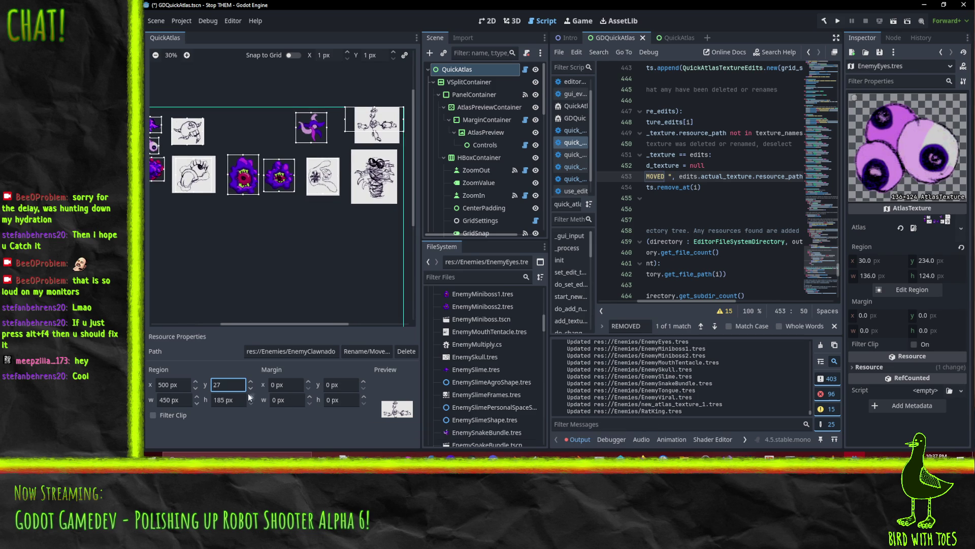
pyautogui.scroll(3, 252, 379)
pyautogui.scroll(13, 252, 380)
pyautogui.scroll(13, 252, 380)
pyautogui.scroll(20, 252, 380)
pyautogui.click(282, 437)
# Step: Recheck the region Y and X fields, leaving the region at x 500, y 100
pyautogui.click(228, 386)
pyautogui.click(173, 386)
pyautogui.scroll(3, 724, 380)
pyautogui.scroll(-3, 722, 386)
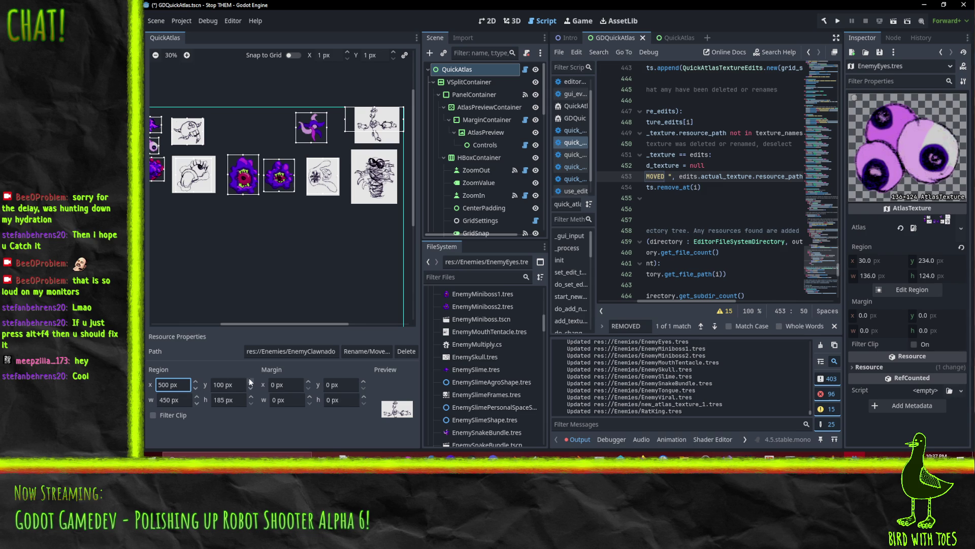
pyautogui.moveTo(681, 300); pyautogui.dragTo(616, 294)
pyautogui.scroll(15, 660, 269)
pyautogui.scroll(2, 661, 254)
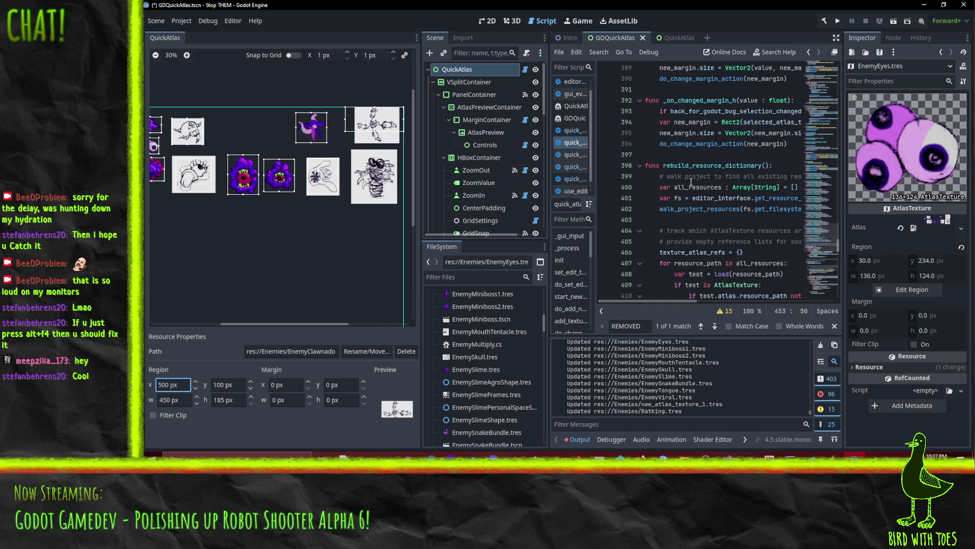
# Step: Collapse the rebuild_resource_dictionary and walk_project_resources functions in the script
pyautogui.click(640, 166)
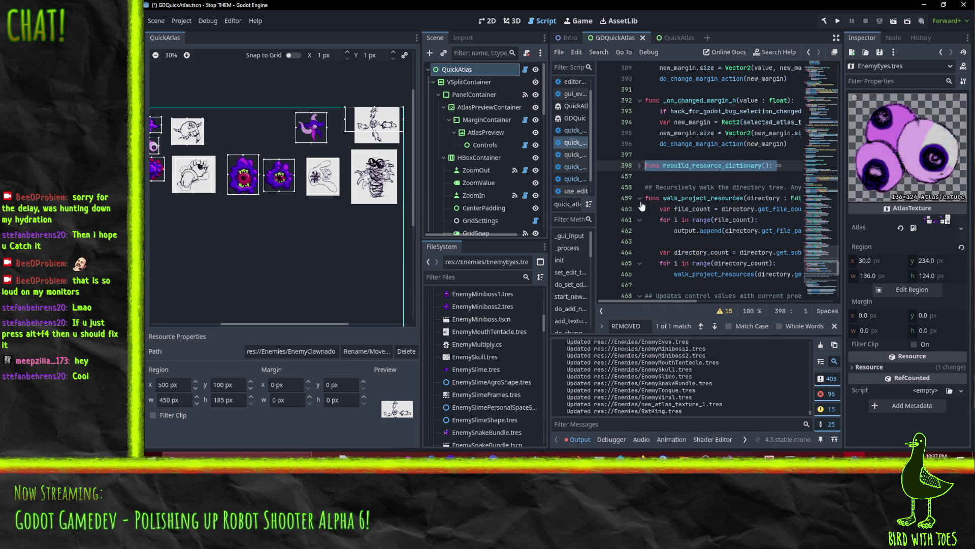
pyautogui.click(640, 200)
pyautogui.scroll(-2, 648, 262)
pyautogui.scroll(-1, 638, 235)
pyautogui.click(714, 176)
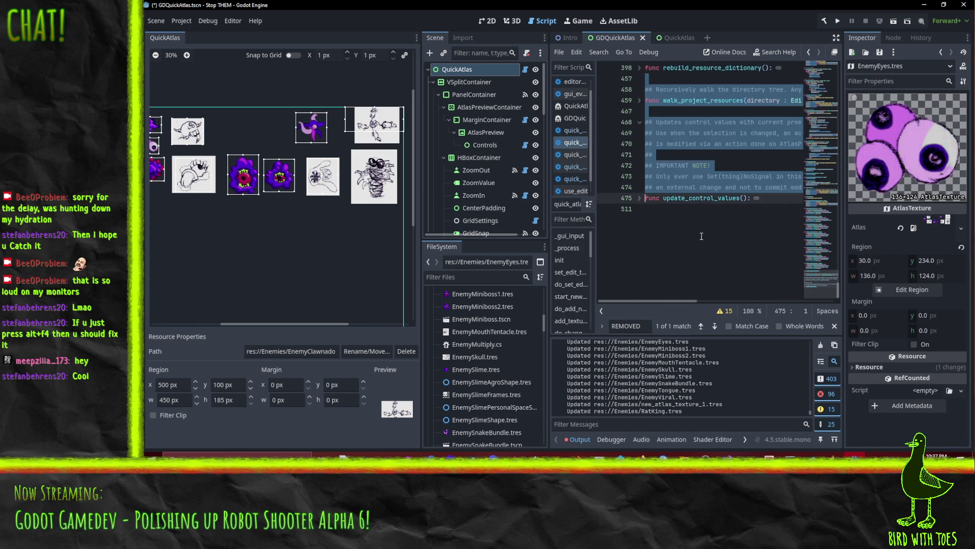
# Step: Set a breakpoint on line 369 of the script
pyautogui.scroll(8, 734, 200)
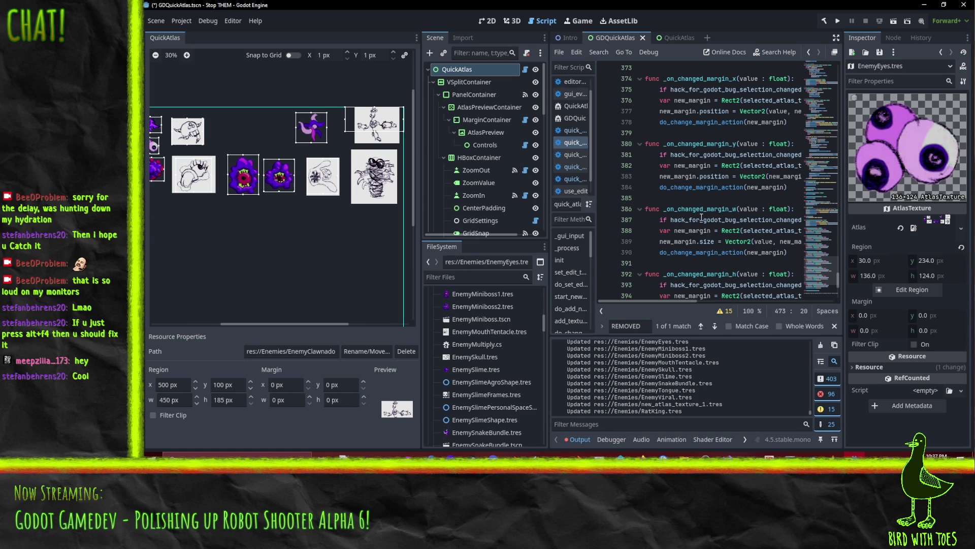
pyautogui.moveTo(701, 216)
pyautogui.scroll(1, 716, 159)
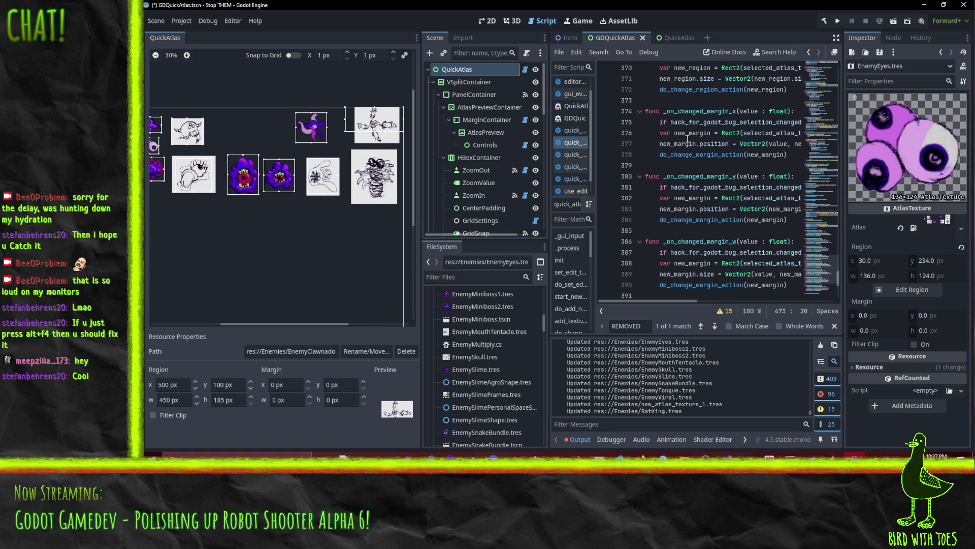
pyautogui.scroll(2, 697, 210)
pyautogui.scroll(2, 700, 211)
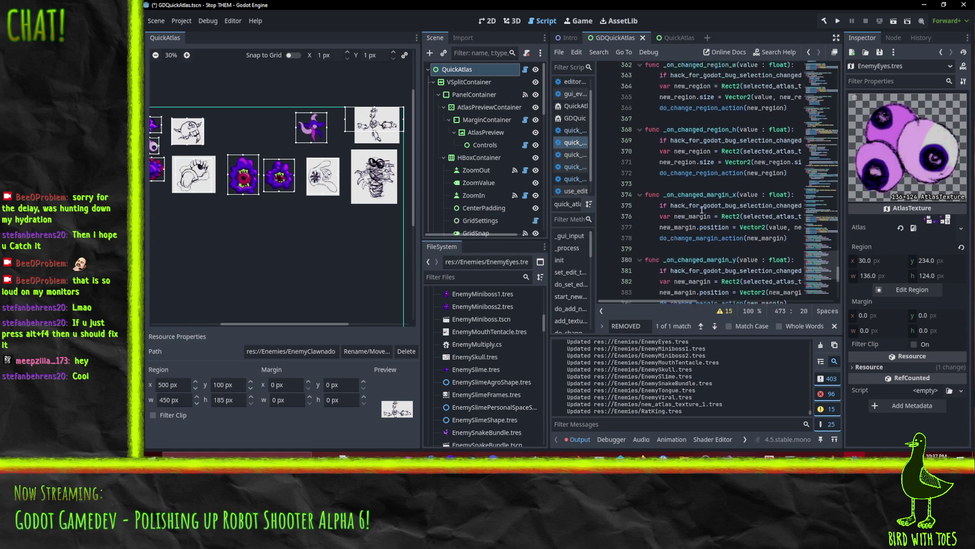
pyautogui.scroll(1, 701, 209)
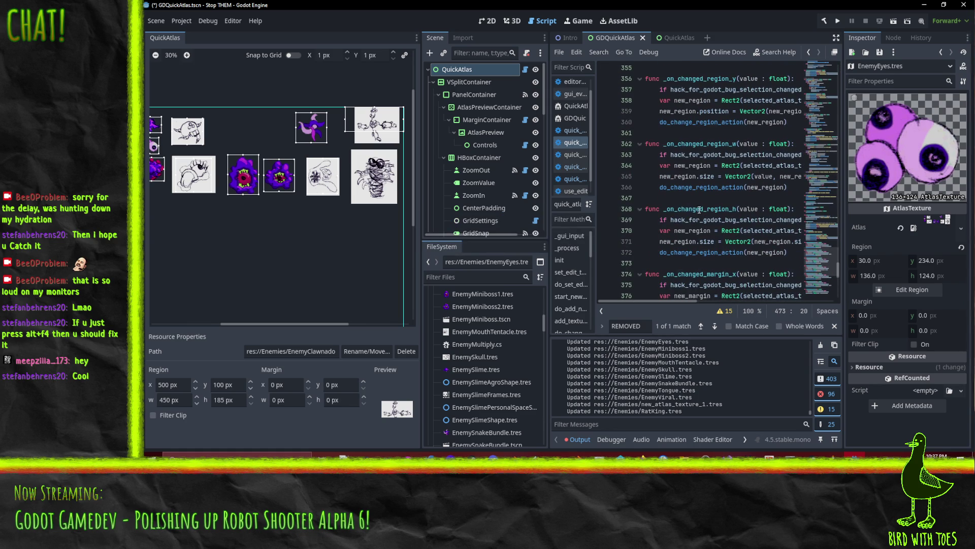
pyautogui.click(605, 223)
pyautogui.scroll(1, 676, 205)
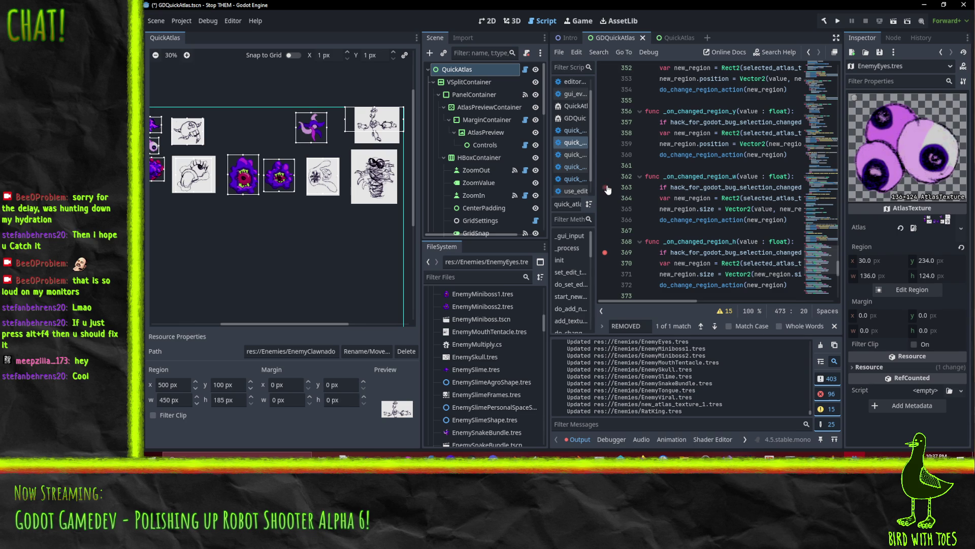
pyautogui.scroll(1, 700, 198)
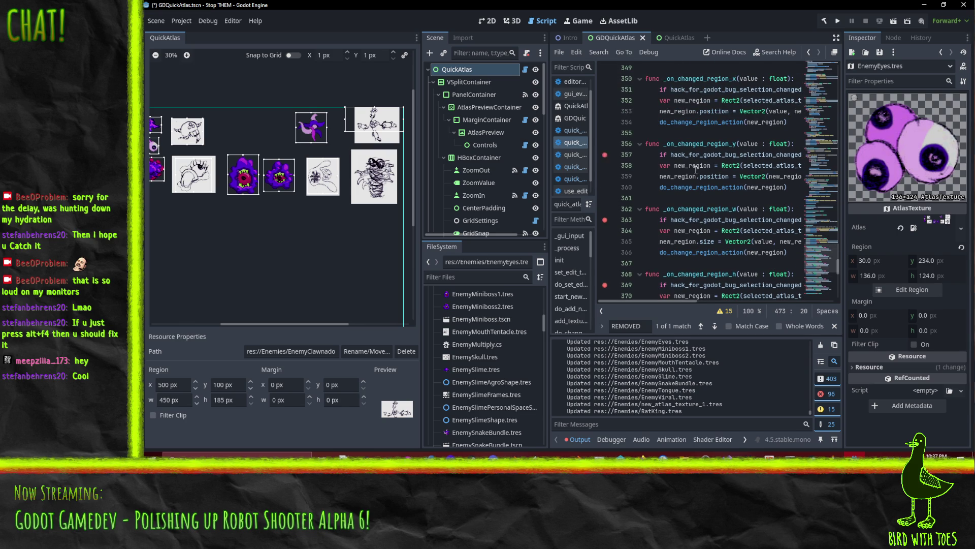
pyautogui.scroll(2, 694, 170)
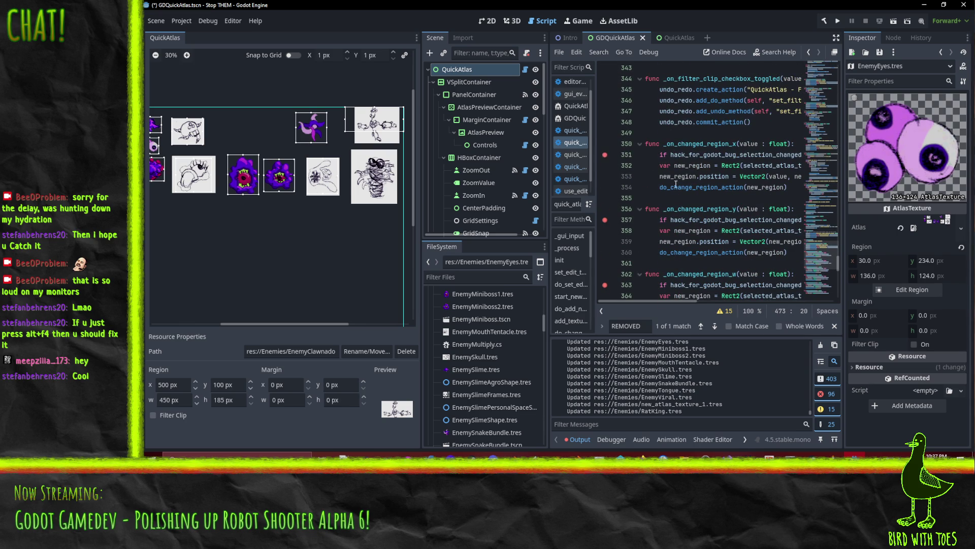
# Step: Test the region Y spinner, then add a debug print line at the top of _on_changed_region_x
pyautogui.click(250, 381)
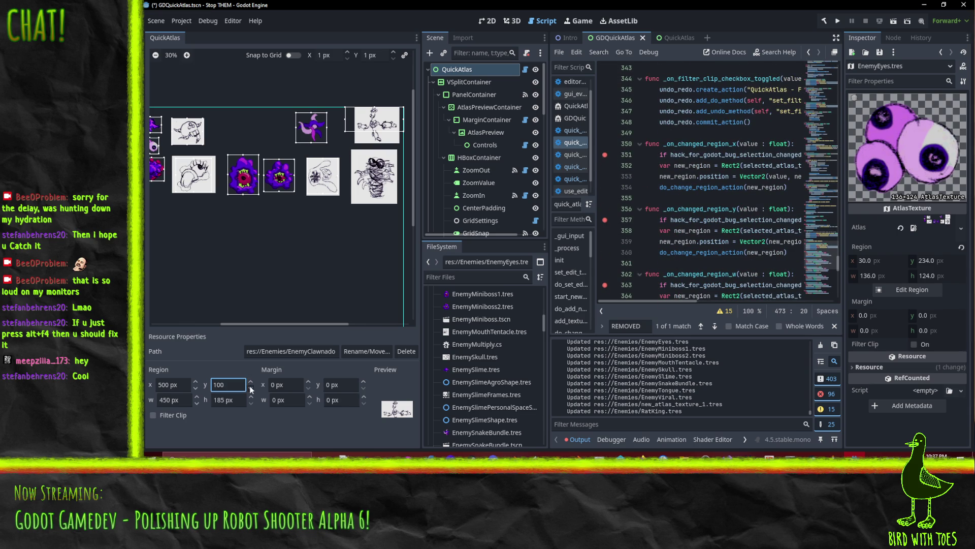
pyautogui.click(703, 144)
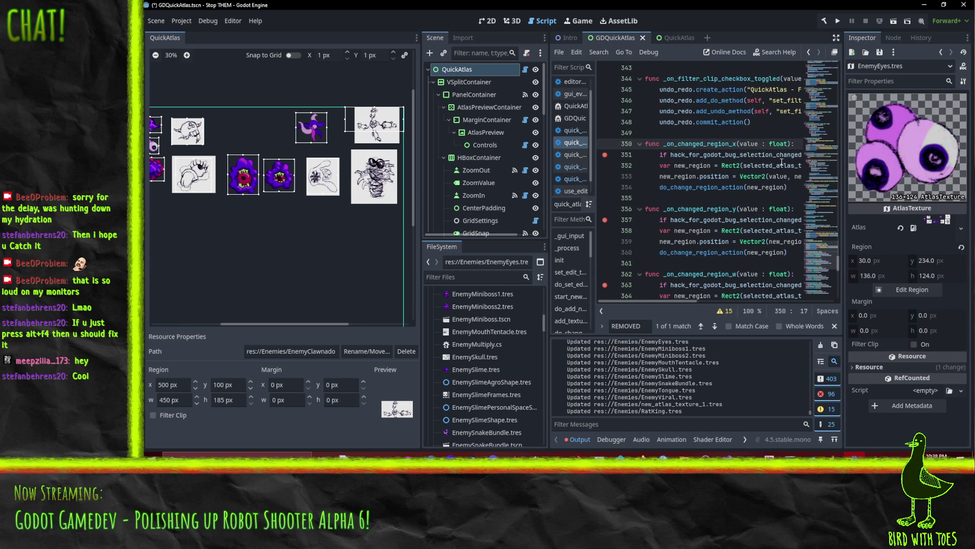
pyautogui.hotkey('ctrl', 'Return')
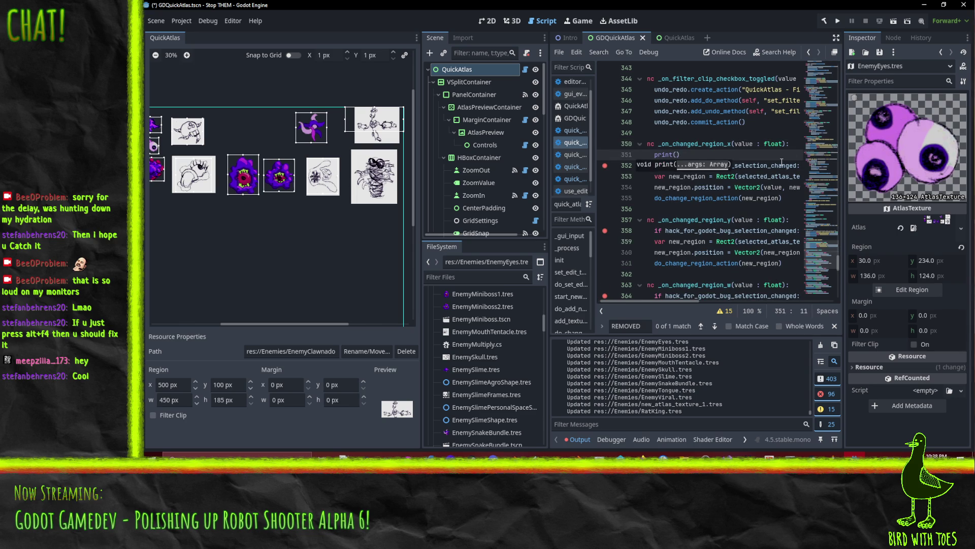
pyautogui.write('fjaklsfjklas')
pyautogui.press('End')
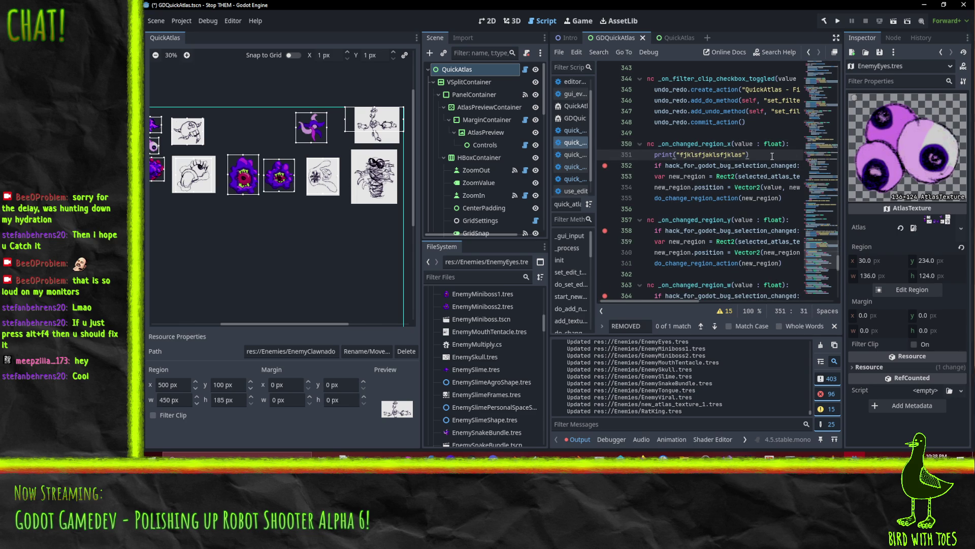
# Step: Nudge Region x from 500 to 501 and back, then return to line 352
pyautogui.click(744, 187)
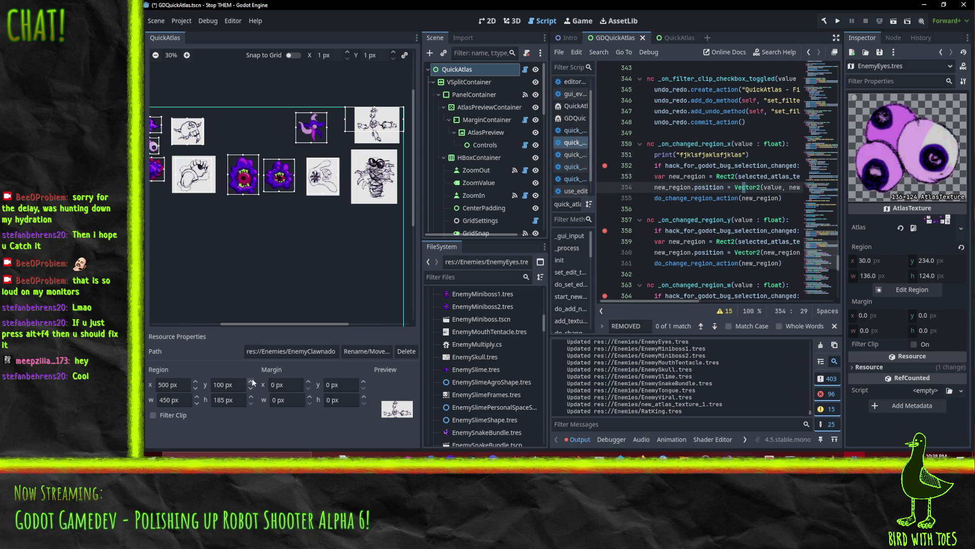
pyautogui.click(195, 381)
pyautogui.click(195, 388)
pyautogui.click(729, 167)
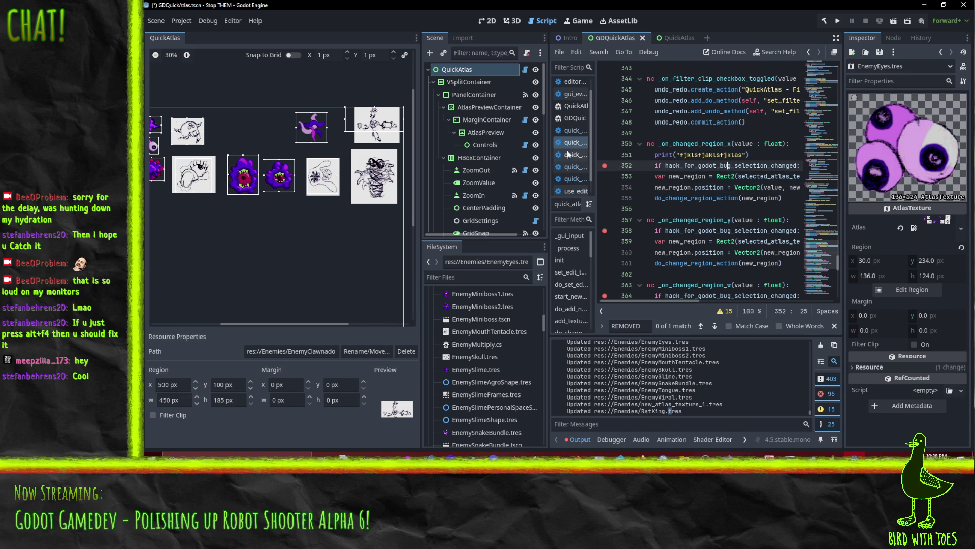
# Step: Expand addons/GDQuickAtlas in FileSystem and open the GDQuickAtlas.tscn scene
pyautogui.scroll(15, 488, 336)
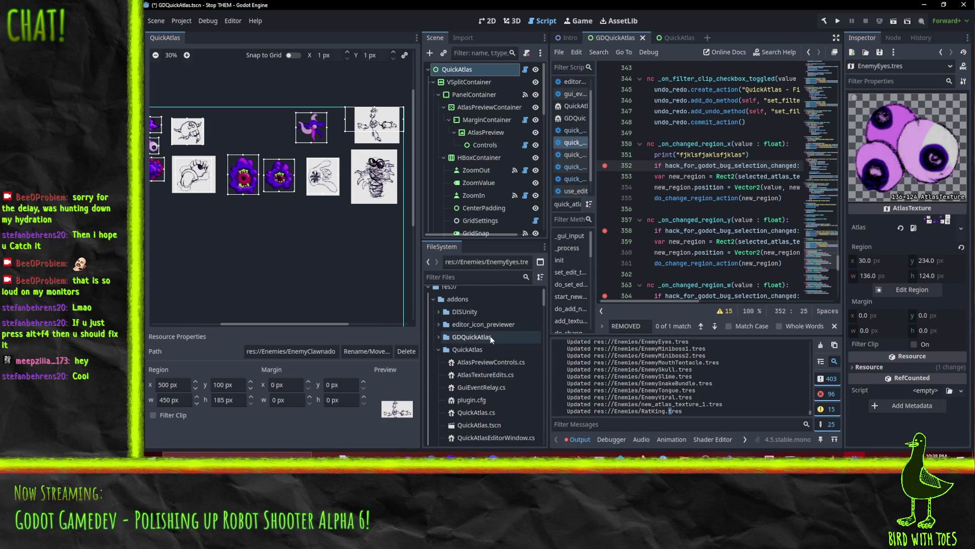
pyautogui.click(438, 338)
pyautogui.scroll(-1, 487, 370)
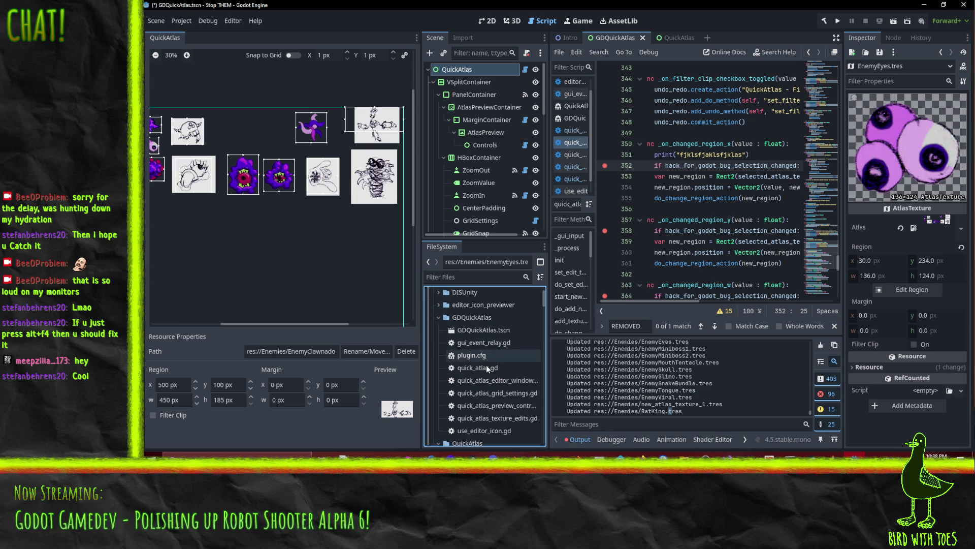
pyautogui.click(483, 330)
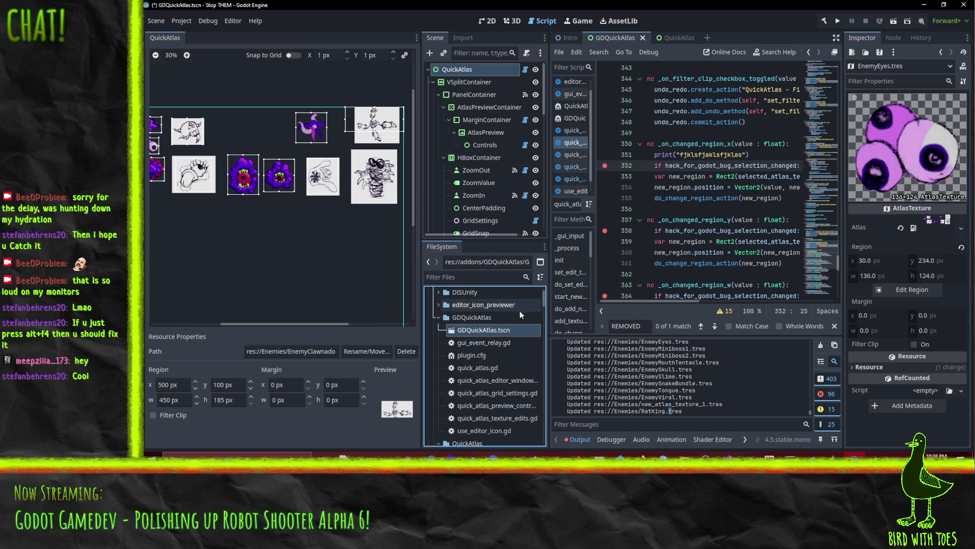
pyautogui.scroll(-2, 481, 331)
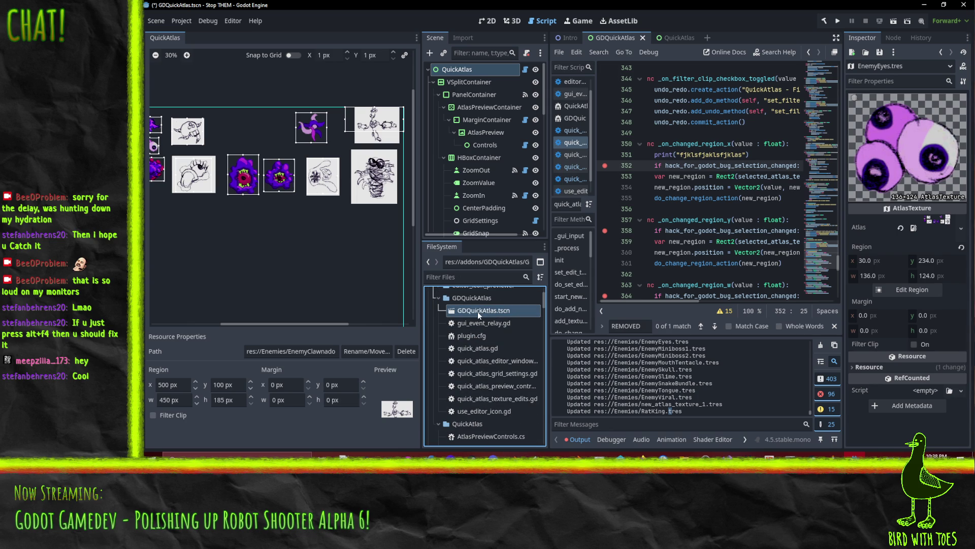
pyautogui.click(486, 21)
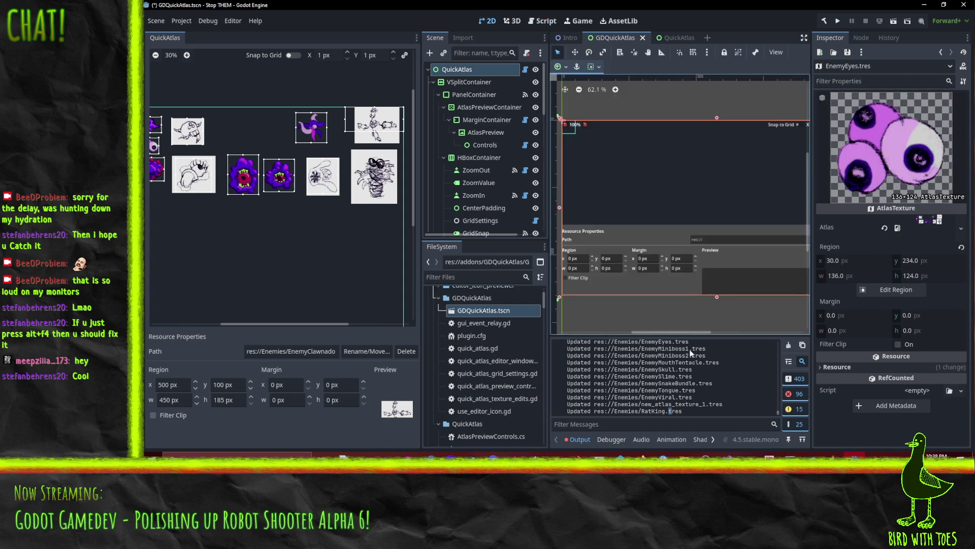
# Step: Select node X and open Edit for its _OnChangedRegionX value_changed connection
pyautogui.scroll(-1, 670, 231)
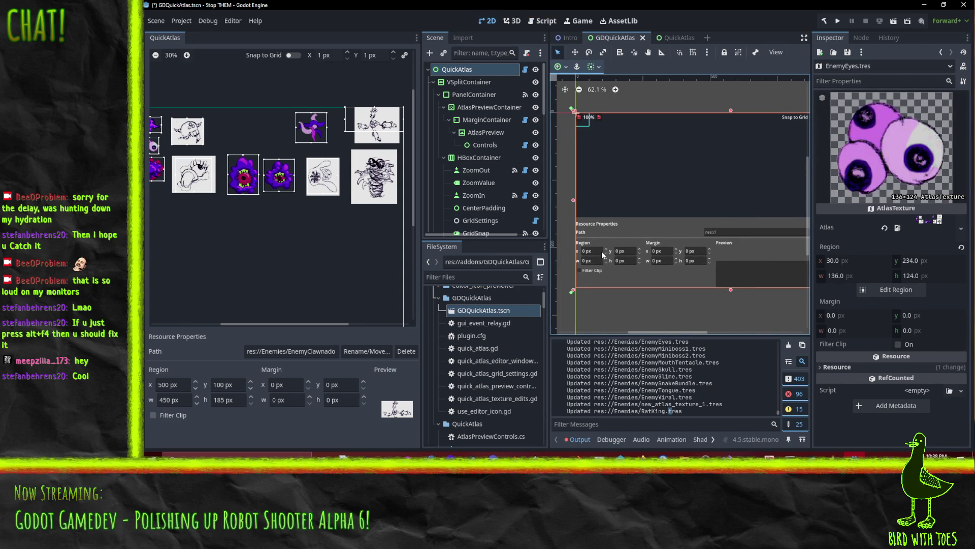
pyautogui.click(601, 251)
pyautogui.click(861, 38)
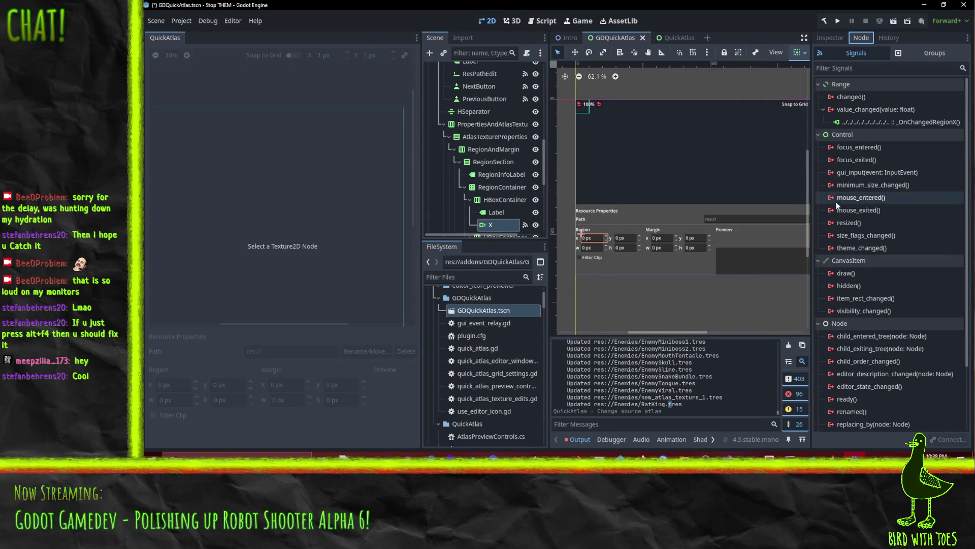
pyautogui.click(915, 123)
pyautogui.rightClick(915, 124)
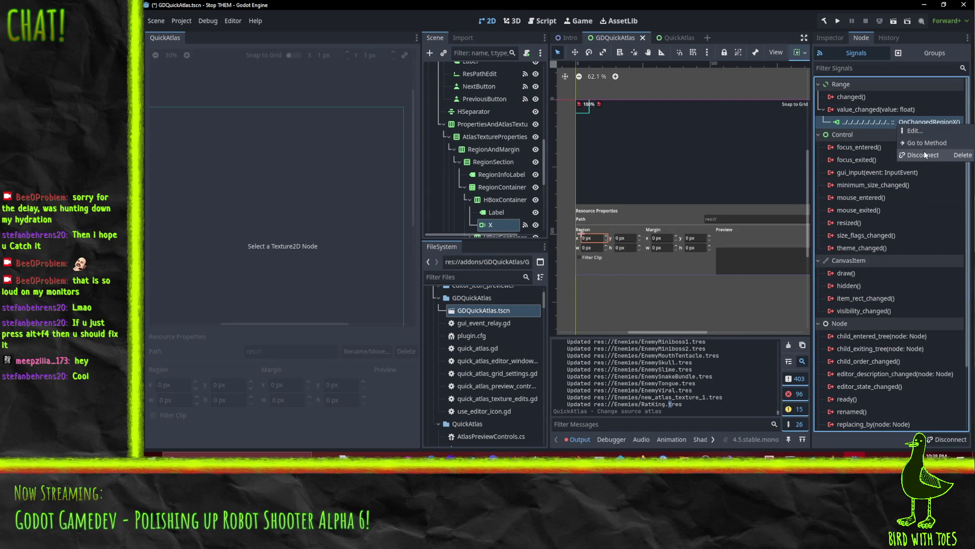
pyautogui.rightClick(879, 120)
pyautogui.rightClick(870, 118)
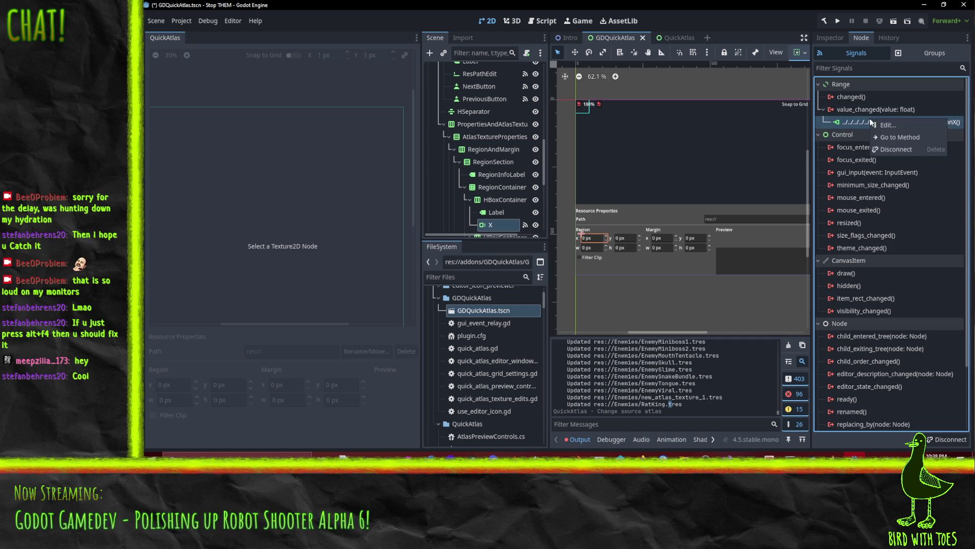
pyautogui.click(607, 184)
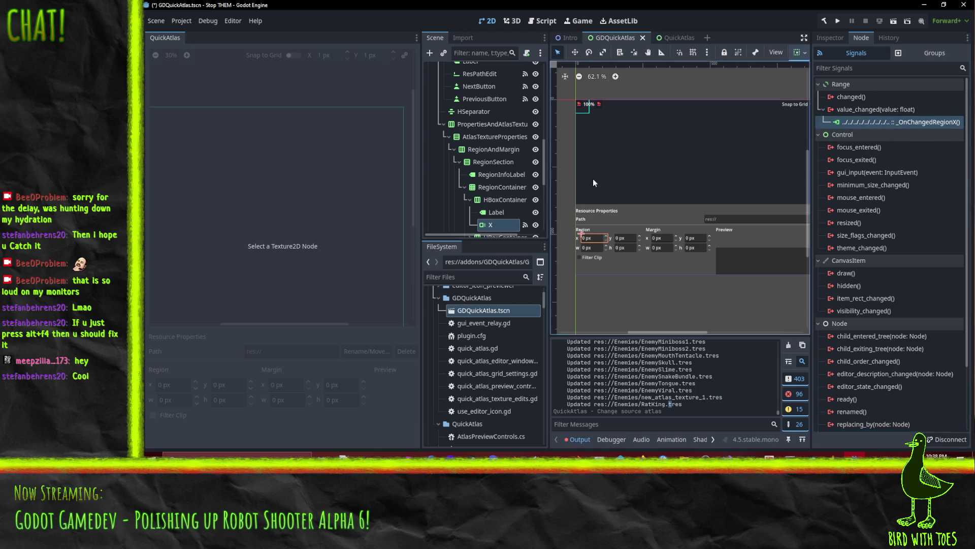
pyautogui.scroll(8, 496, 178)
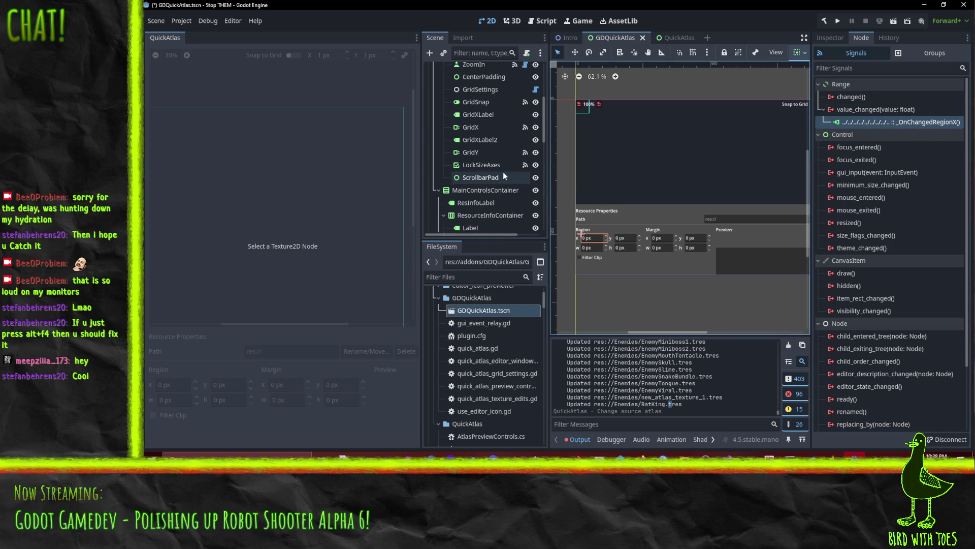
pyautogui.rightClick(857, 125)
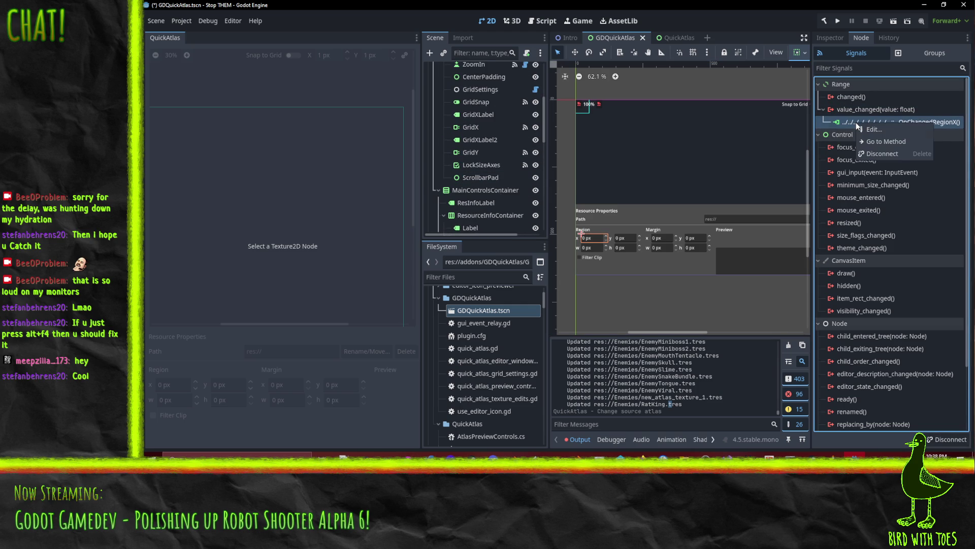
pyautogui.click(888, 132)
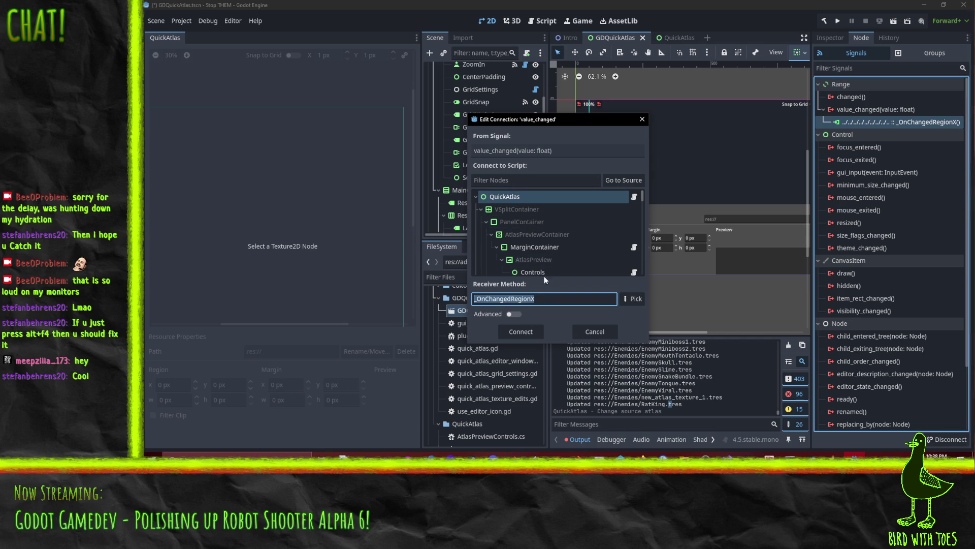
# Step: Keep the connection unchanged, jump to the script, and delete the empty _OnChangedRegionX stub
pyautogui.click(528, 330)
pyautogui.doubleClick(888, 124)
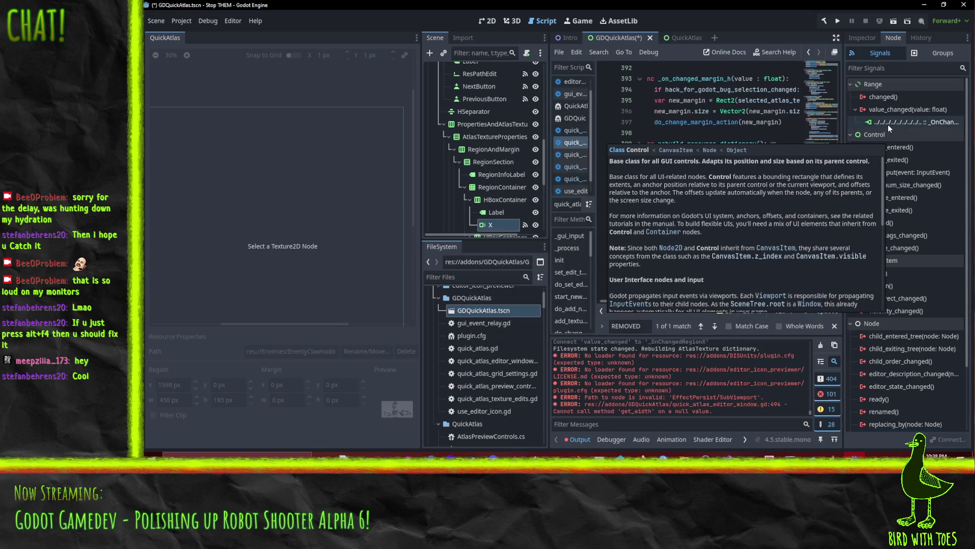
pyautogui.moveTo(657, 303); pyautogui.dragTo(625, 302)
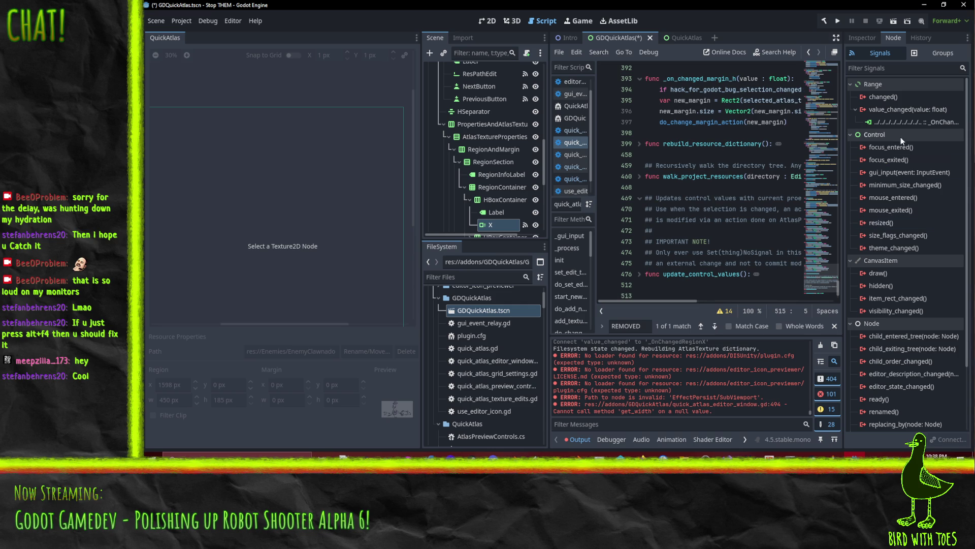
pyautogui.scroll(-2, 679, 280)
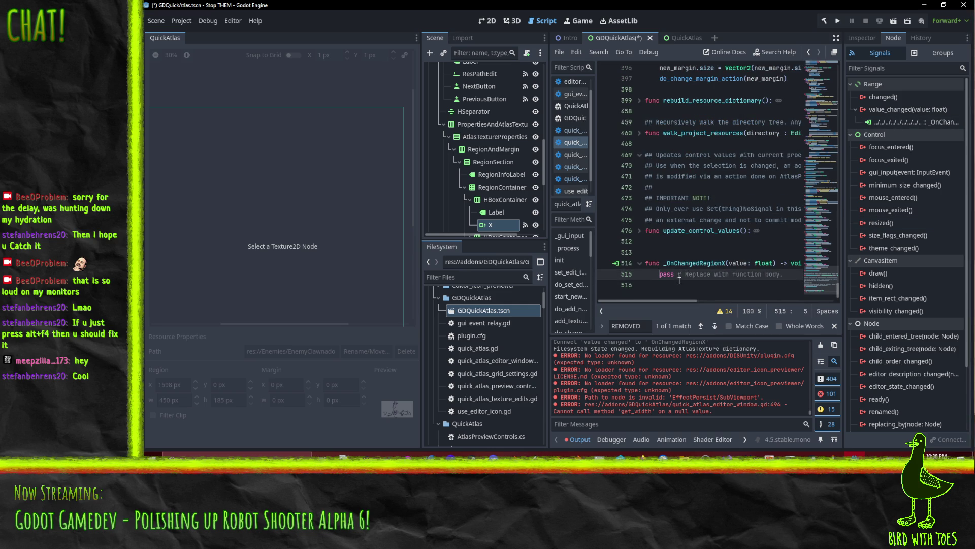
pyautogui.press('Up')
pyautogui.press('Up')
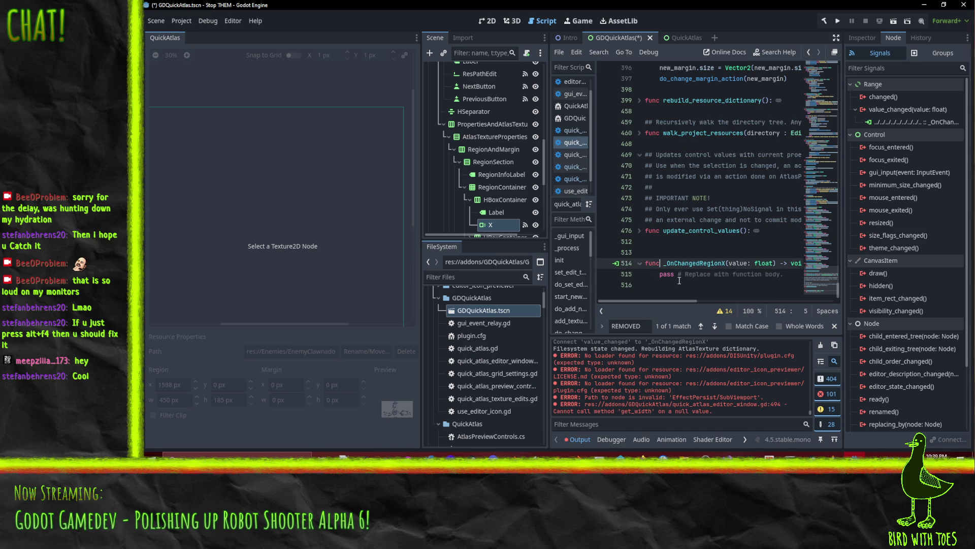
pyautogui.hotkey('shift', 'Down')
pyautogui.hotkey('shift', 'Down')
pyautogui.hotkey('shift', 'Down')
pyautogui.press('BackSpace')
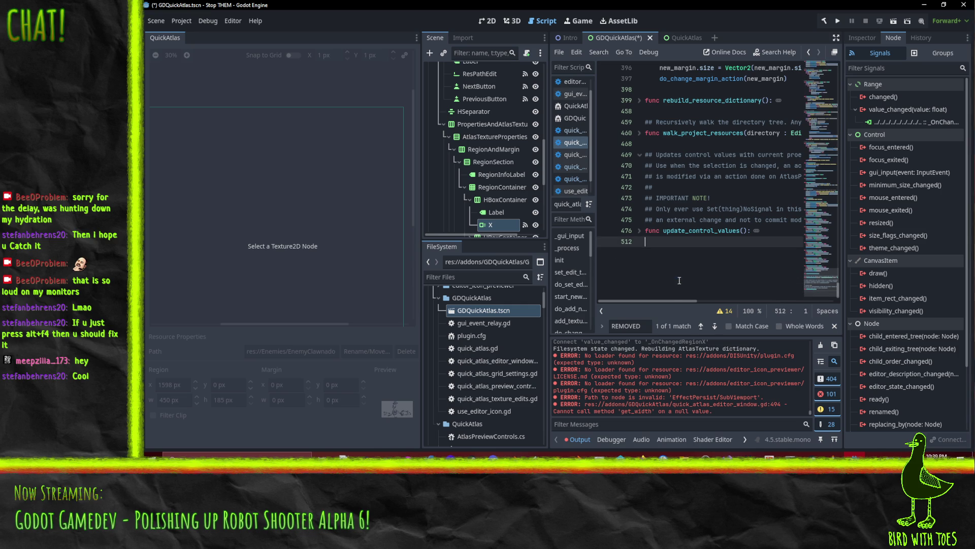
# Step: Select the _on_changed_region_x function name and the X spinbox's signal connection
pyautogui.scroll(6, 675, 197)
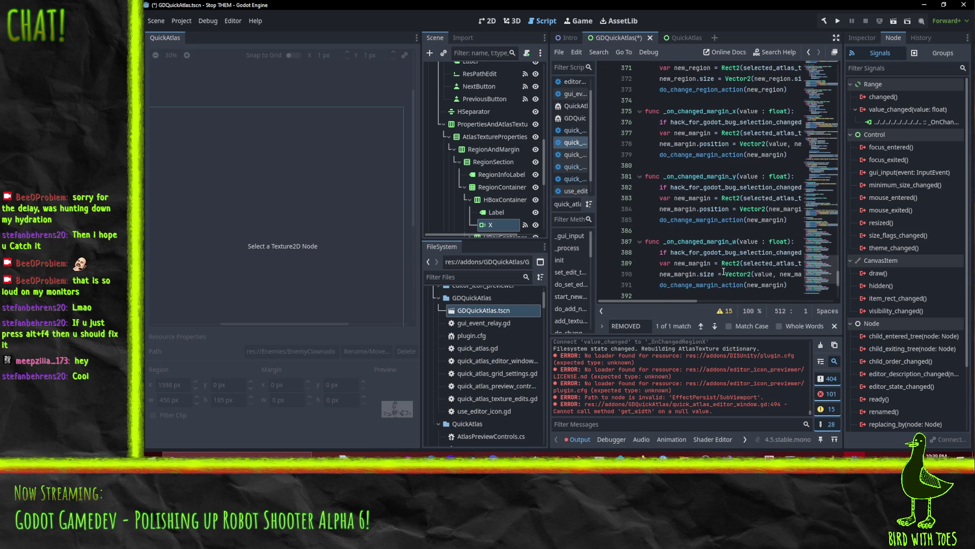
pyautogui.scroll(2, 716, 152)
pyautogui.scroll(4, 670, 151)
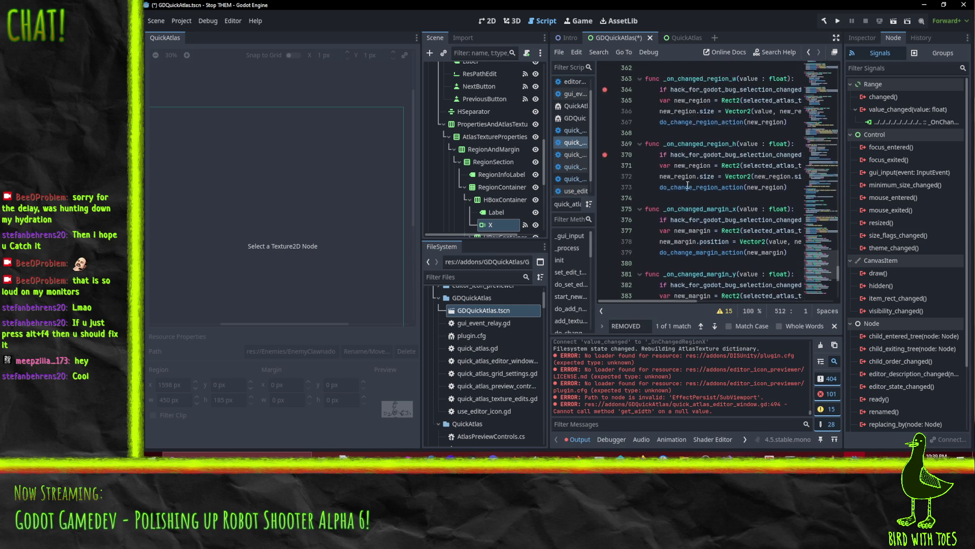
pyautogui.scroll(2, 718, 148)
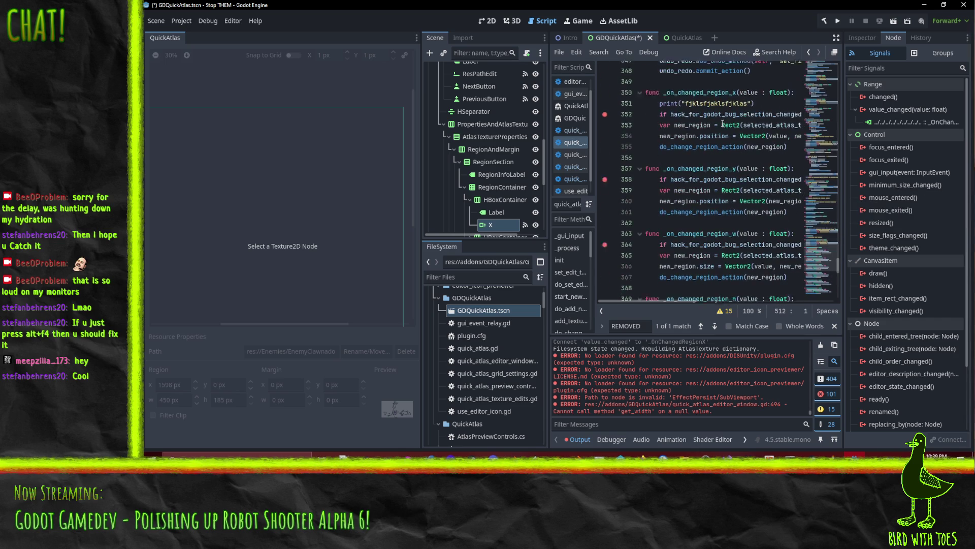
pyautogui.doubleClick(704, 100)
pyautogui.hotkey('ctrl', 'c')
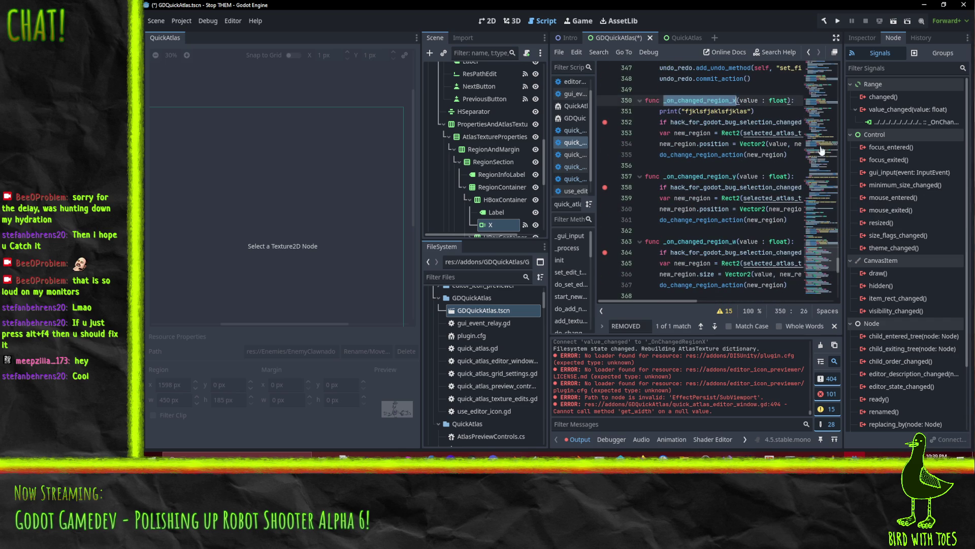
pyautogui.click(906, 122)
# Step: Reconnect the X spinbox's value_changed signal to _on_changed_region_x by pasting the method name
pyautogui.rightClick(907, 123)
pyautogui.click(912, 130)
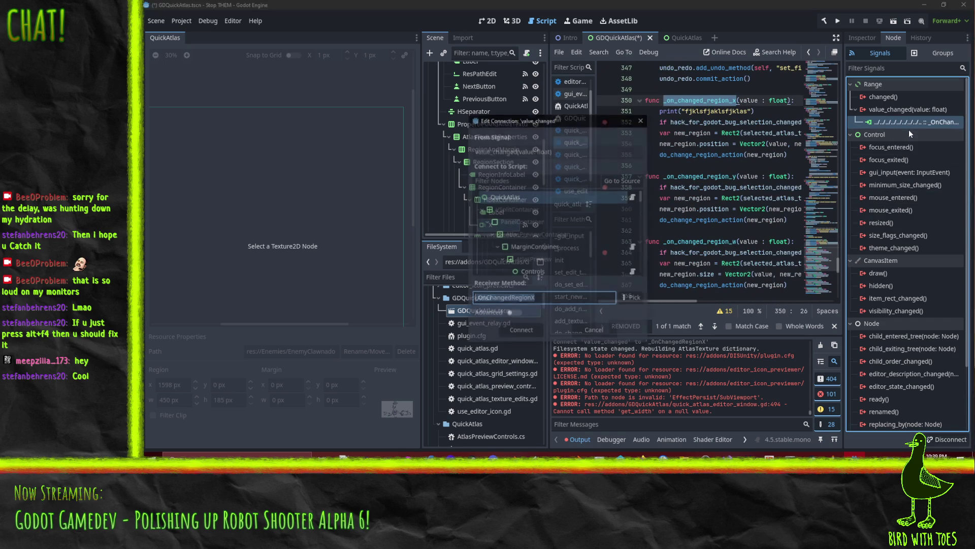
pyautogui.hotkey('ctrl', 'a')
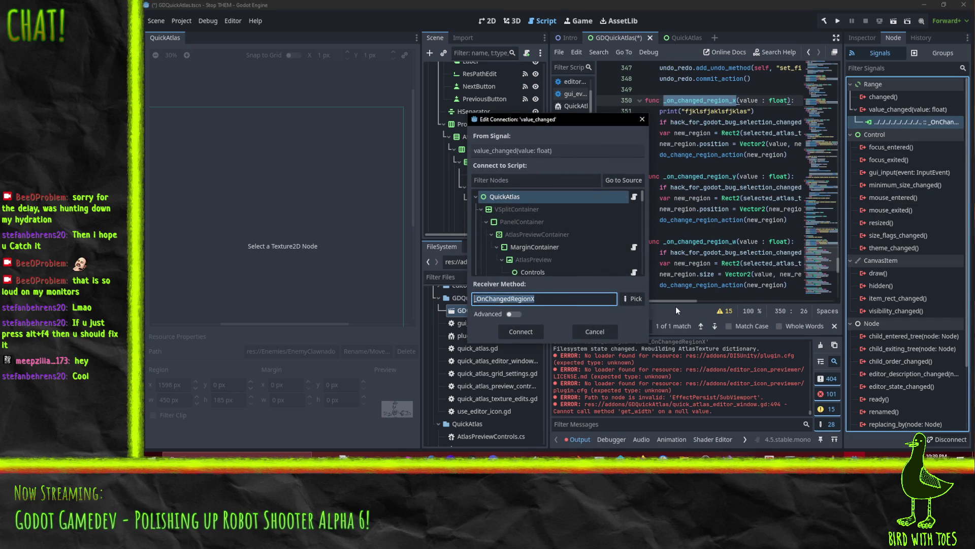
pyautogui.hotkey('ctrl', 'v')
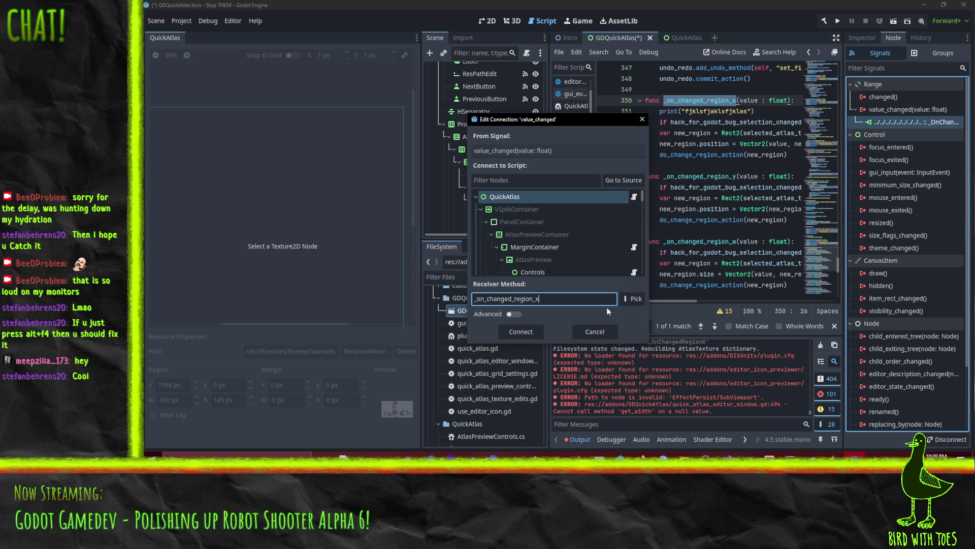
pyautogui.click(526, 334)
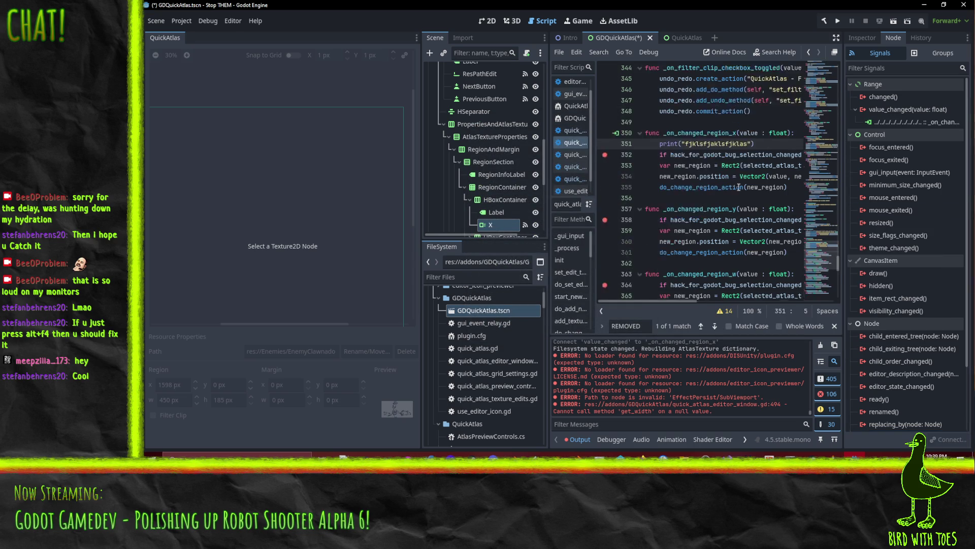
# Step: Delete the debug print line on 351, save, and return to the 2D view
pyautogui.press('Home')
pyautogui.hotkey('shift', 'Down')
pyautogui.press('Delete')
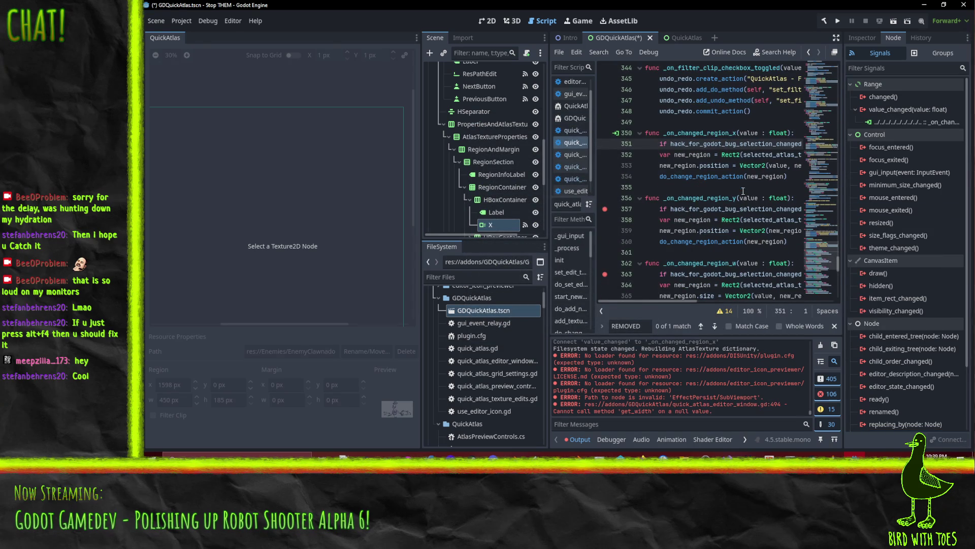
pyautogui.hotkey('ctrl', 's')
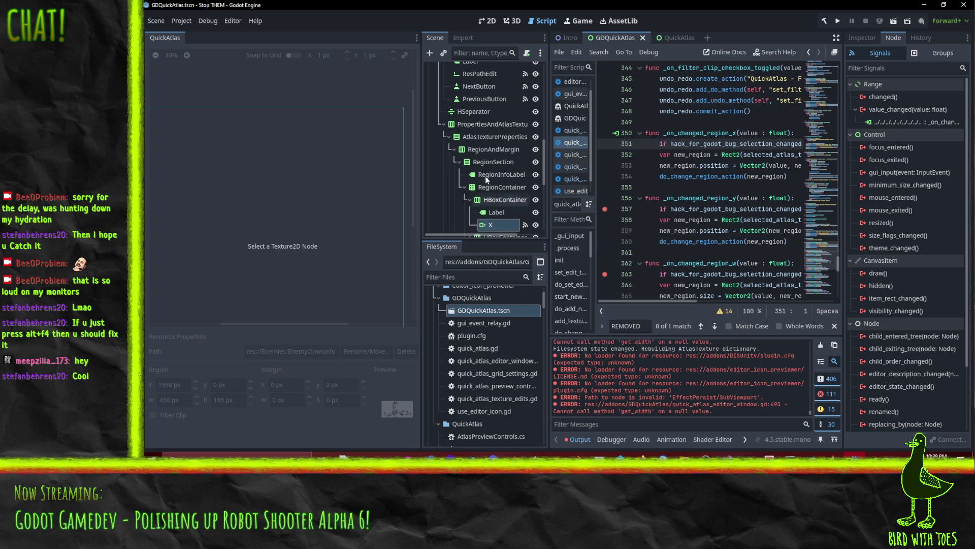
pyautogui.scroll(-3, 478, 231)
pyautogui.scroll(2, 478, 231)
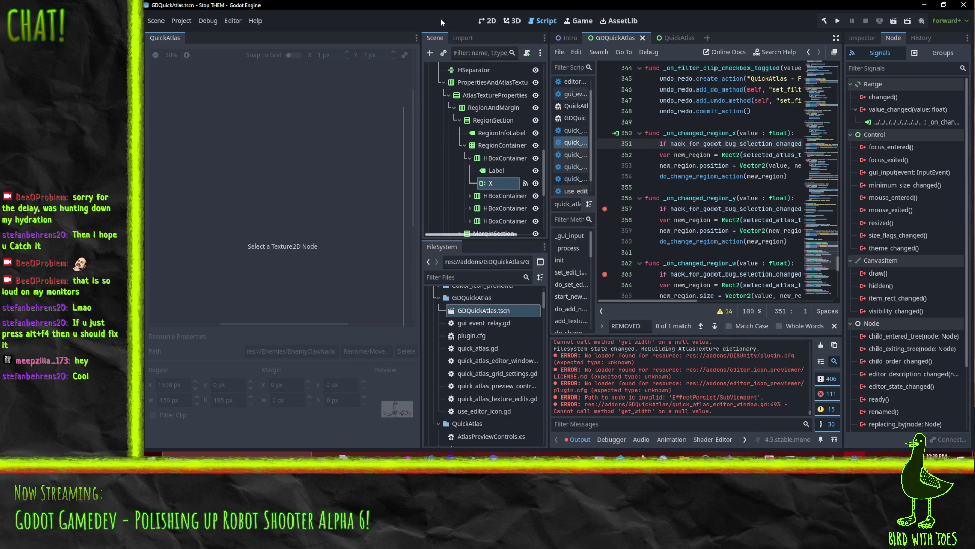
pyautogui.click(488, 21)
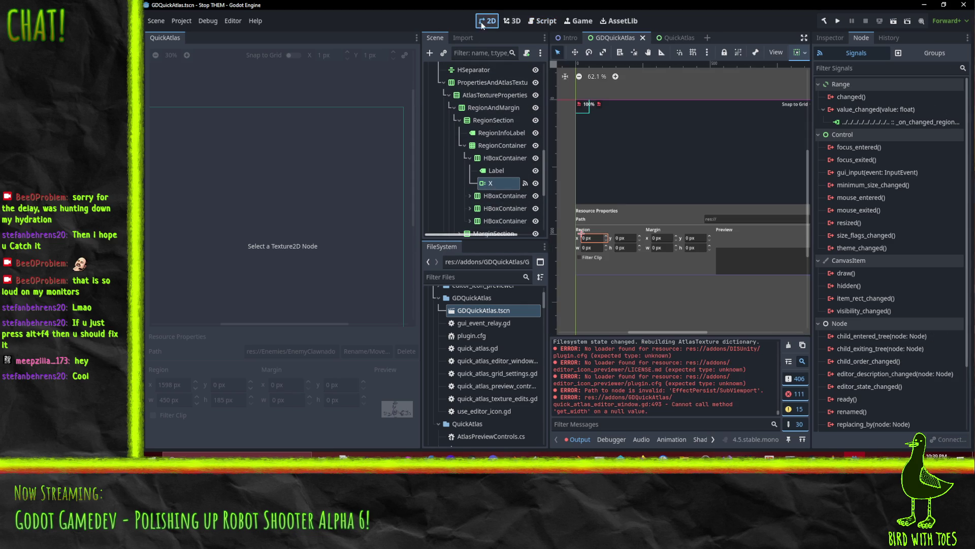
# Step: Reconnect the Y spinbox's value_changed signal to _on_changed_region_y
pyautogui.click(629, 240)
pyautogui.rightClick(918, 121)
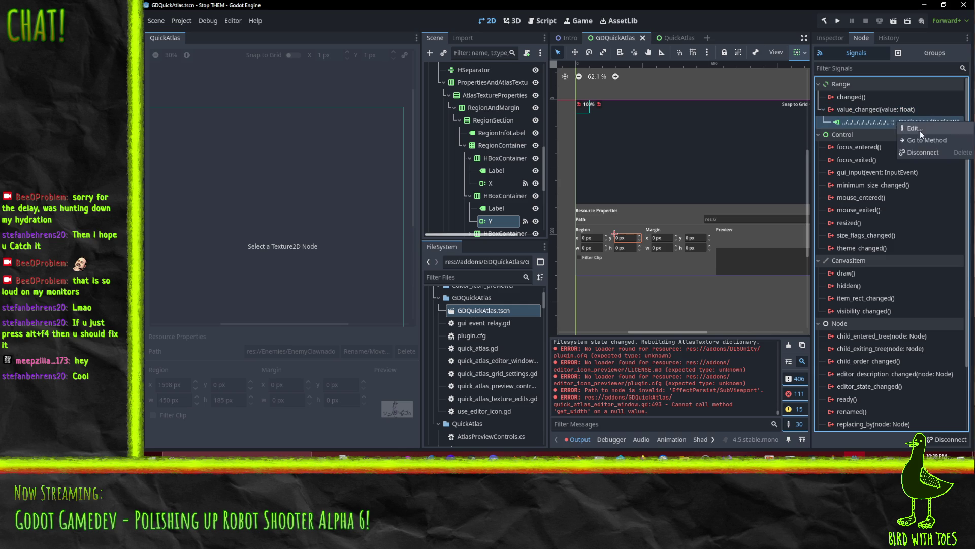
pyautogui.click(923, 127)
pyautogui.click(633, 299)
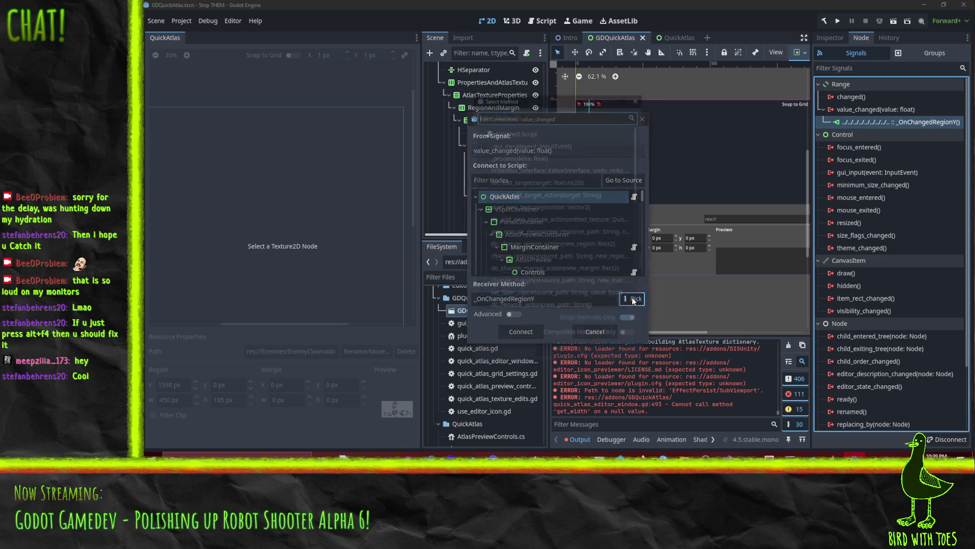
pyautogui.scroll(-5, 573, 209)
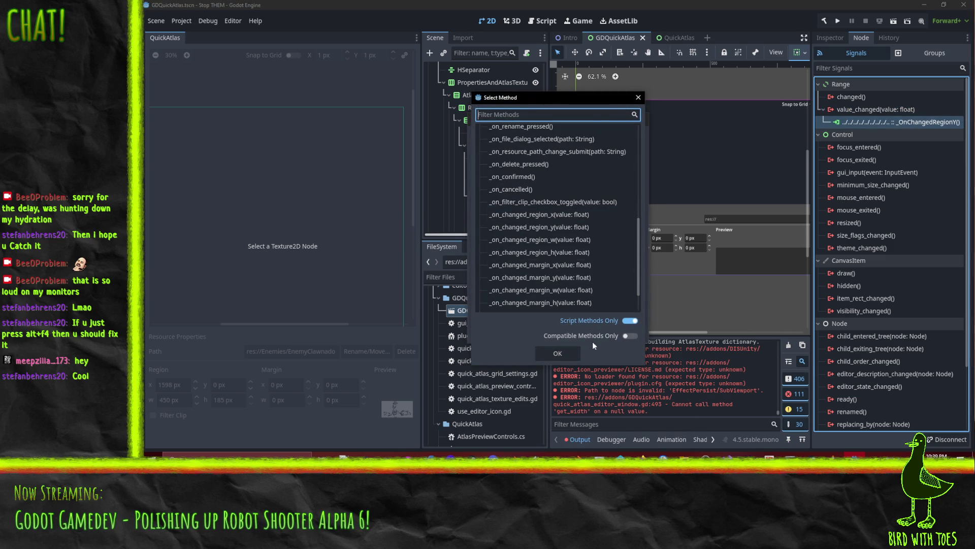
pyautogui.click(560, 227)
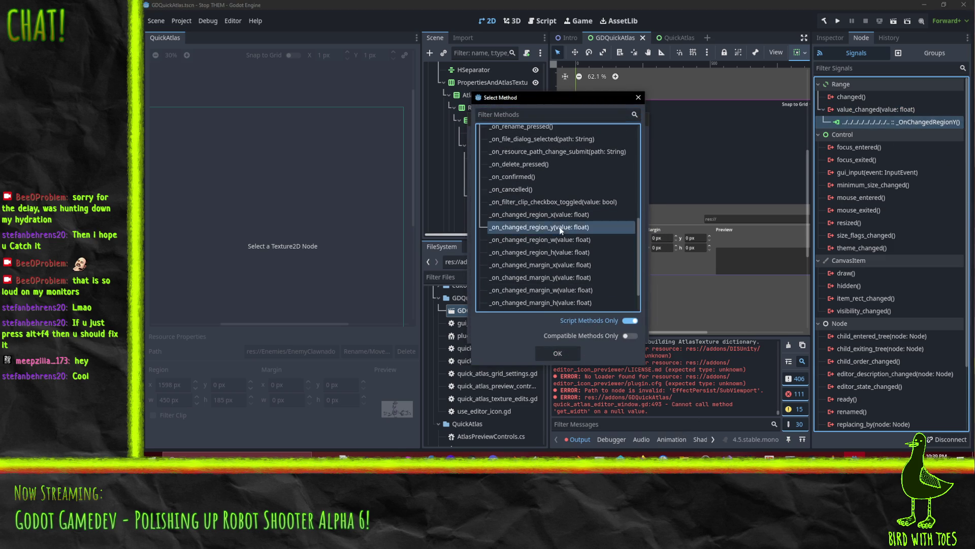
pyautogui.click(553, 353)
pyautogui.click(535, 328)
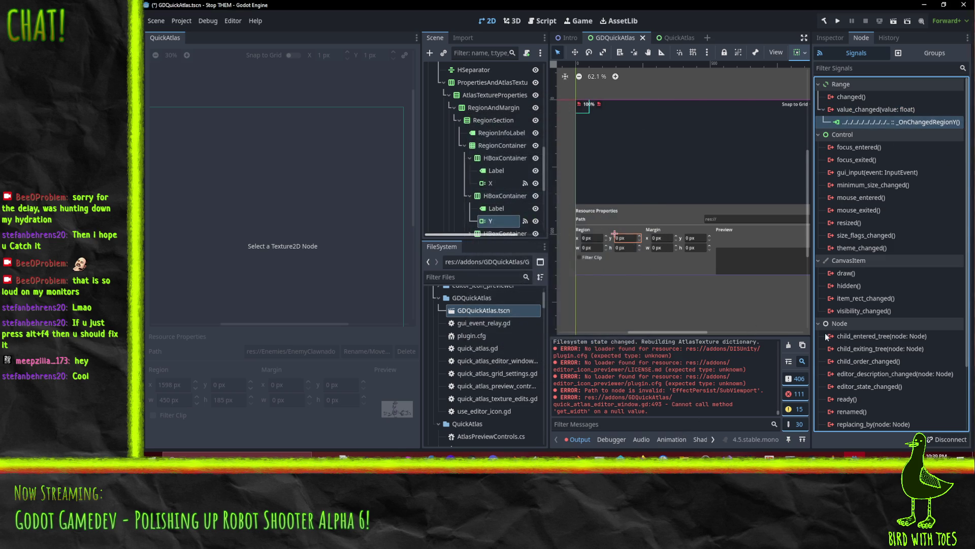
# Step: Reconnect the W spinbox's value_changed signal to _on_changed_region_w and save the scene
pyautogui.click(487, 21)
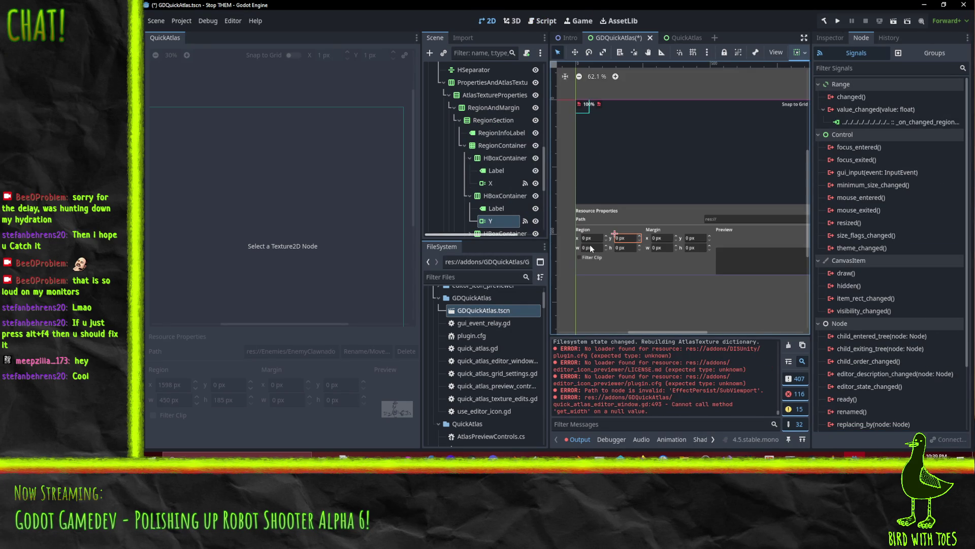
pyautogui.doubleClick(888, 123)
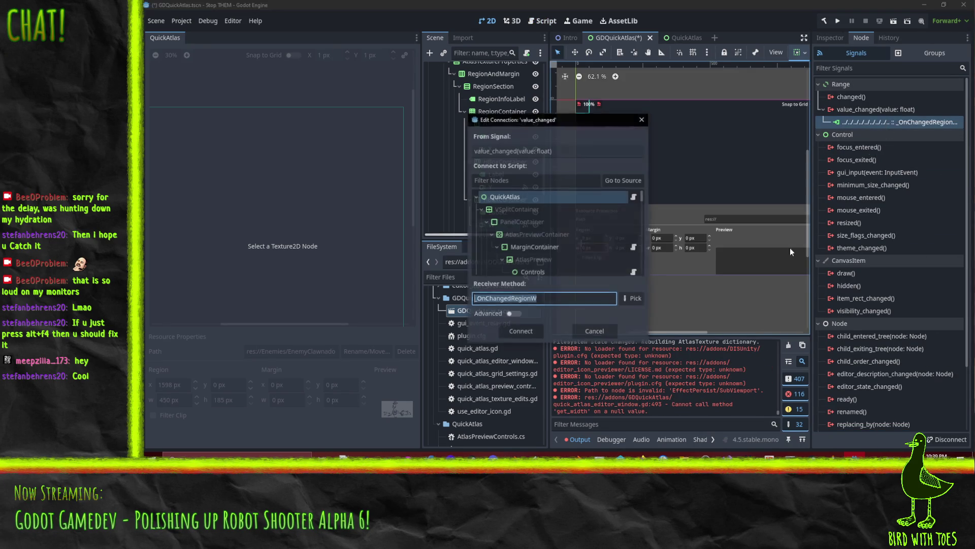
pyautogui.click(633, 298)
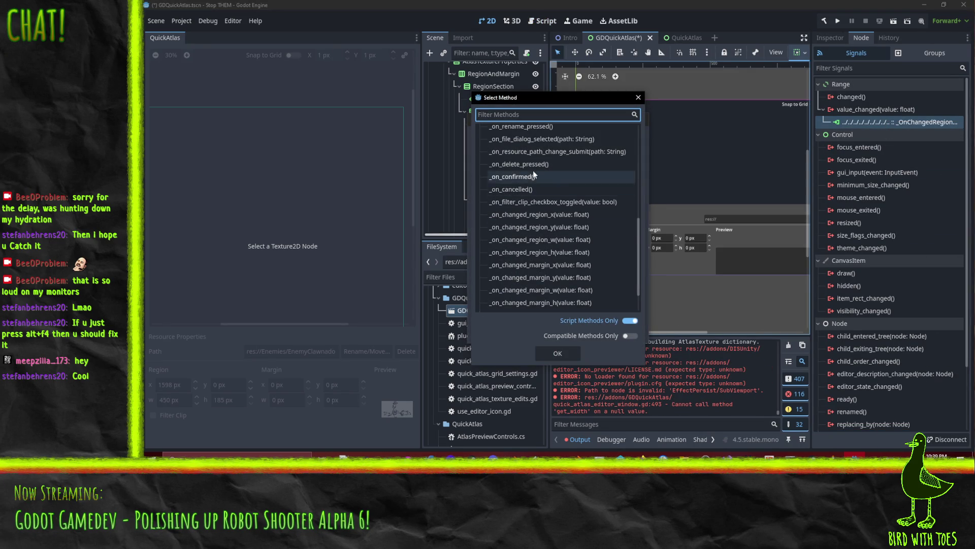
pyautogui.click(584, 242)
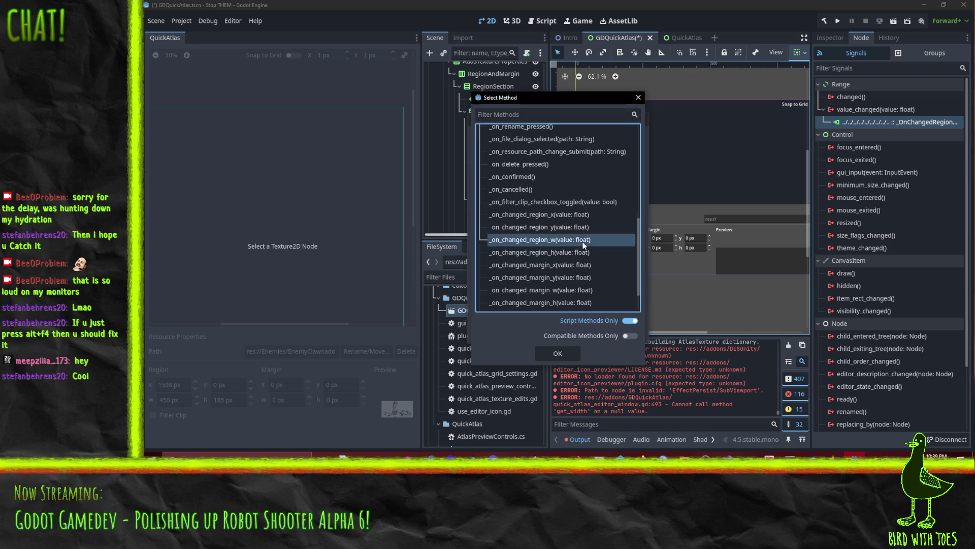
pyautogui.press('Return')
pyautogui.press('Return')
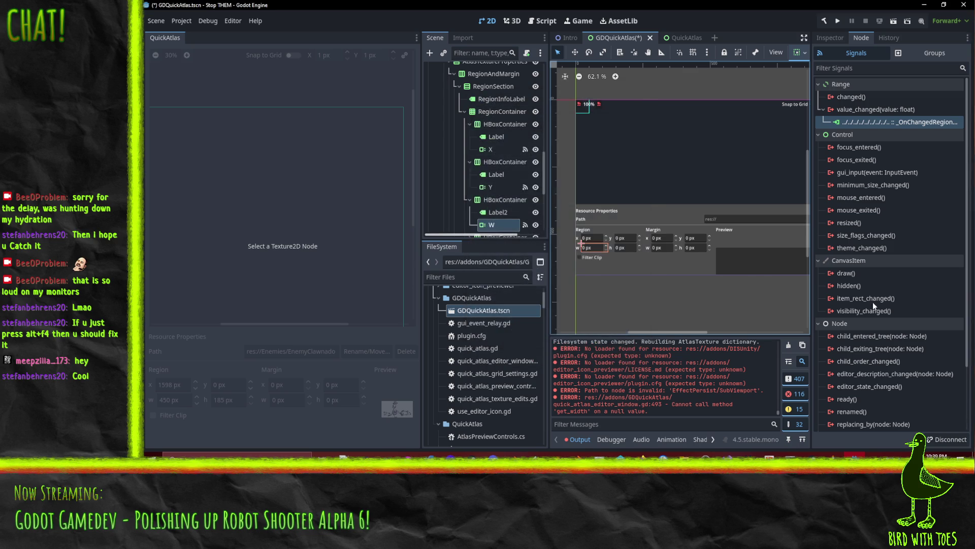
pyautogui.doubleClick(864, 122)
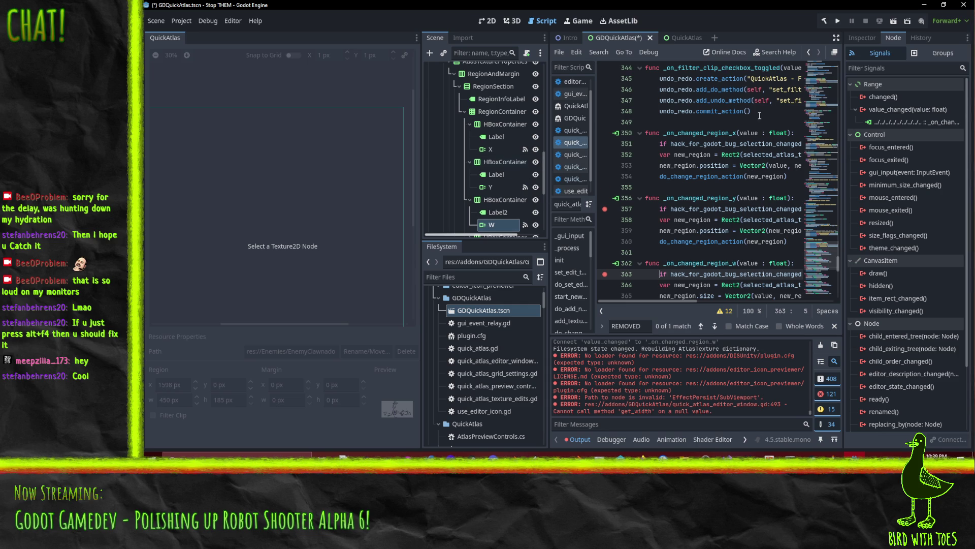
pyautogui.hotkey('ctrl', 's')
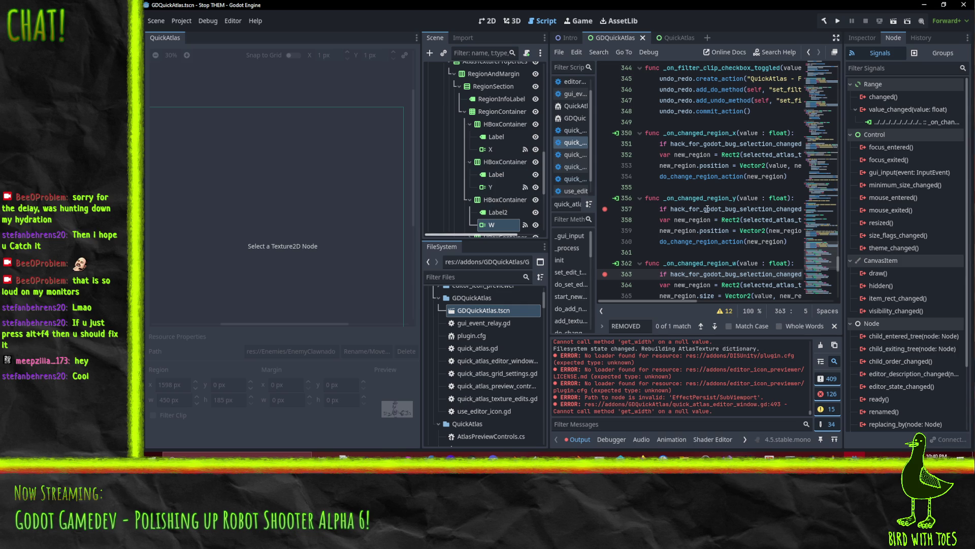
# Step: Pick _on_changed_region_h as the H spinbox's value_changed receiver, reconnect, and save with Ctrl+S
pyautogui.click(486, 21)
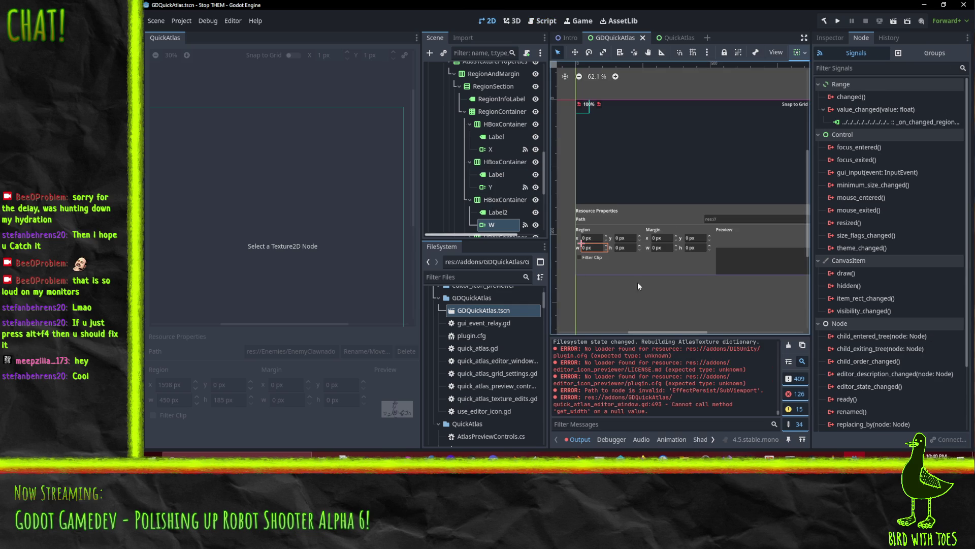
pyautogui.click(630, 247)
pyautogui.rightClick(862, 124)
pyautogui.click(878, 131)
pyautogui.scroll(-3, 545, 237)
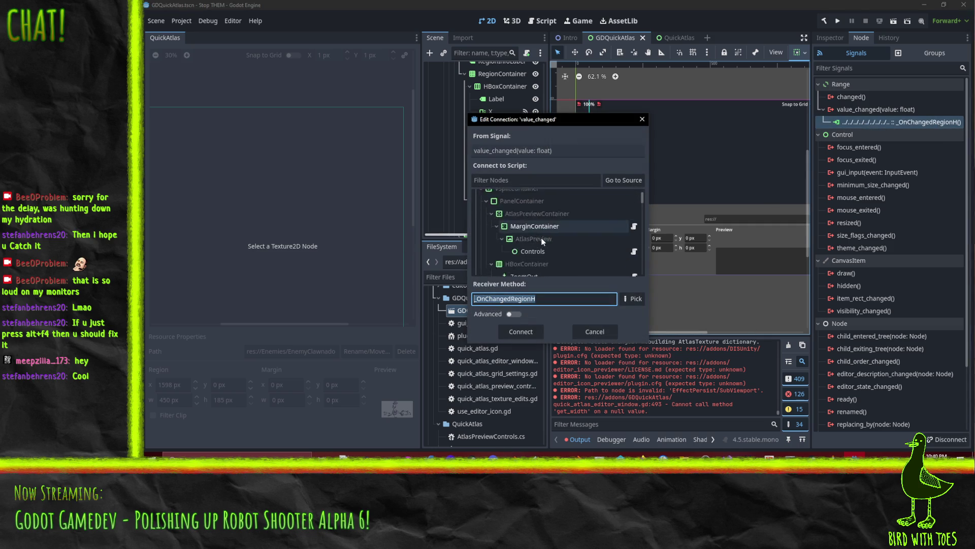
pyautogui.scroll(-3, 569, 244)
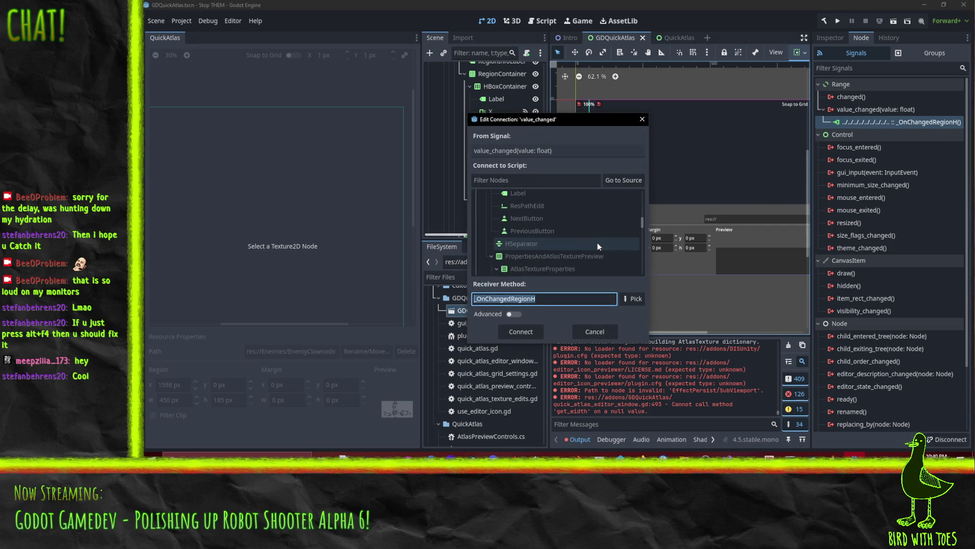
pyautogui.click(633, 297)
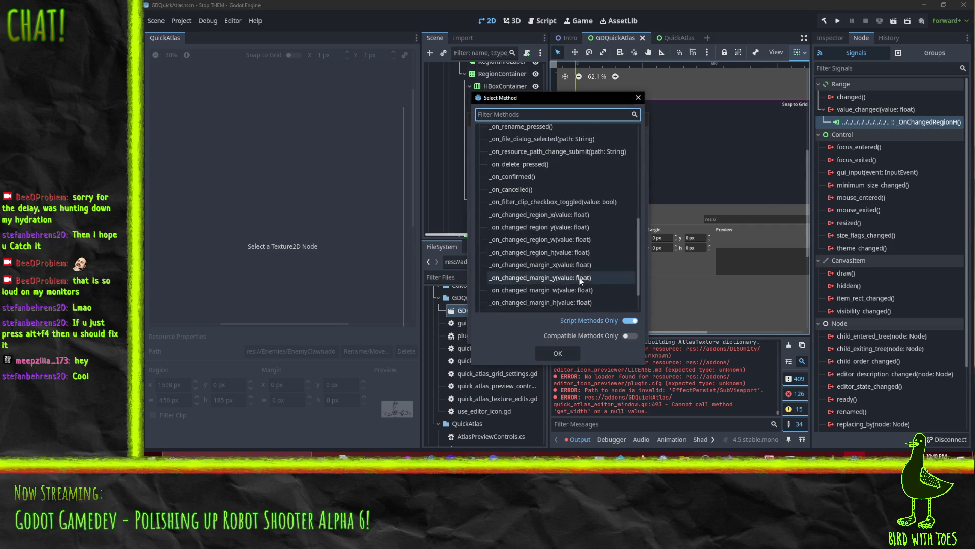
pyautogui.click(570, 255)
pyautogui.click(552, 352)
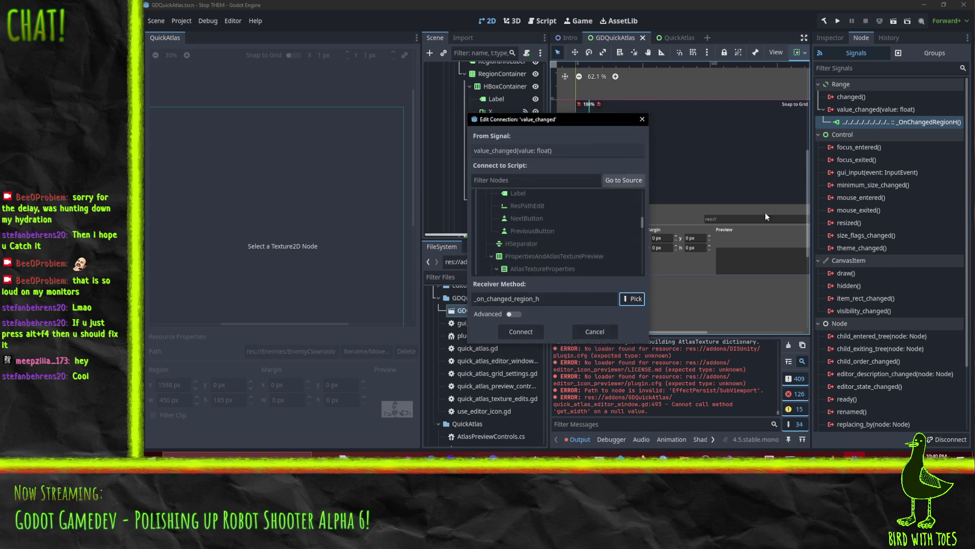
pyautogui.click(534, 336)
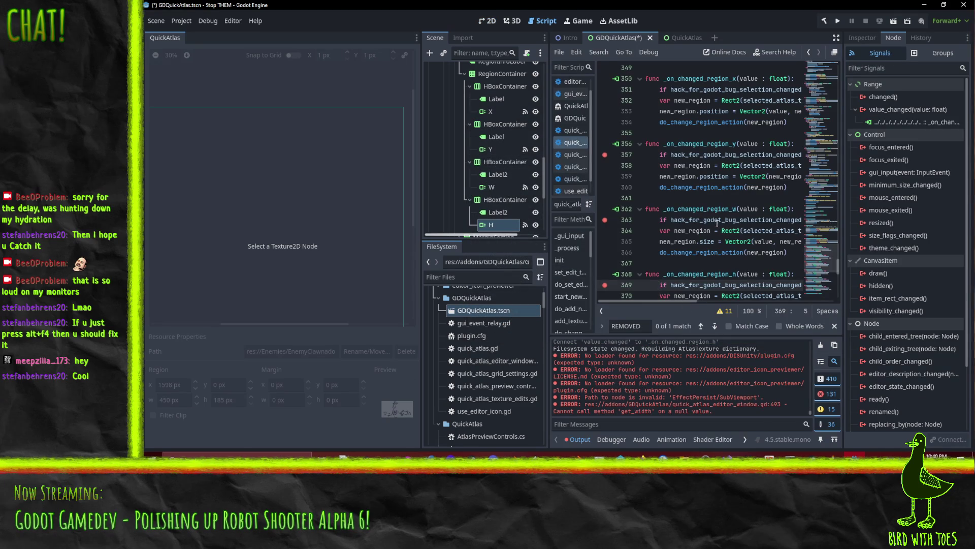
pyautogui.hotkey('ctrl', 's')
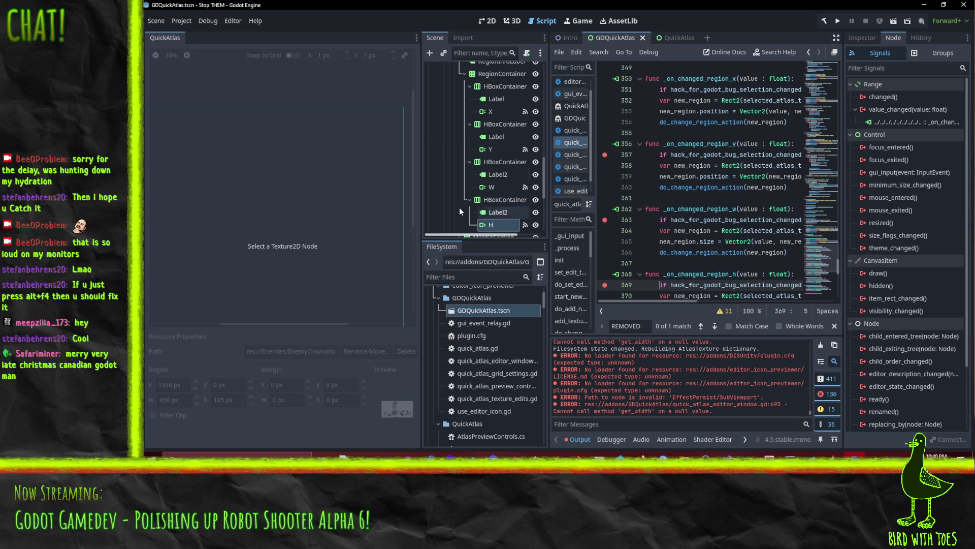
pyautogui.hotkey('ctrl', 'F1')
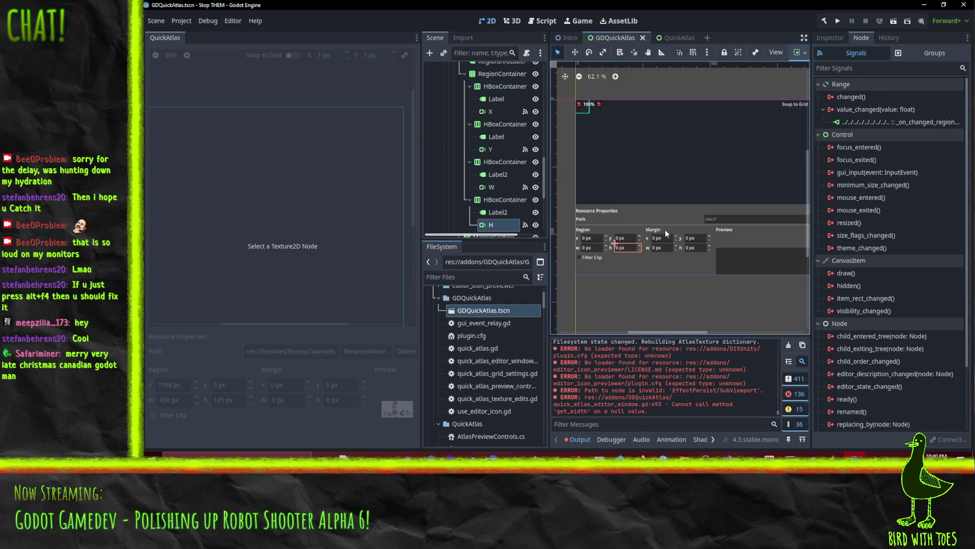
# Step: Reconnect the margin X spinbox's value_changed signal to _on_changed_margin_x
pyautogui.click(664, 238)
pyautogui.rightClick(857, 123)
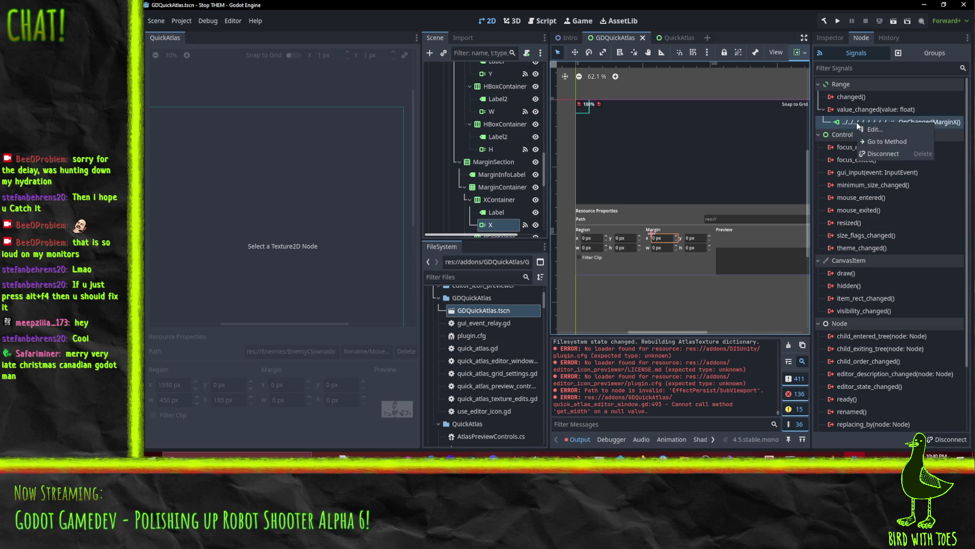
pyautogui.click(876, 130)
pyautogui.click(543, 244)
pyautogui.click(633, 299)
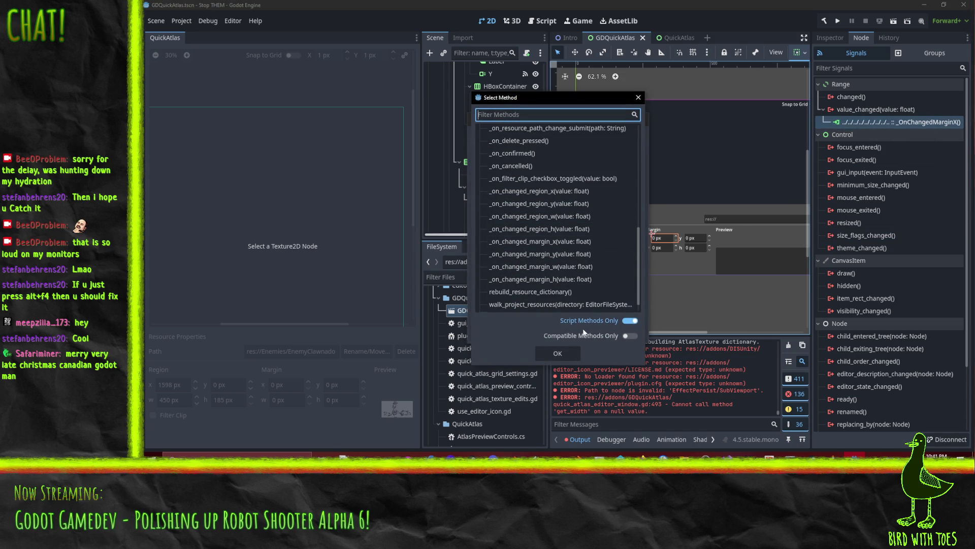
pyautogui.click(563, 242)
pyautogui.click(554, 353)
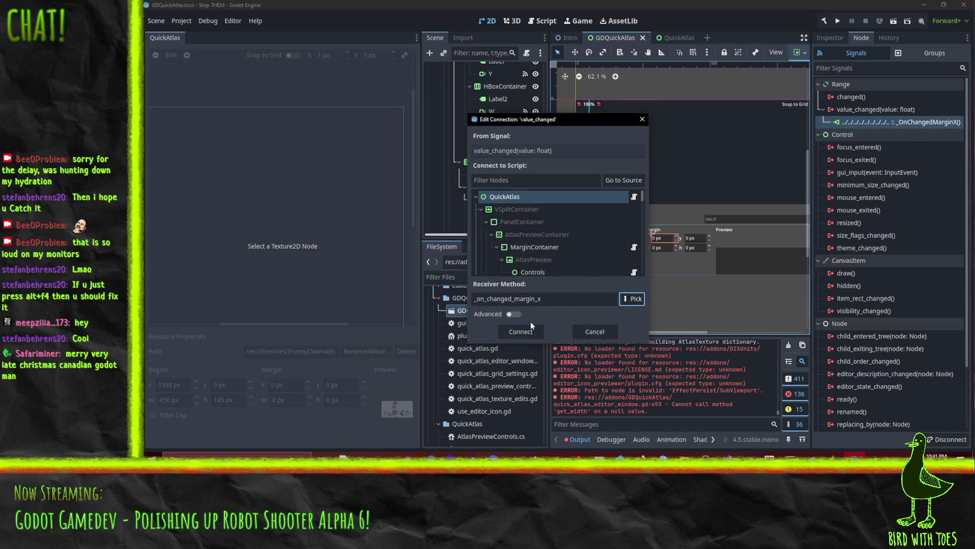
pyautogui.click(523, 332)
# Step: Reconnect the margin Y spinbox's value_changed signal to _on_changed_margin_y
pyautogui.click(488, 21)
pyautogui.click(700, 237)
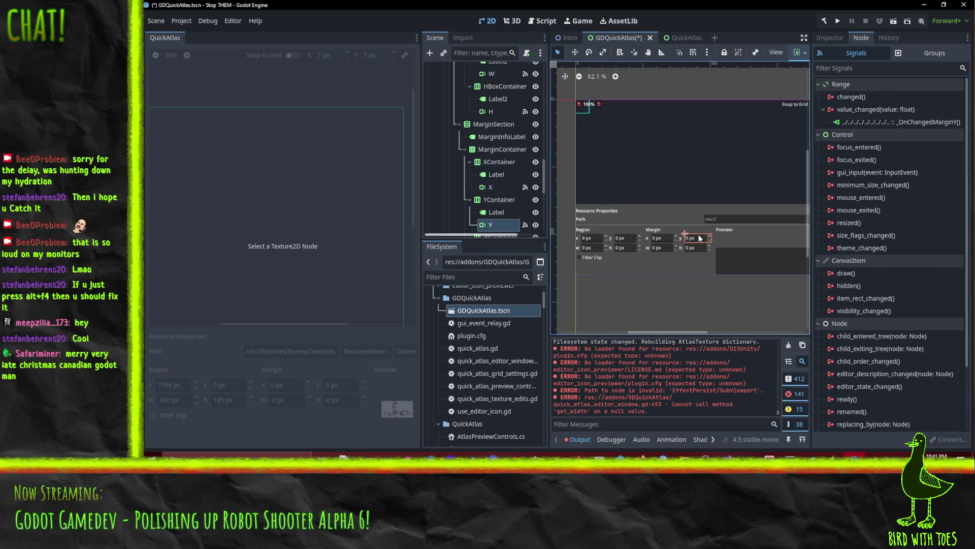
pyautogui.rightClick(888, 120)
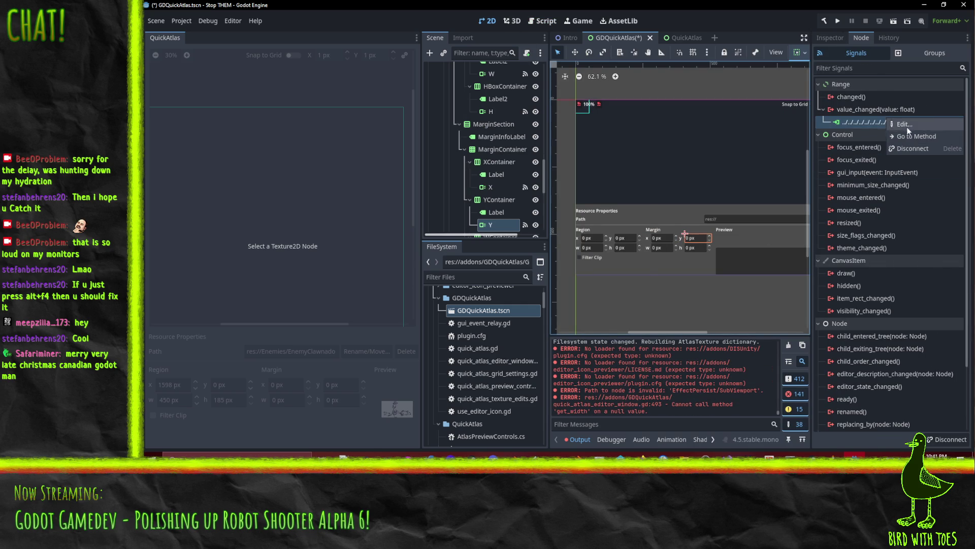
pyautogui.click(895, 127)
pyautogui.click(631, 302)
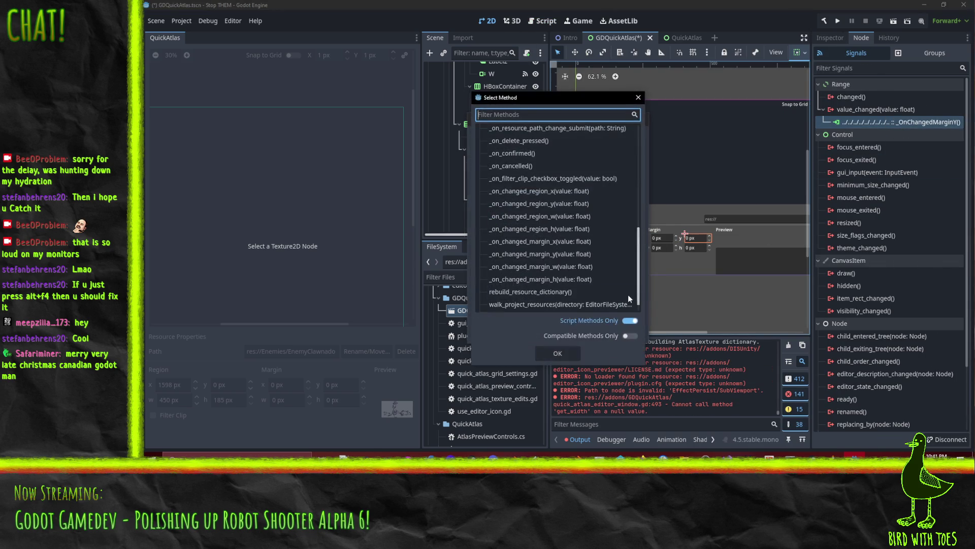
pyautogui.scroll(-1, 554, 256)
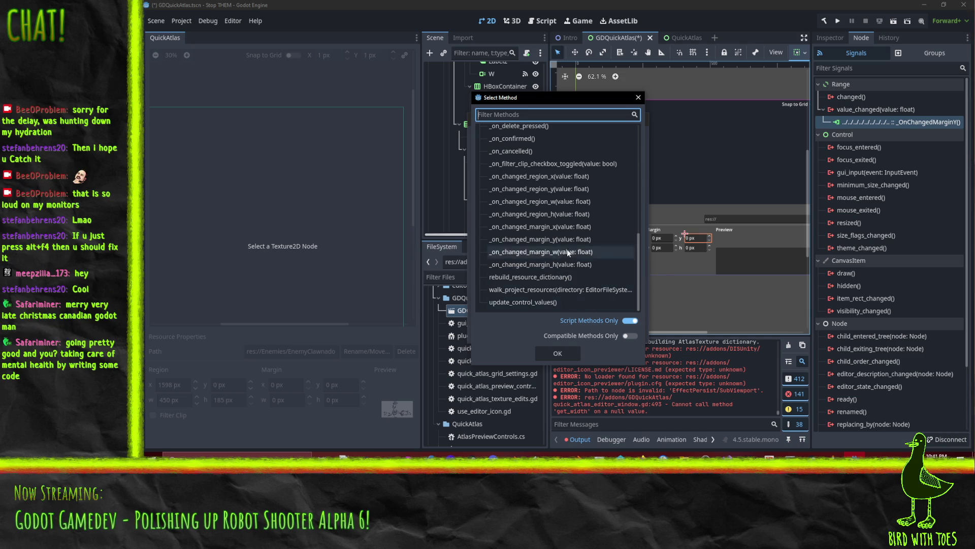
pyautogui.click(571, 240)
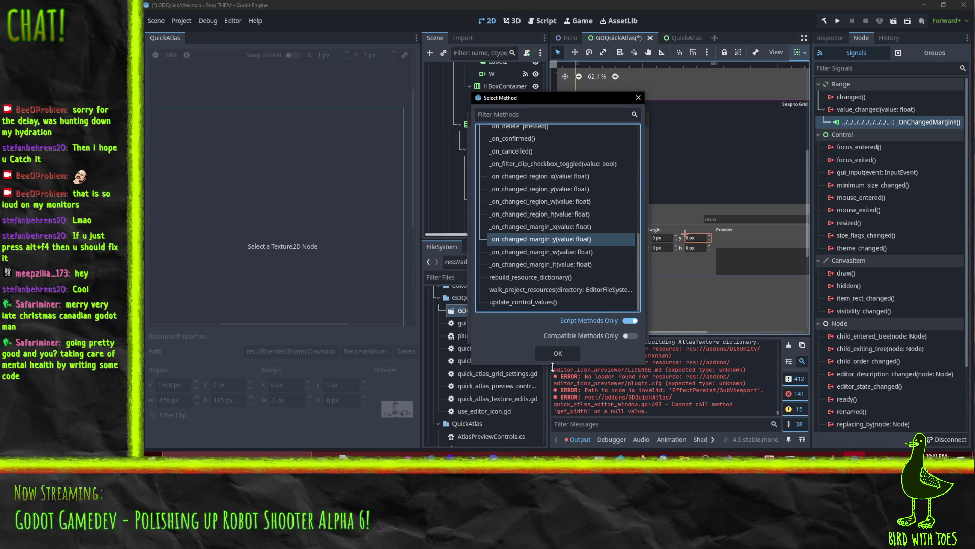
pyautogui.click(558, 353)
pyautogui.click(520, 333)
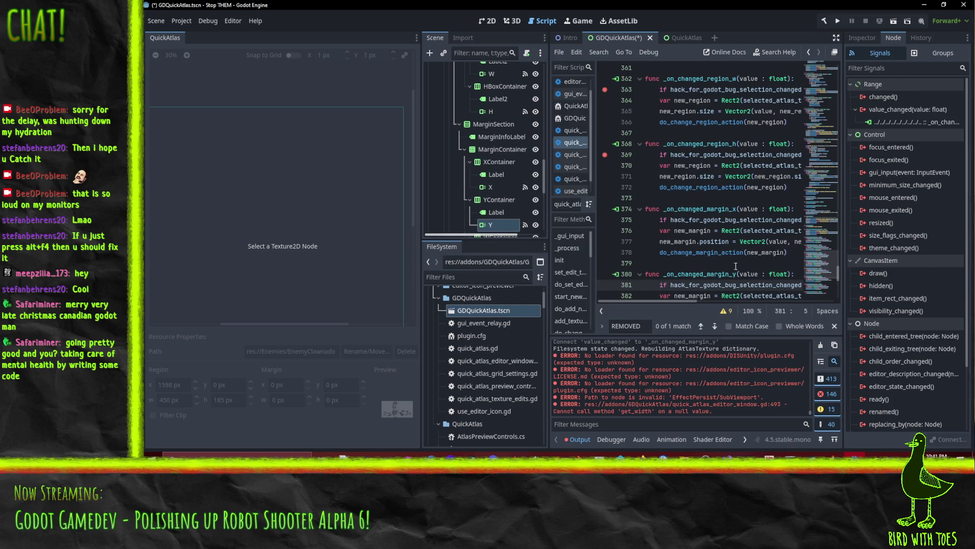
pyautogui.moveTo(725, 291)
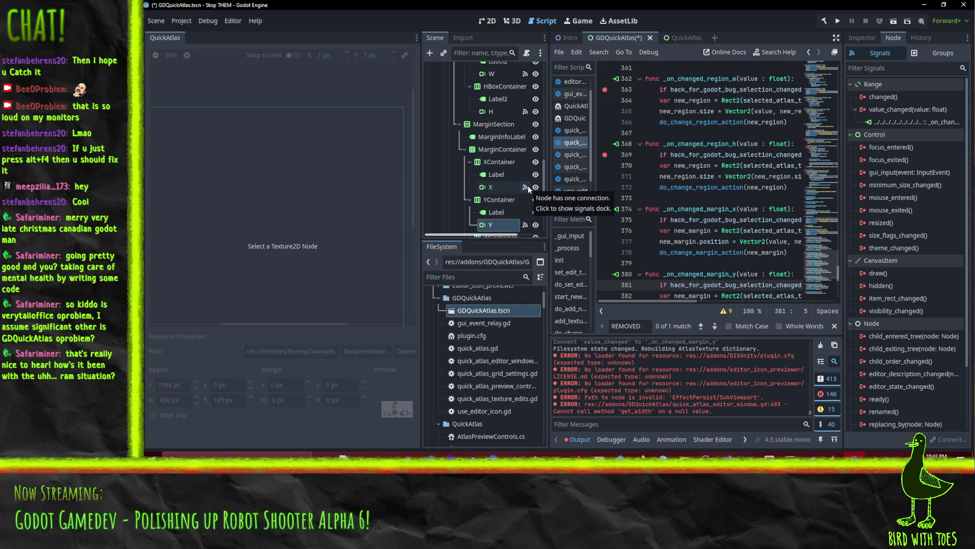
# Step: Select the W node under WContainer to list its signals in the Node dock
pyautogui.scroll(-3, 499, 165)
pyautogui.click(497, 201)
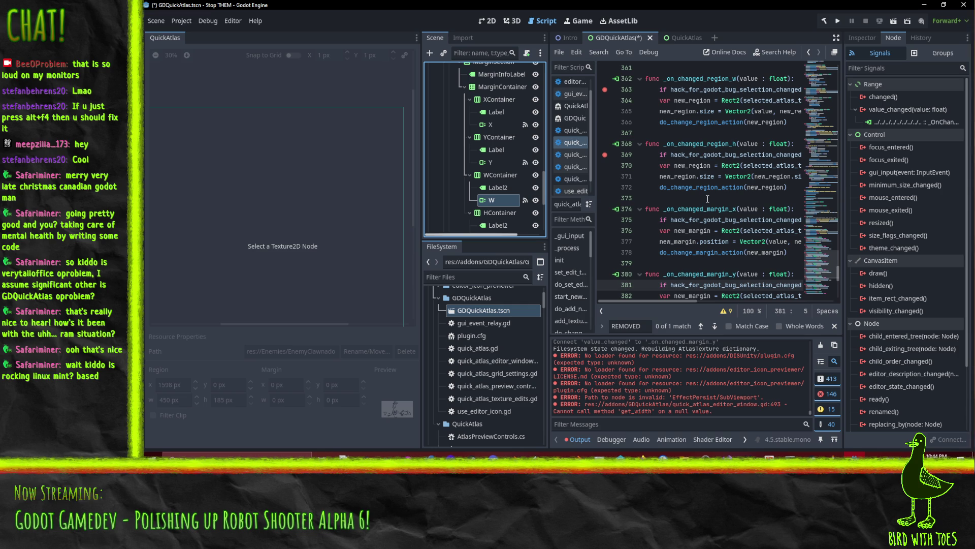
# Step: Reconnect the W margin field's value_changed signal to _on_changed_margin_w
pyautogui.click(898, 124)
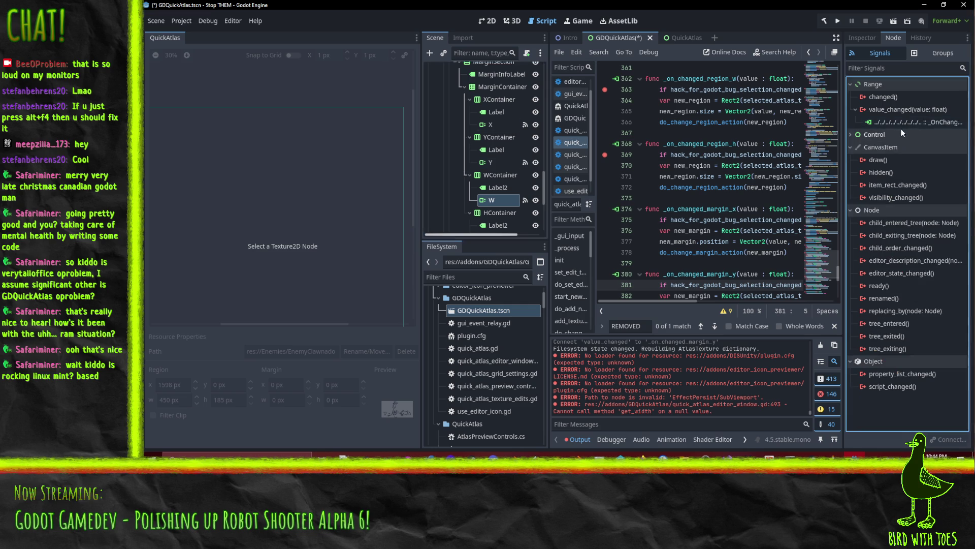
pyautogui.press('Return')
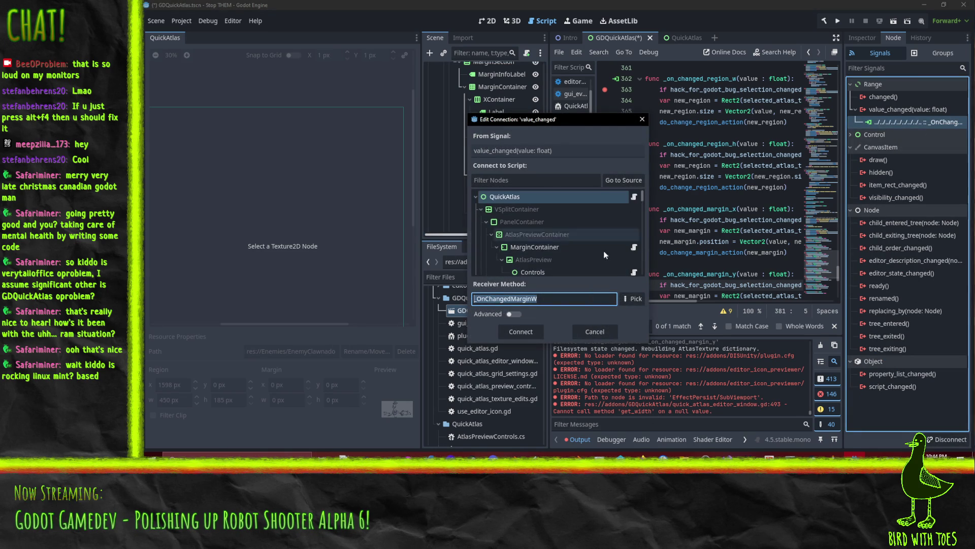
pyautogui.click(633, 298)
pyautogui.click(564, 252)
pyautogui.click(558, 355)
pyautogui.click(529, 336)
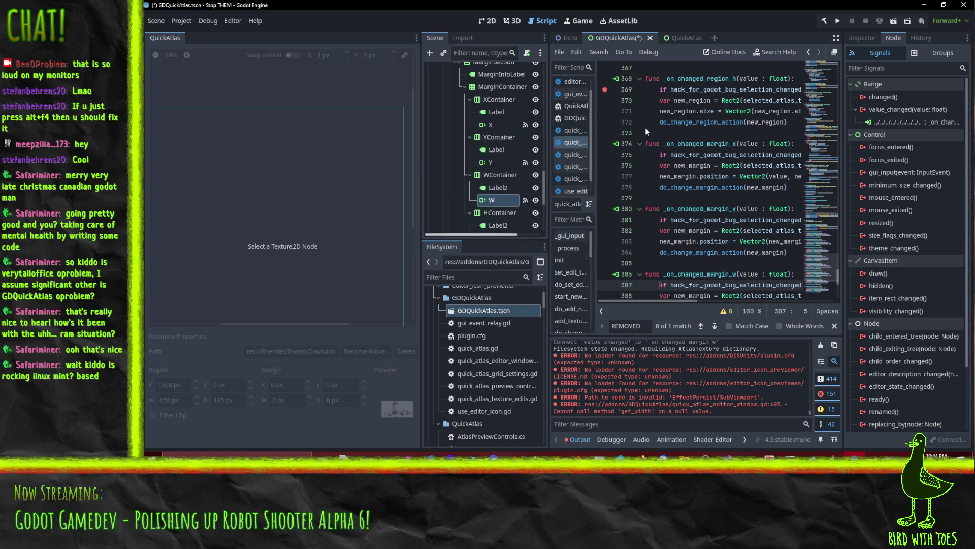
# Step: Reconnect the H margin field's value_changed signal to _on_changed_margin_h
pyautogui.click(487, 21)
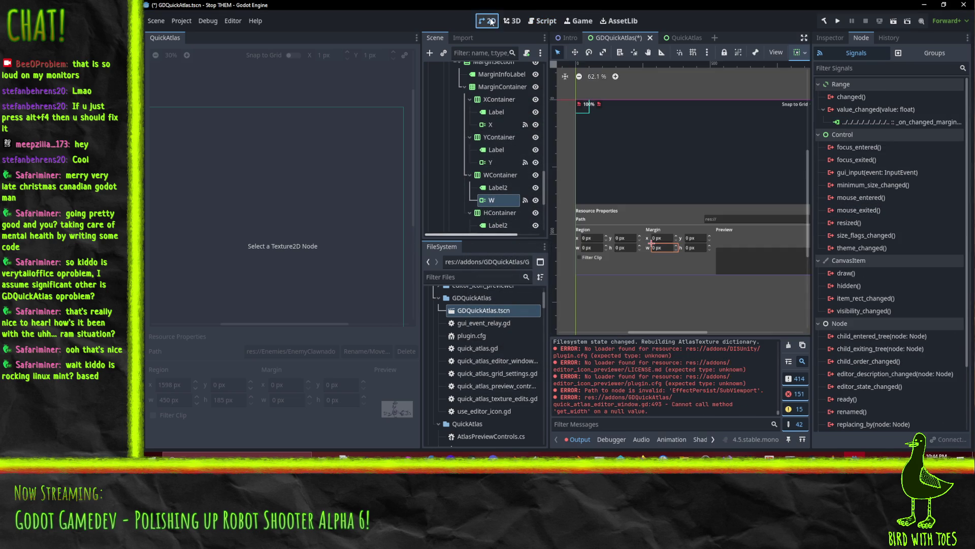
pyautogui.click(696, 247)
pyautogui.rightClick(861, 124)
pyautogui.click(879, 134)
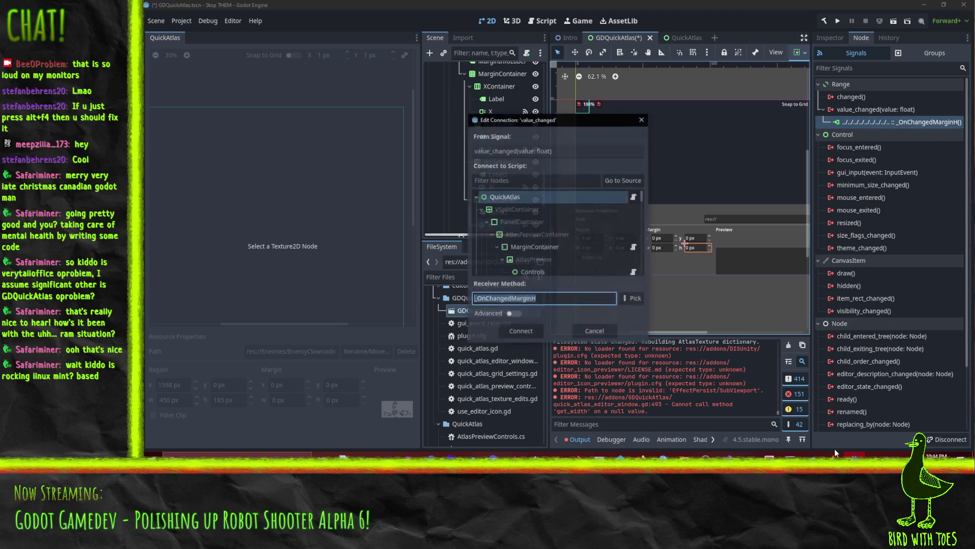
pyautogui.click(632, 298)
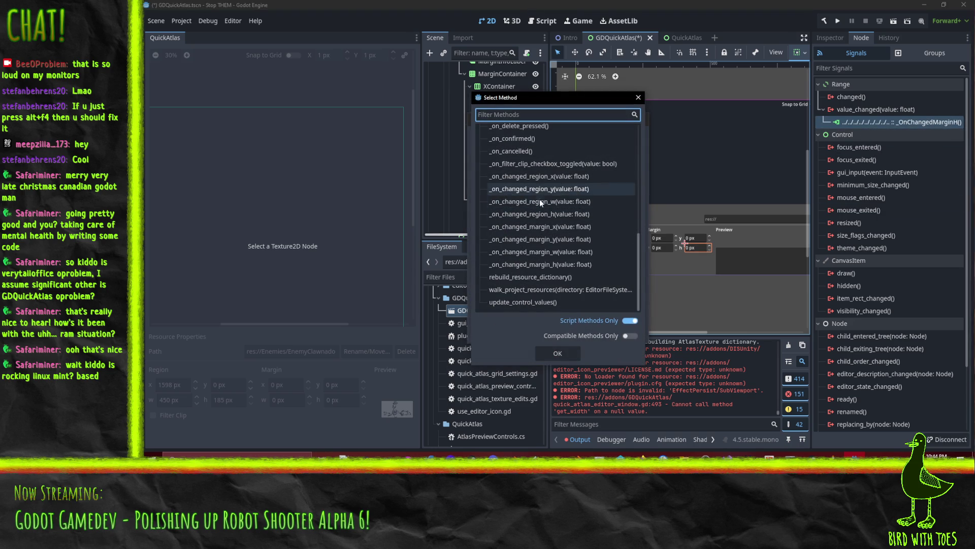
pyautogui.click(539, 264)
pyautogui.click(557, 353)
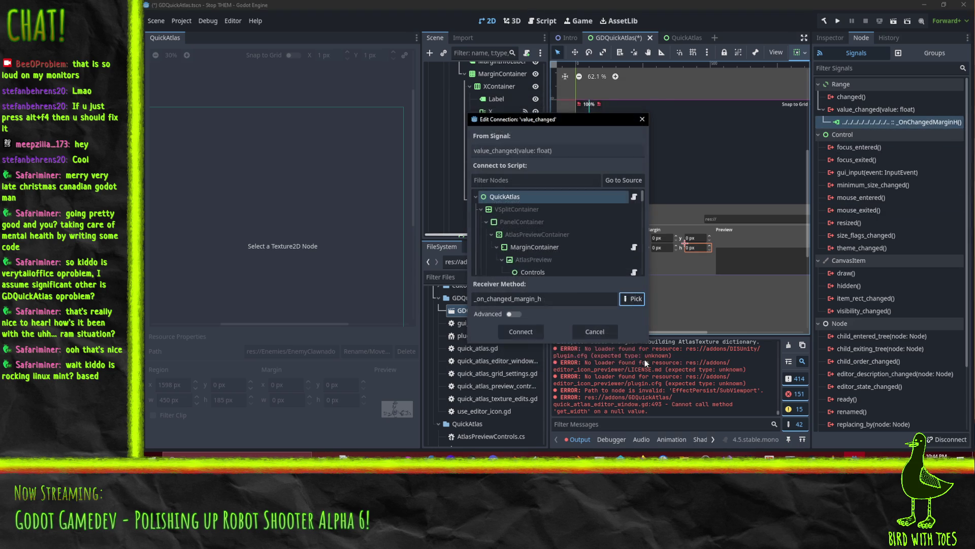
pyautogui.click(521, 331)
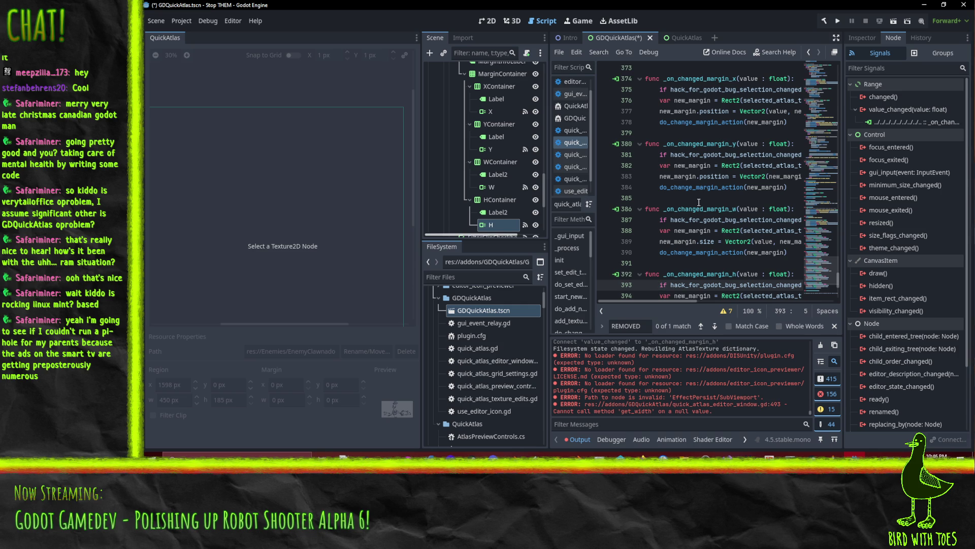
# Step: Review the script, then go back to the 2D view of the GDQuickAtlas dock scene
pyautogui.moveTo(708, 240)
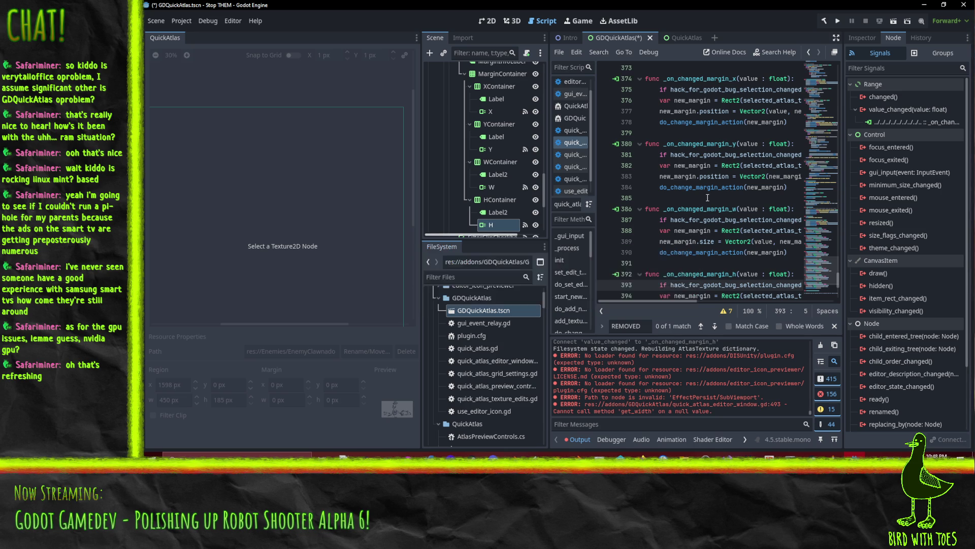
pyautogui.scroll(-2, 739, 256)
pyautogui.scroll(-2, 740, 256)
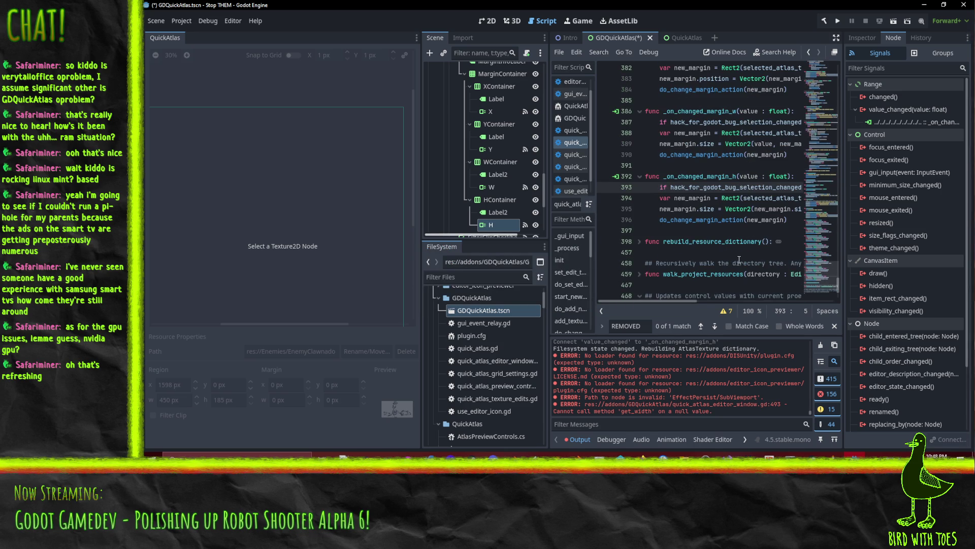
pyautogui.scroll(-2, 734, 189)
pyautogui.scroll(3, 734, 189)
pyautogui.click(483, 26)
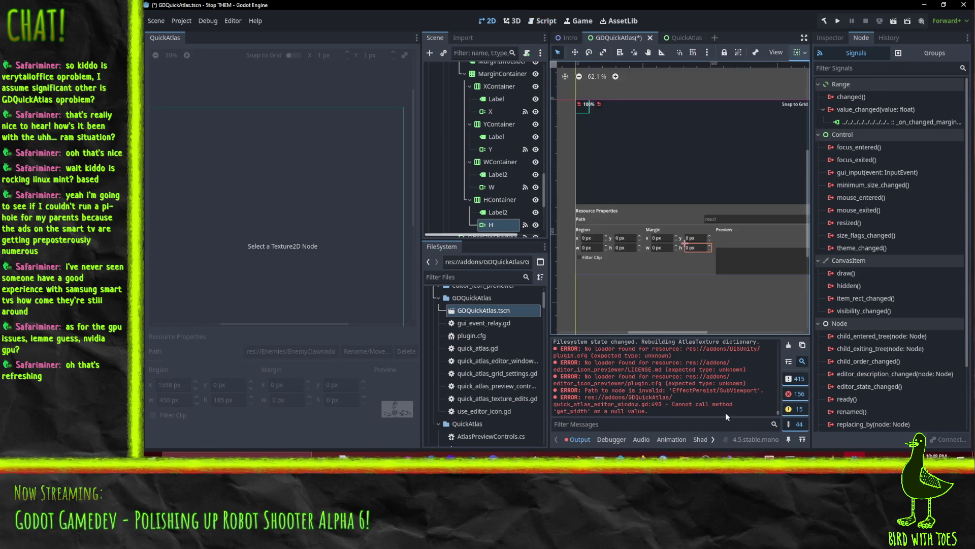
# Step: Reconnect FilterClipCheckbox's toggled signal to _on_filter_clip_checkbox_toggled and return to the 2D view
pyautogui.click(587, 258)
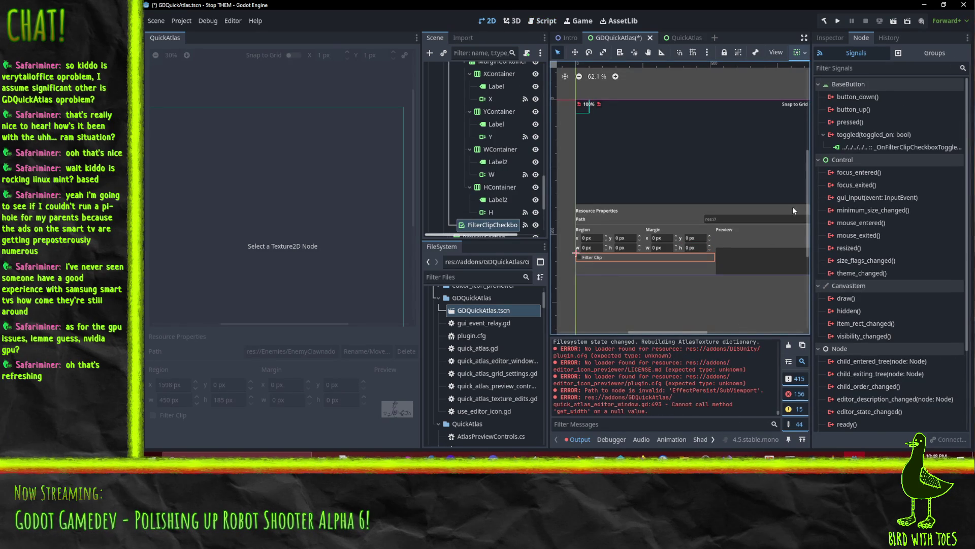
pyautogui.rightClick(900, 150)
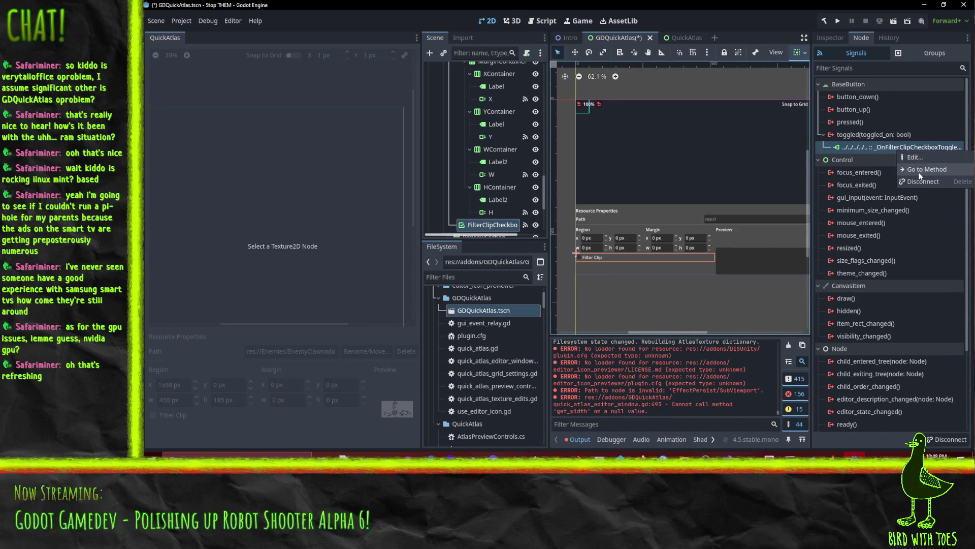
pyautogui.click(915, 157)
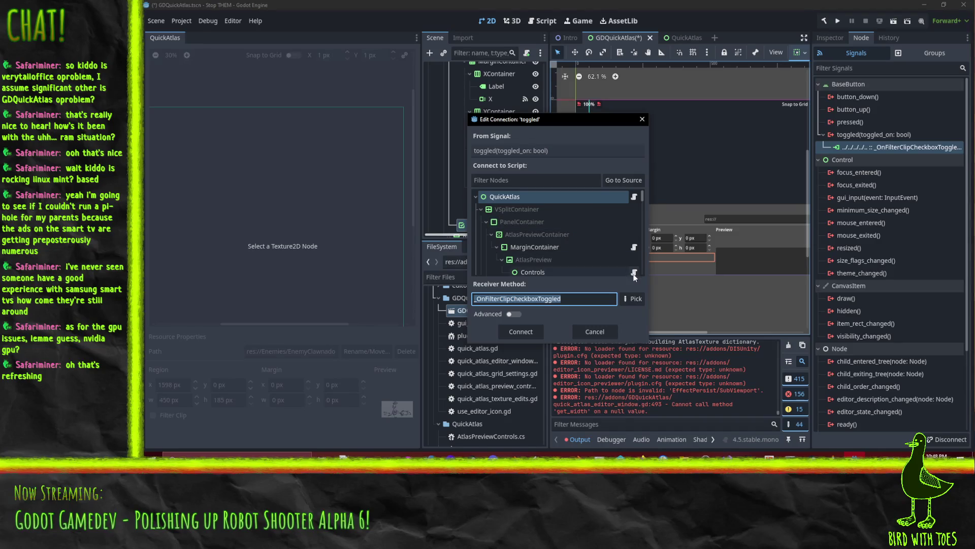
pyautogui.click(633, 298)
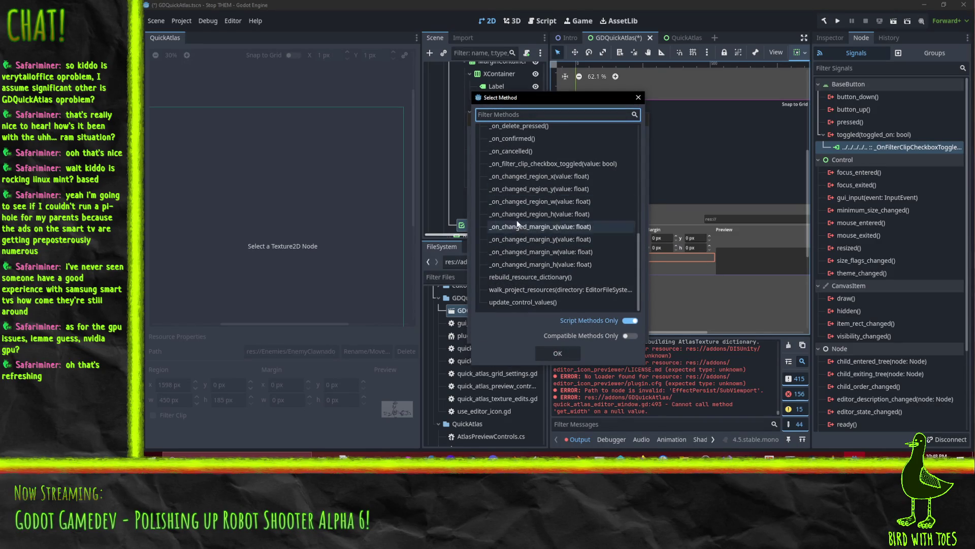
pyautogui.click(524, 164)
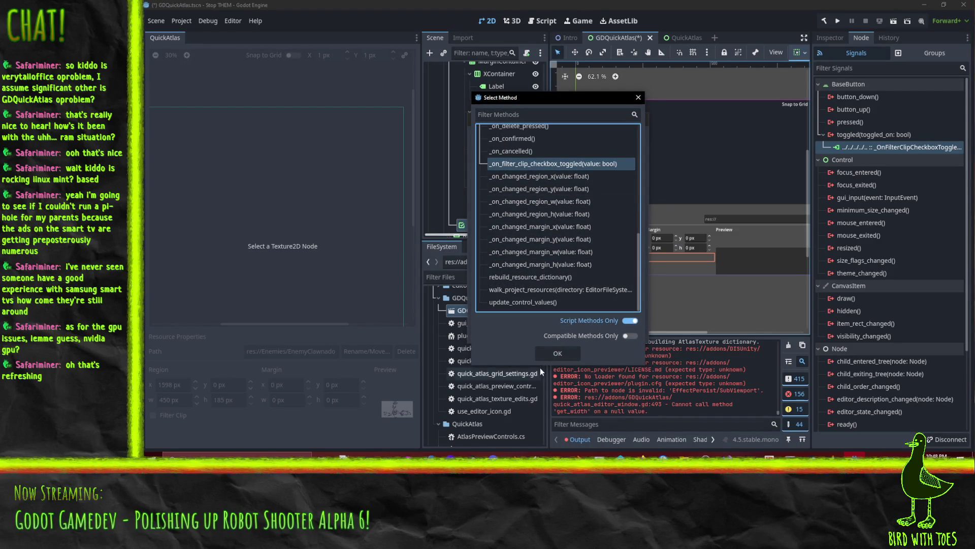
pyautogui.click(557, 353)
pyautogui.click(526, 328)
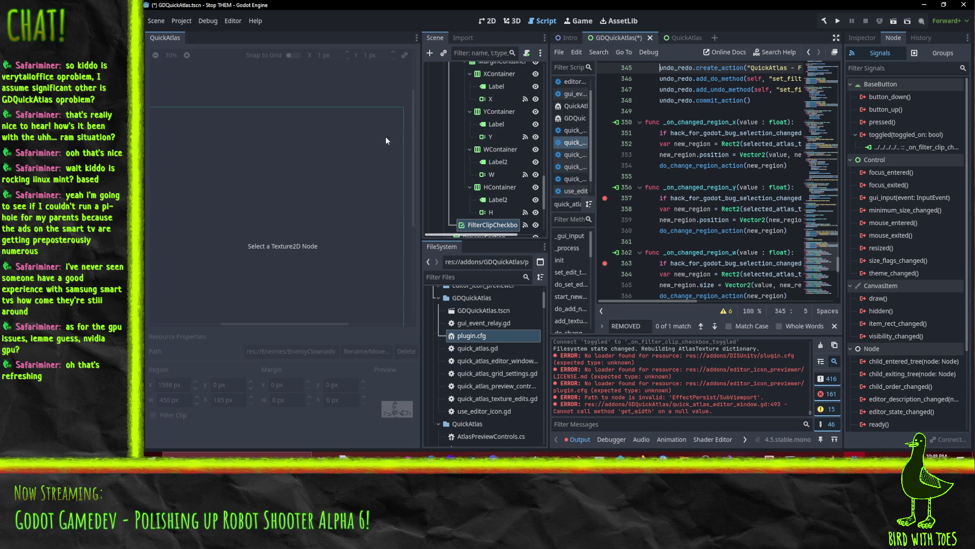
pyautogui.click(481, 24)
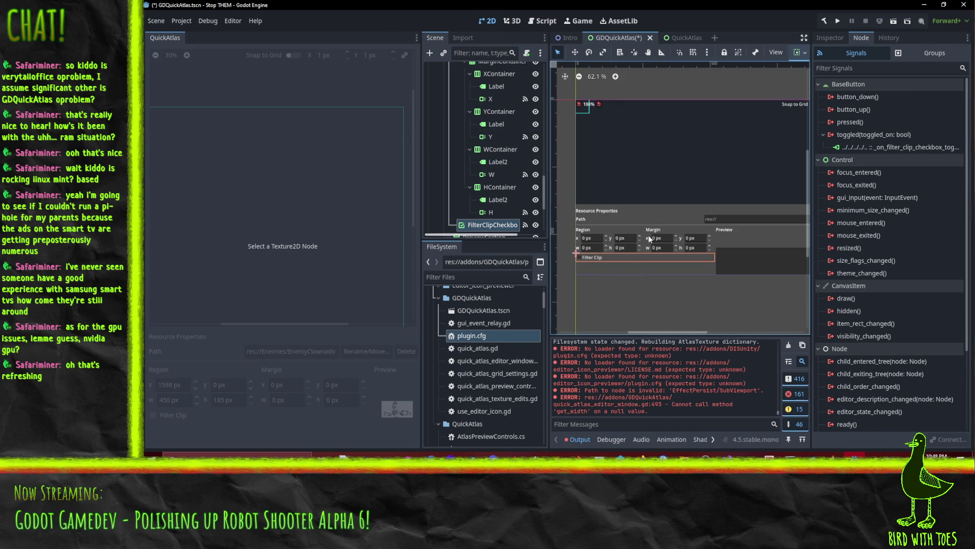
pyautogui.click(739, 220)
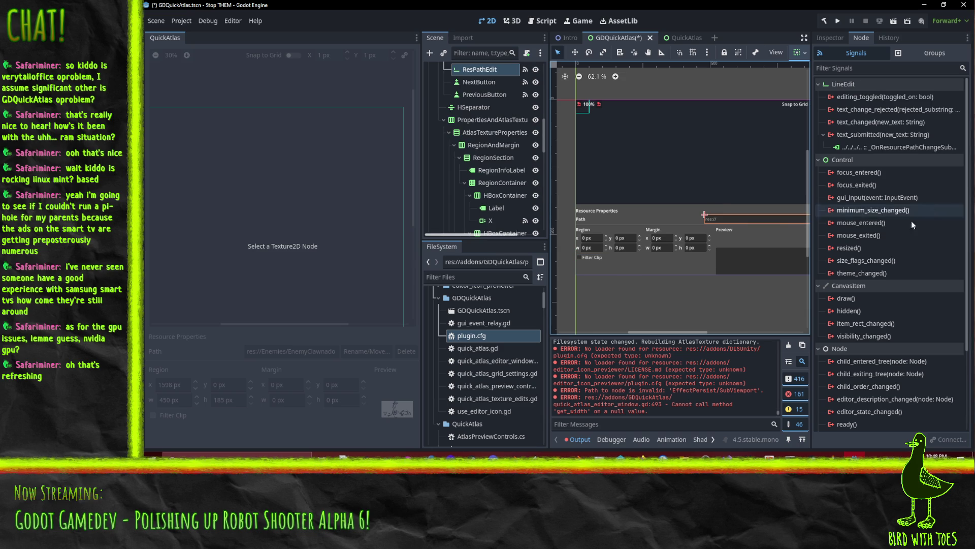
pyautogui.rightClick(872, 147)
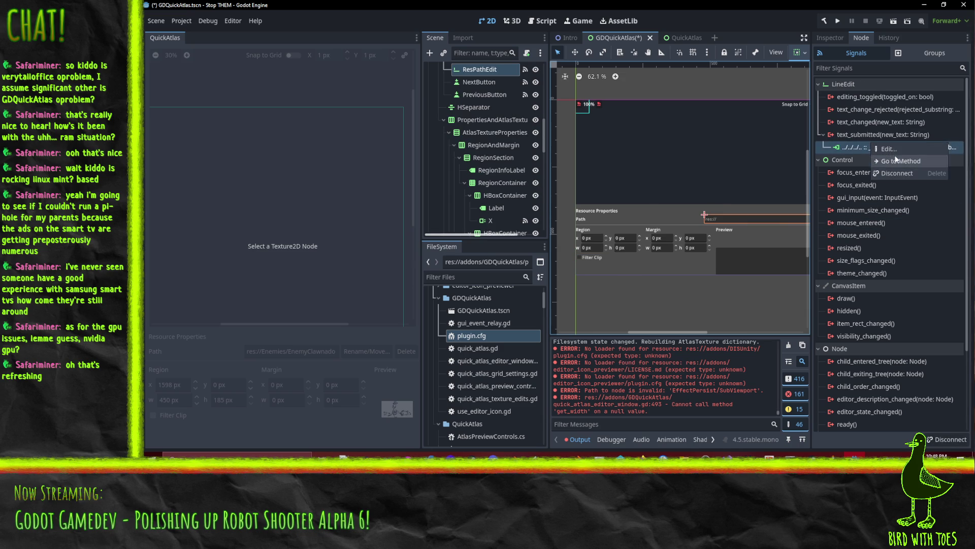
pyautogui.click(893, 149)
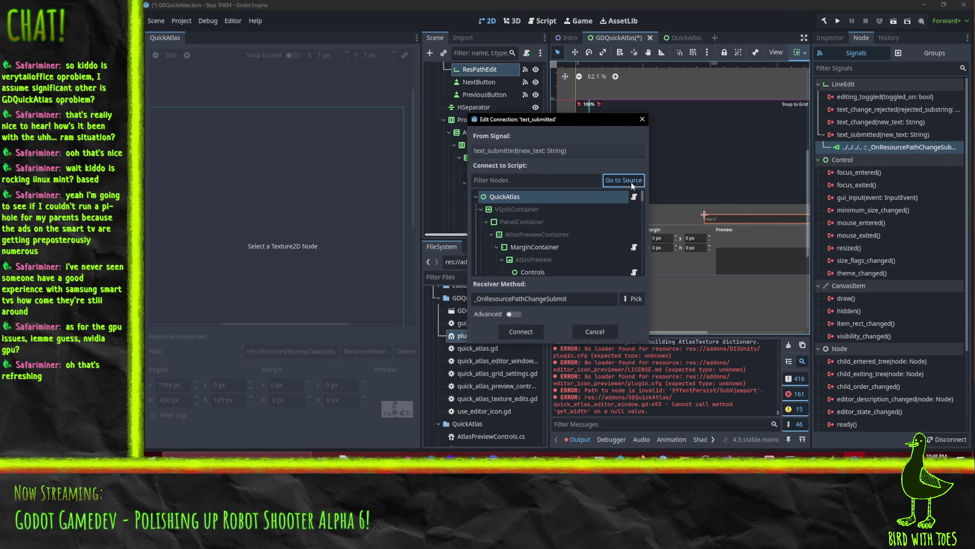
pyautogui.click(633, 298)
pyautogui.scroll(4, 606, 233)
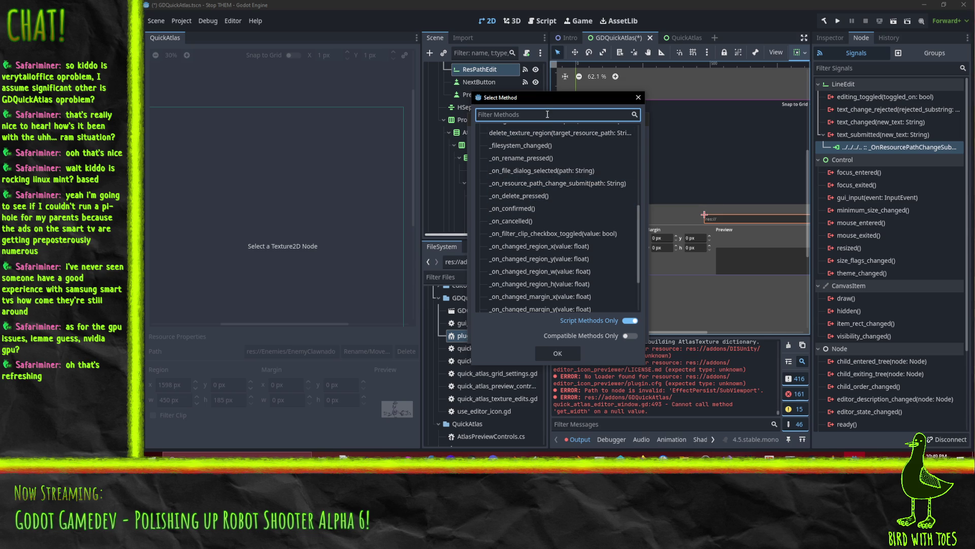
pyautogui.click(567, 182)
pyautogui.click(558, 353)
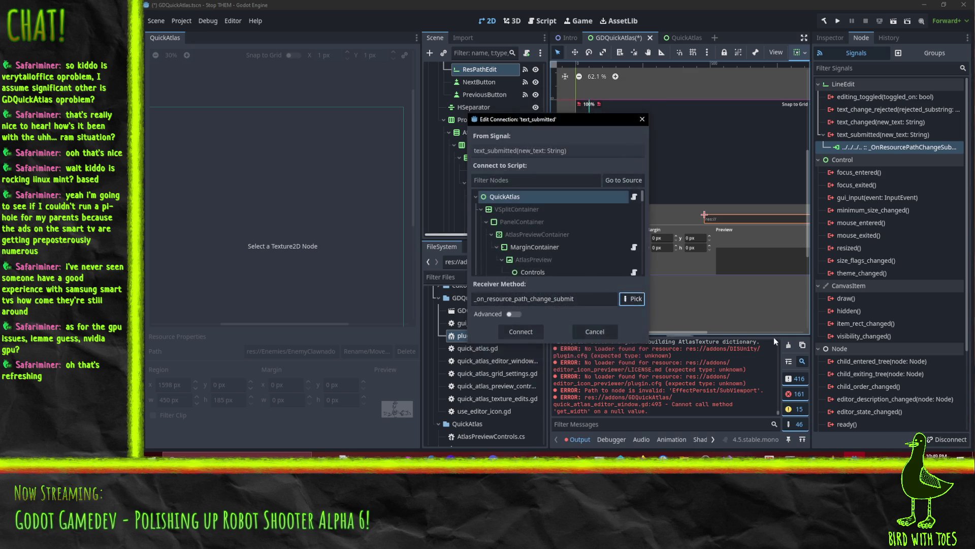
pyautogui.click(524, 331)
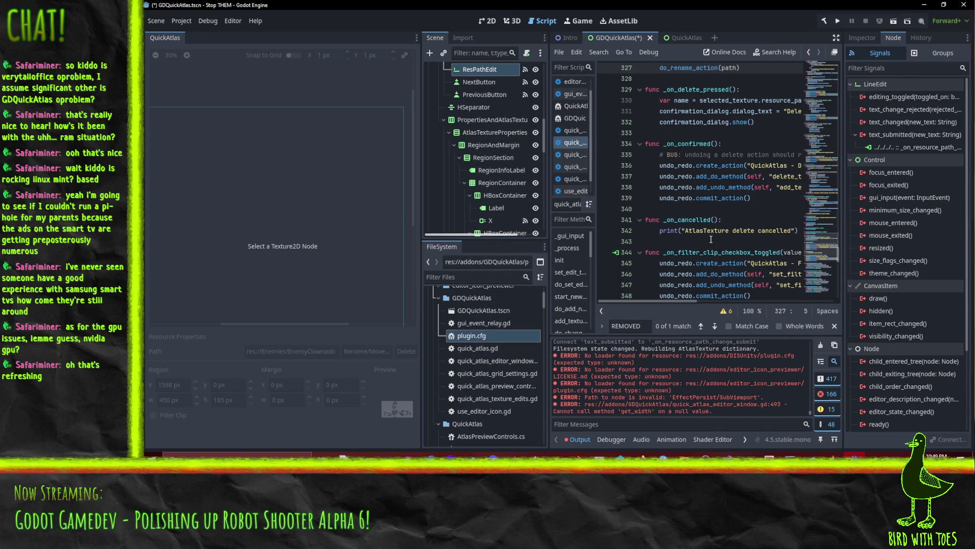
pyautogui.scroll(3, 721, 213)
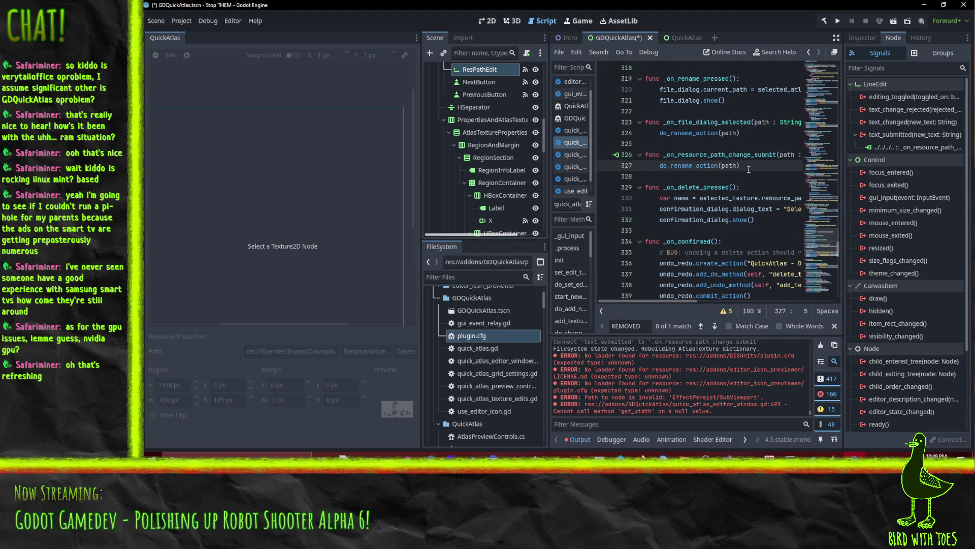
pyautogui.scroll(1, 472, 168)
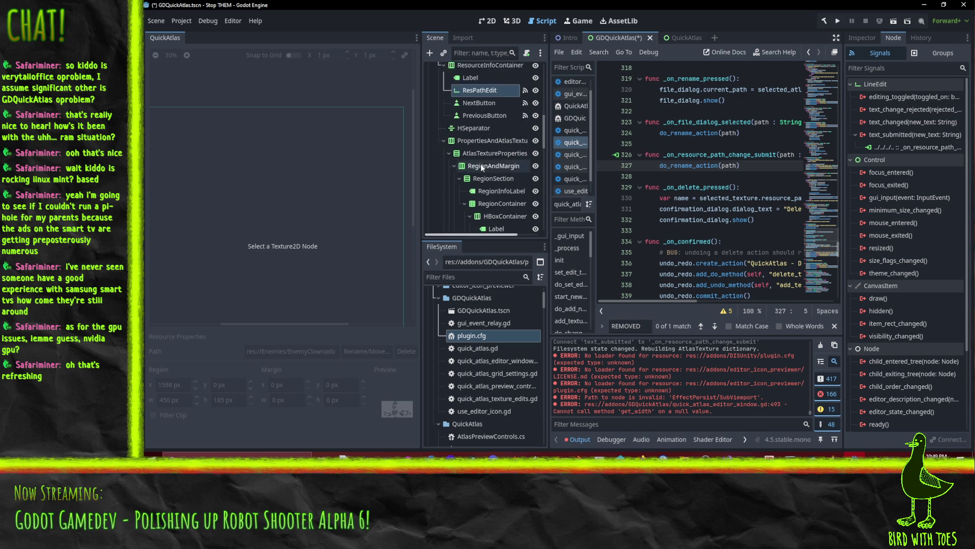
pyautogui.scroll(10, 472, 168)
pyautogui.scroll(-15, 466, 144)
pyautogui.scroll(-1, 467, 156)
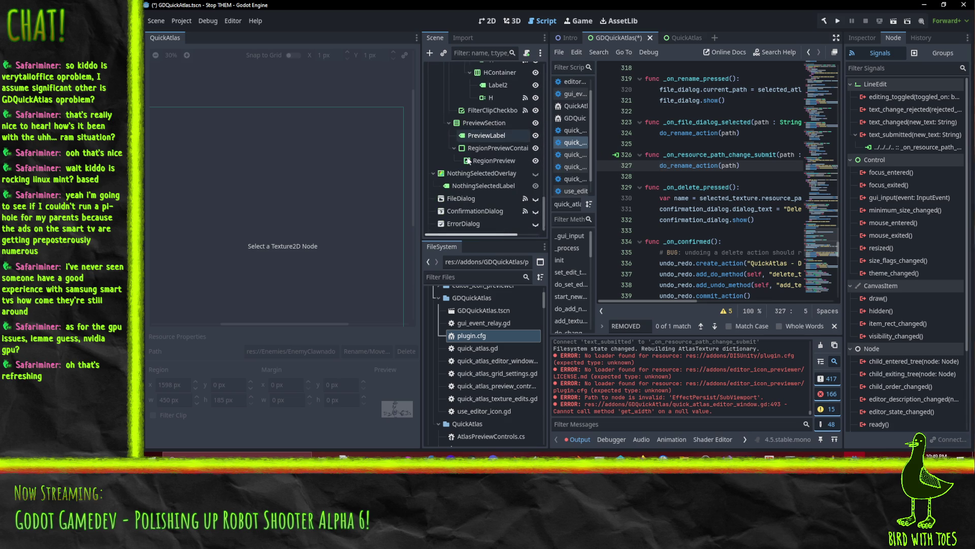
pyautogui.click(475, 211)
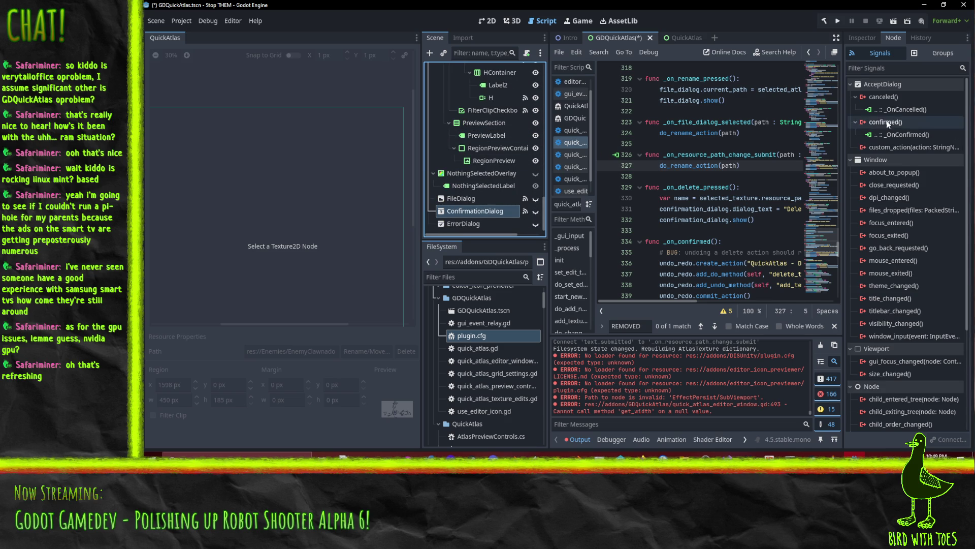
# Step: Reconnect the ConfirmationDialog's canceled signal from _OnCancelled to _on_cancelled
pyautogui.rightClick(895, 111)
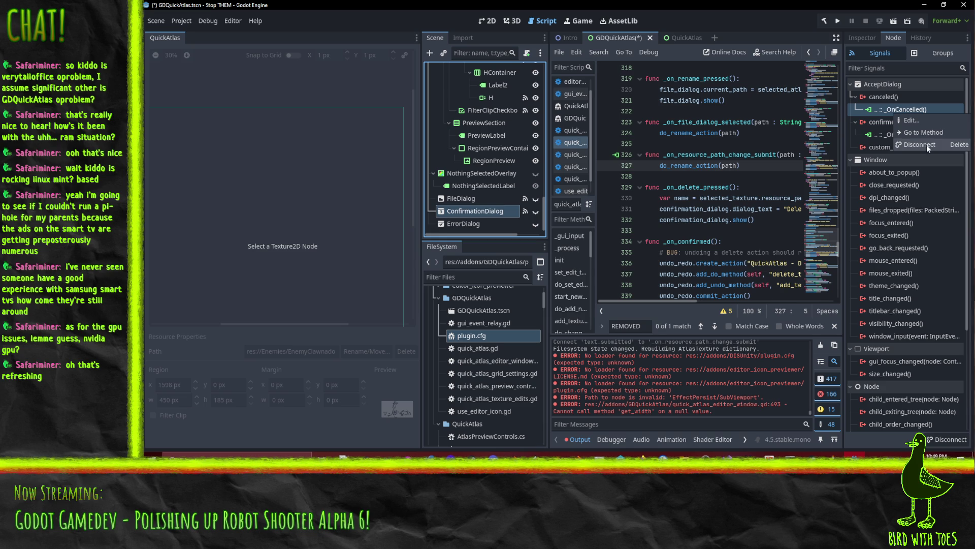
pyautogui.click(922, 120)
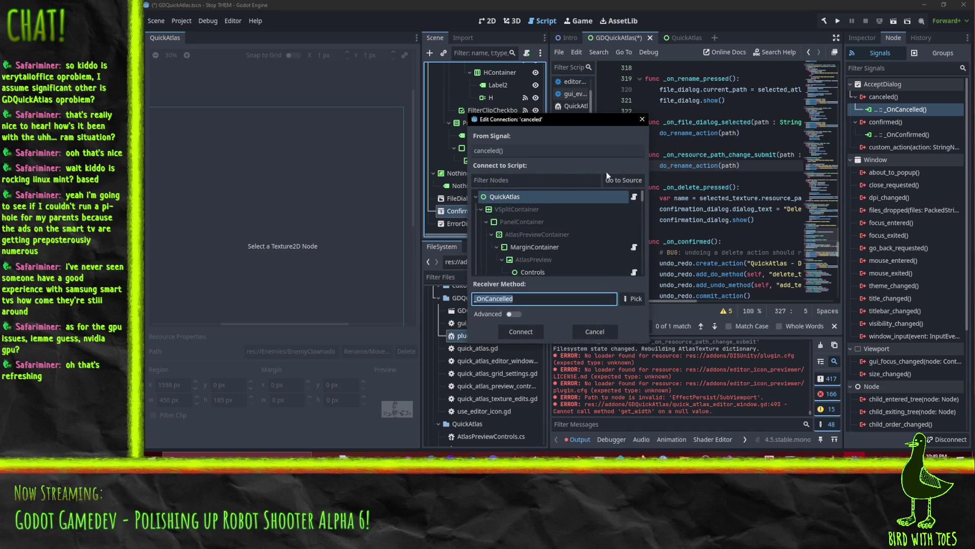
pyautogui.click(633, 298)
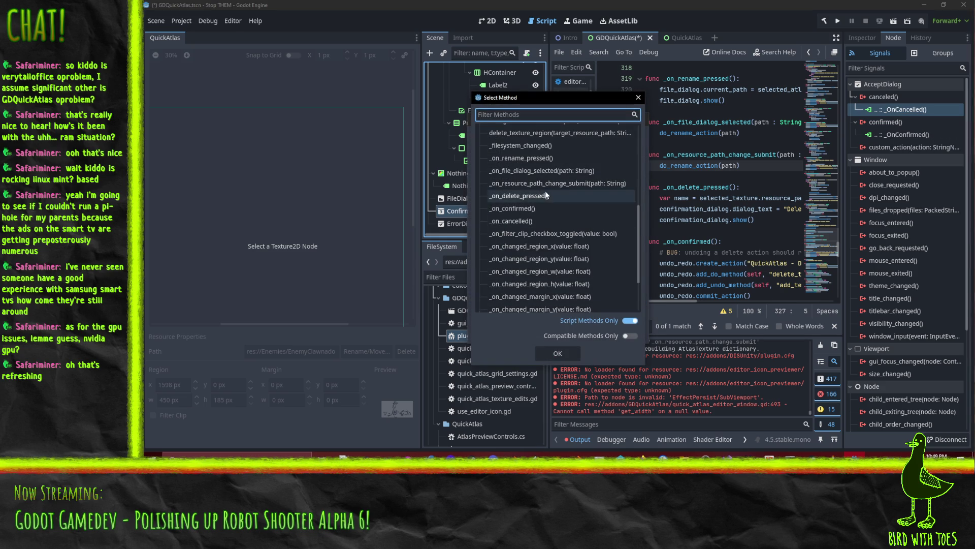
pyautogui.click(542, 221)
pyautogui.click(557, 353)
pyautogui.click(544, 327)
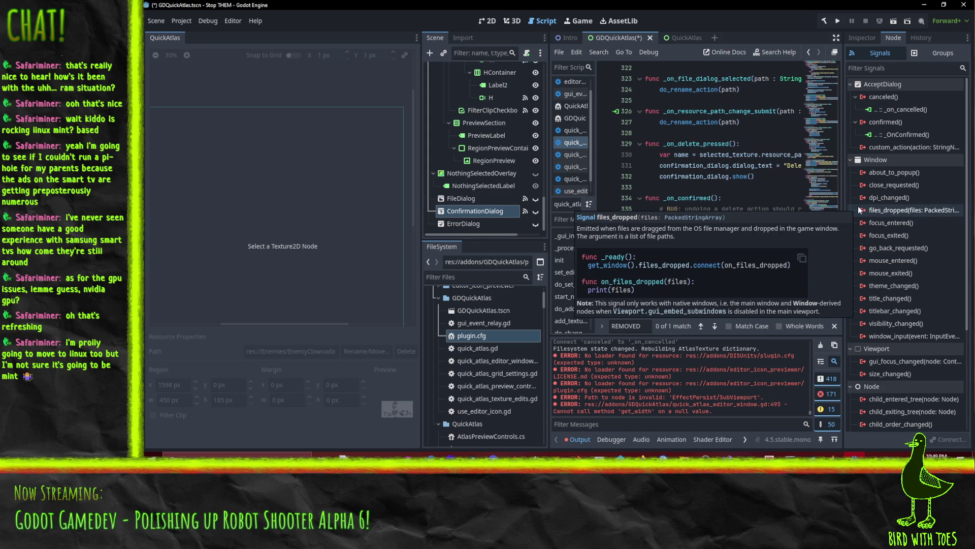
# Step: Reconnect the ConfirmationDialog's confirmed signal from _OnConfirmed to _on_confirmed
pyautogui.rightClick(886, 133)
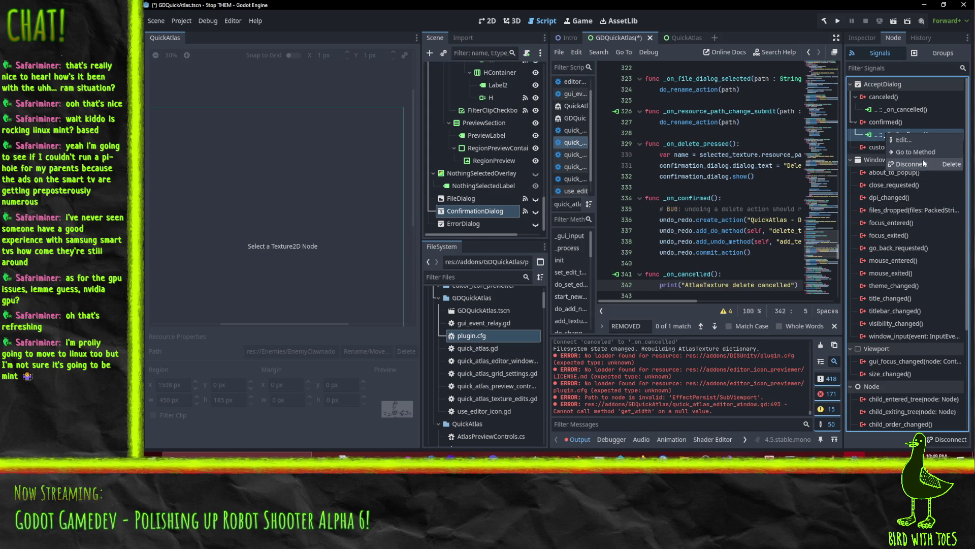
pyautogui.click(922, 140)
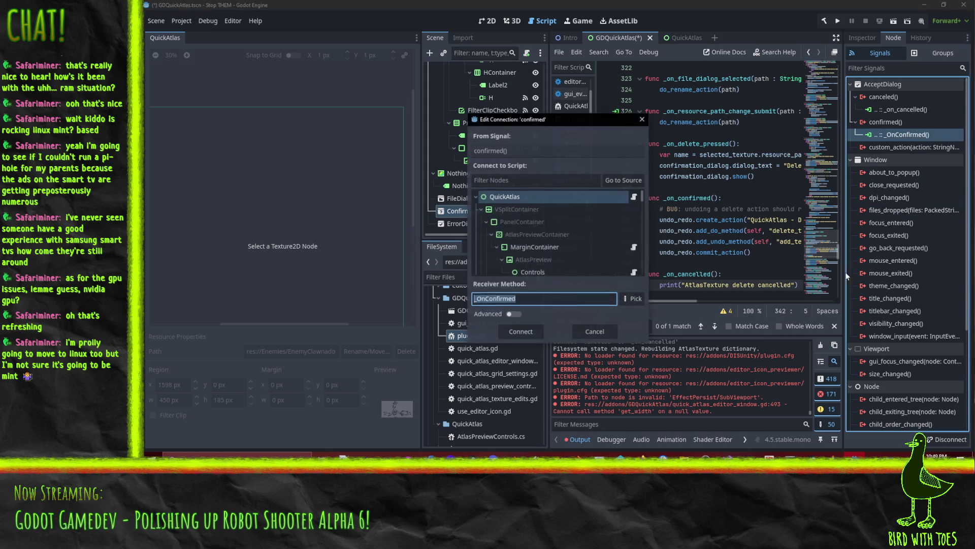
pyautogui.click(633, 298)
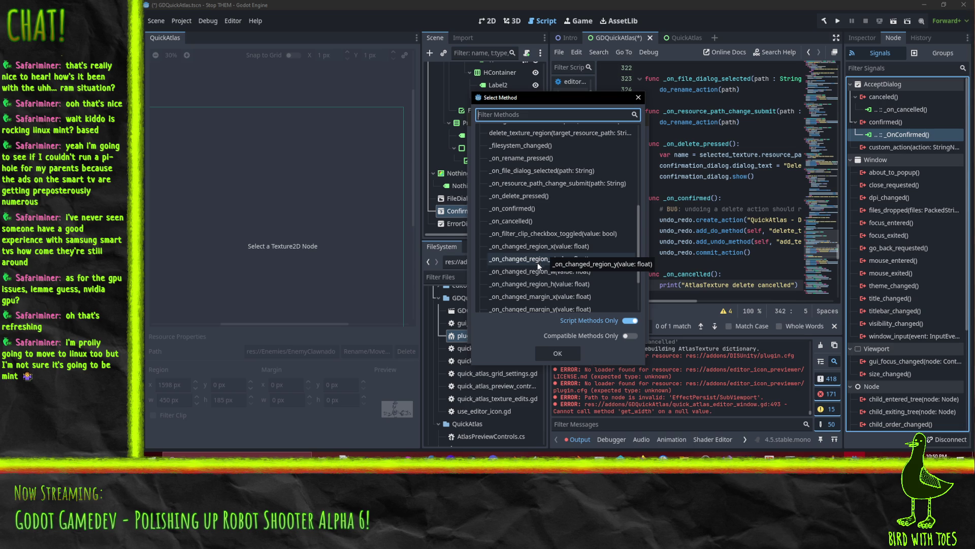
pyautogui.click(567, 210)
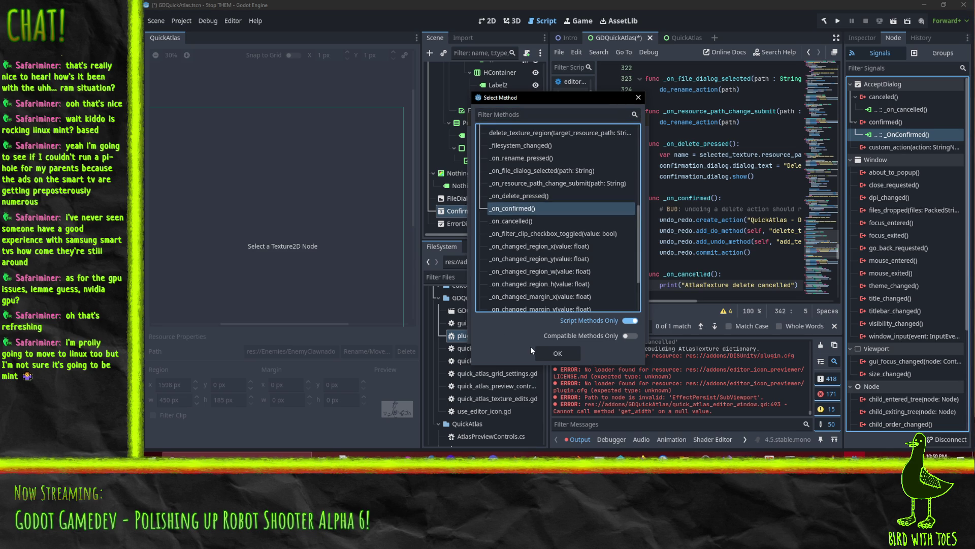
pyautogui.click(562, 359)
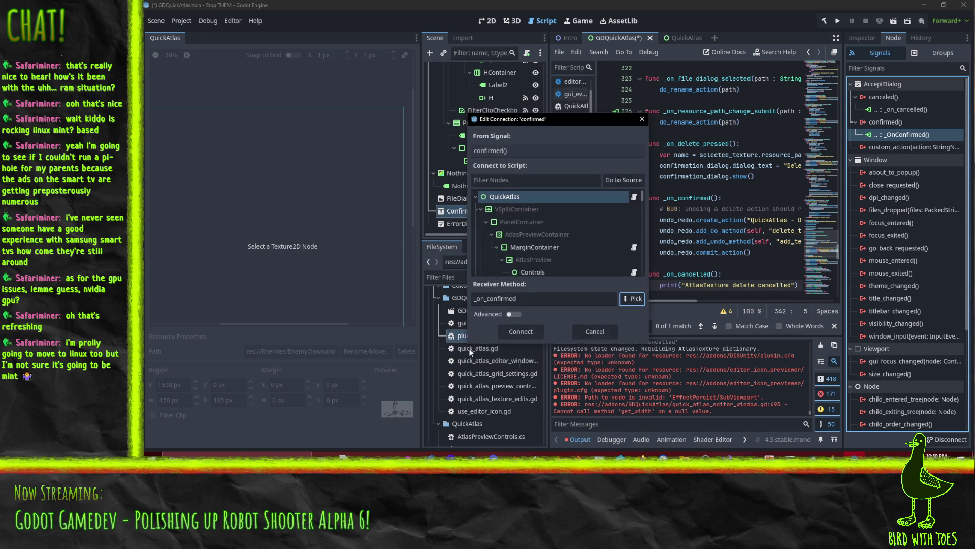
pyautogui.click(520, 331)
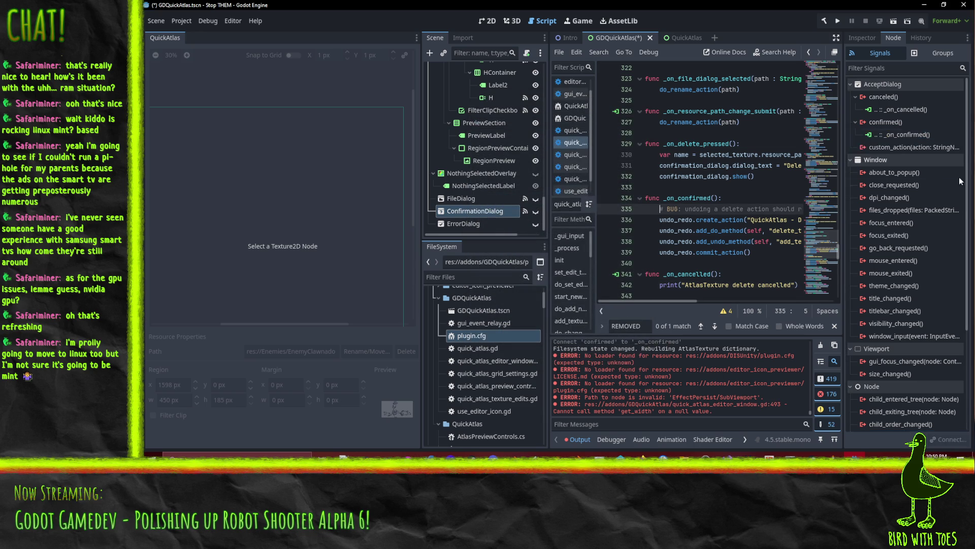
# Step: Point the FileDialog's file_selected signal at _on_file_dialog_selected instead of _OnFileDialogSelected
pyautogui.click(488, 21)
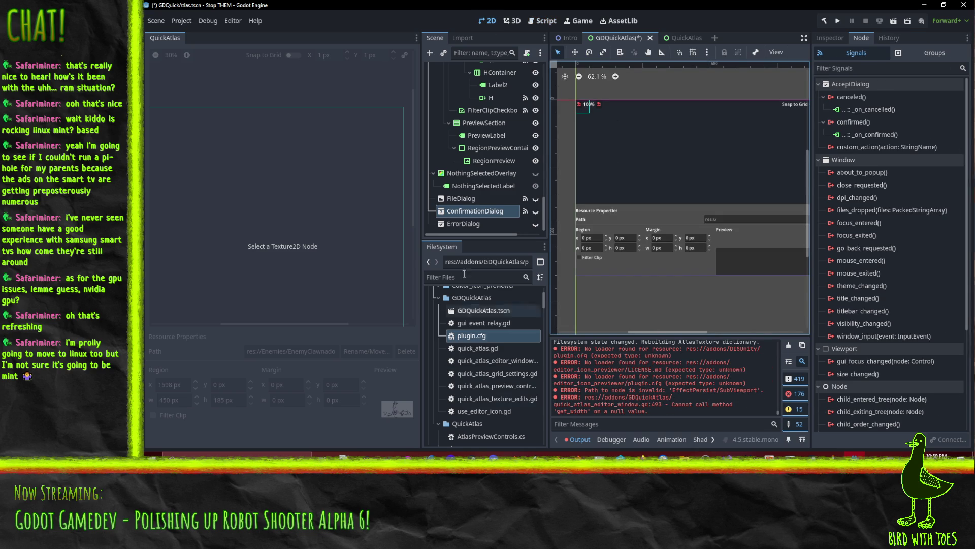
pyautogui.click(469, 226)
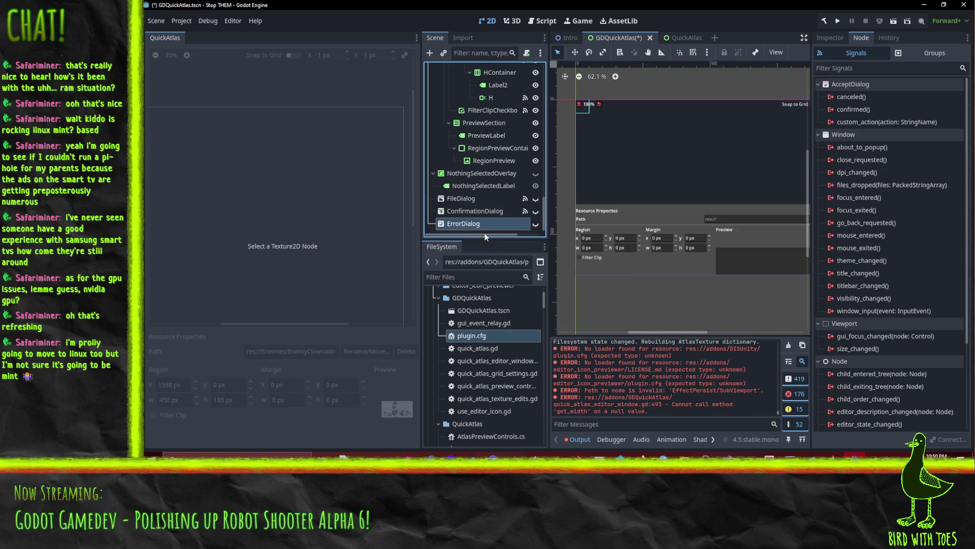
pyautogui.click(468, 199)
pyautogui.rightClick(863, 122)
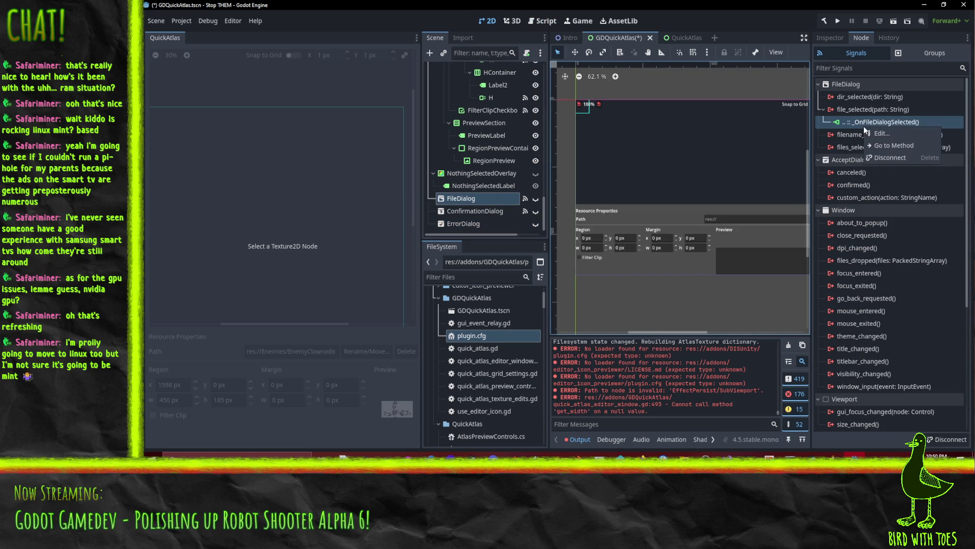
pyautogui.click(900, 133)
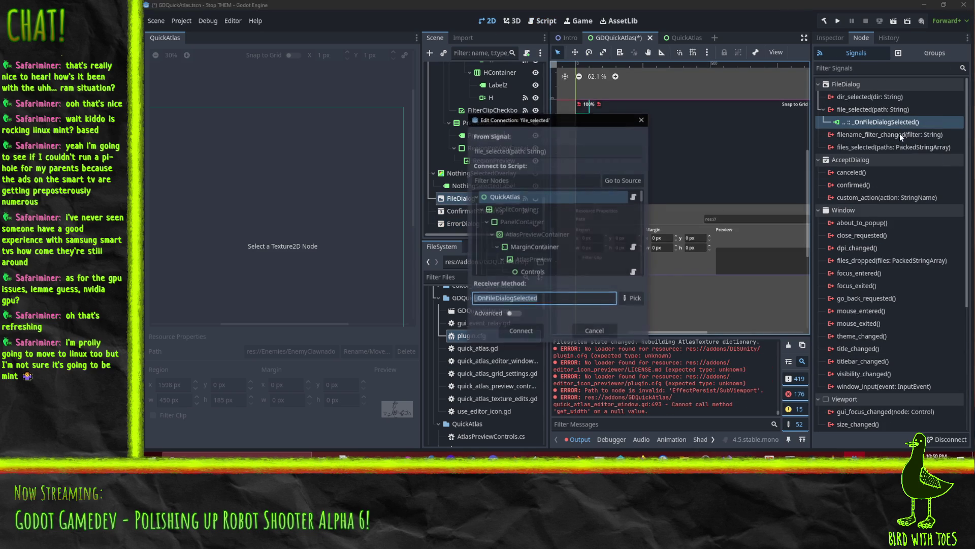
pyautogui.click(629, 297)
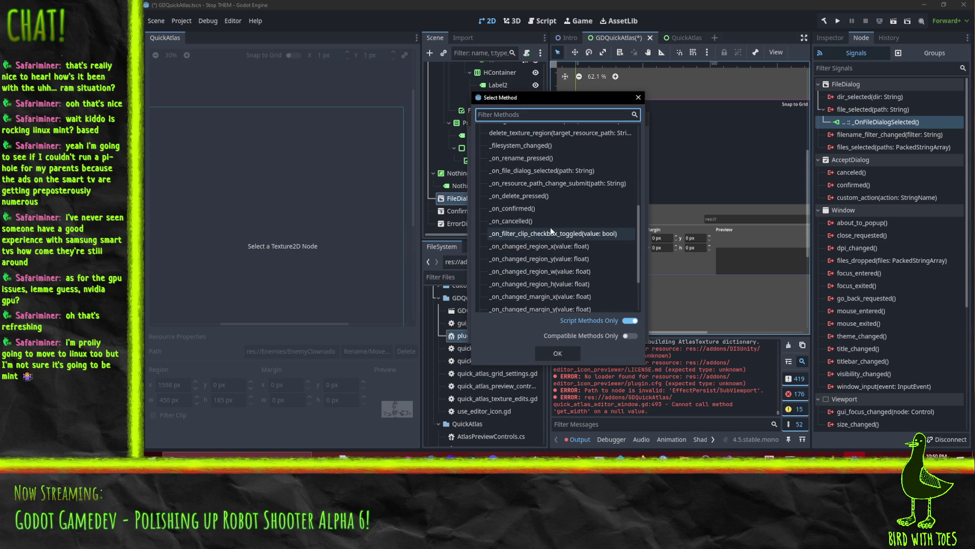
pyautogui.click(541, 171)
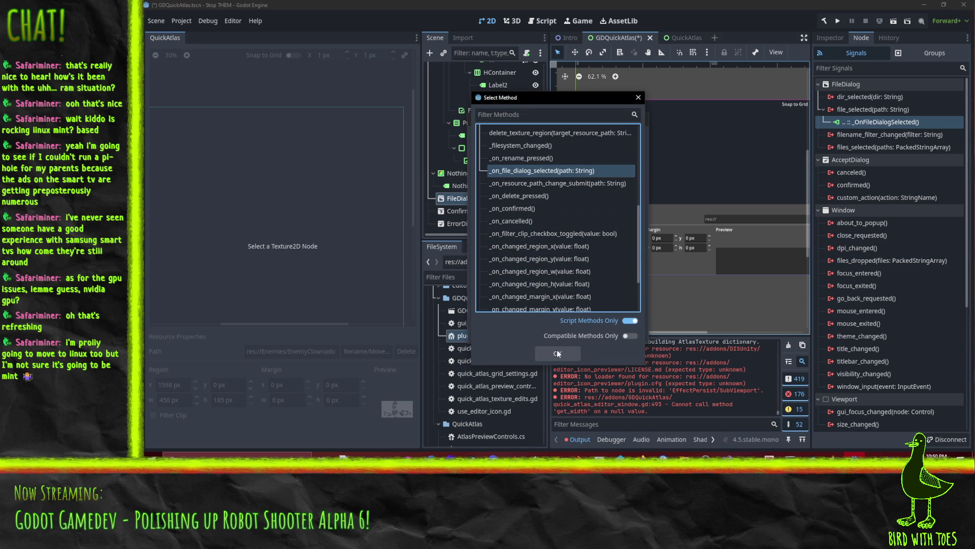
pyautogui.click(557, 354)
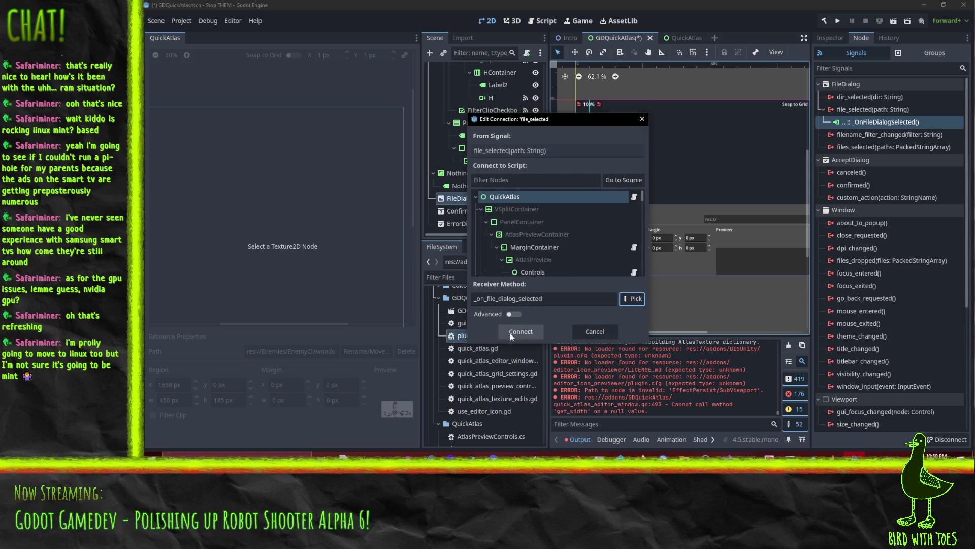
pyautogui.click(501, 334)
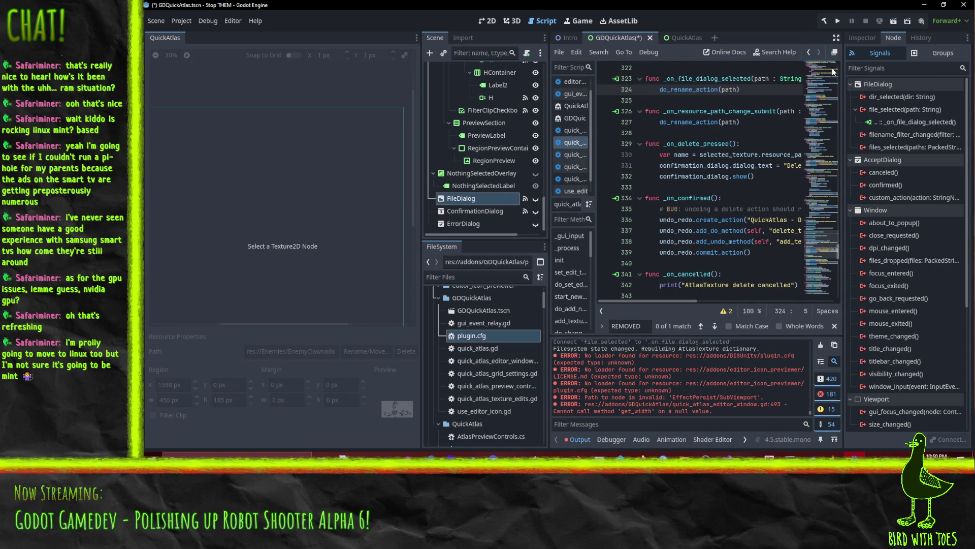
pyautogui.click(487, 21)
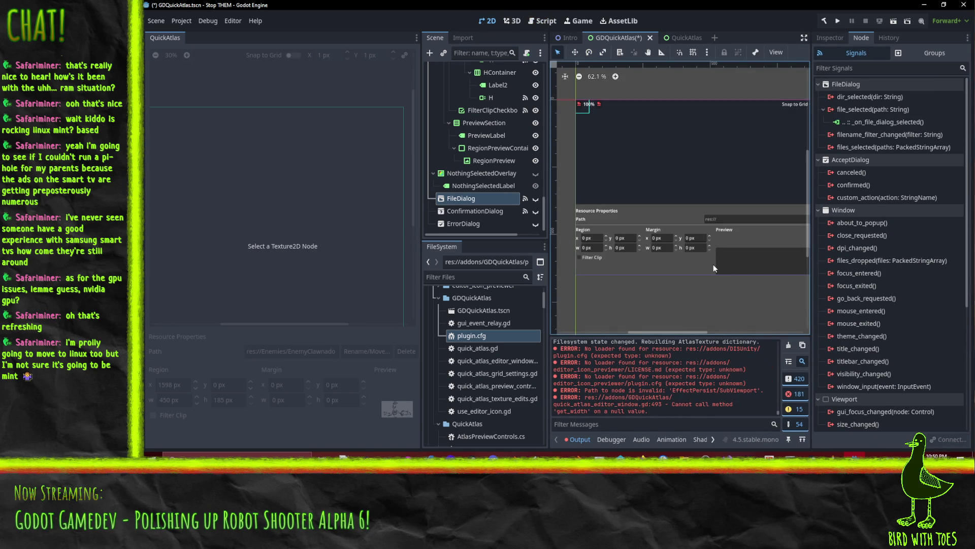
pyautogui.hscroll(5, 721, 213)
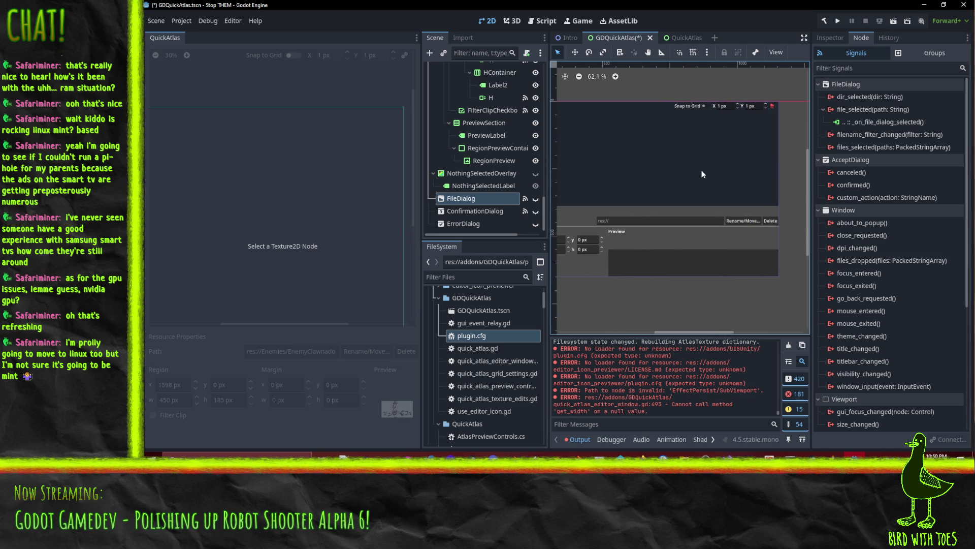
# Step: Check the signal connections on the GridSnap, GridX and GridY nodes
pyautogui.click(705, 105)
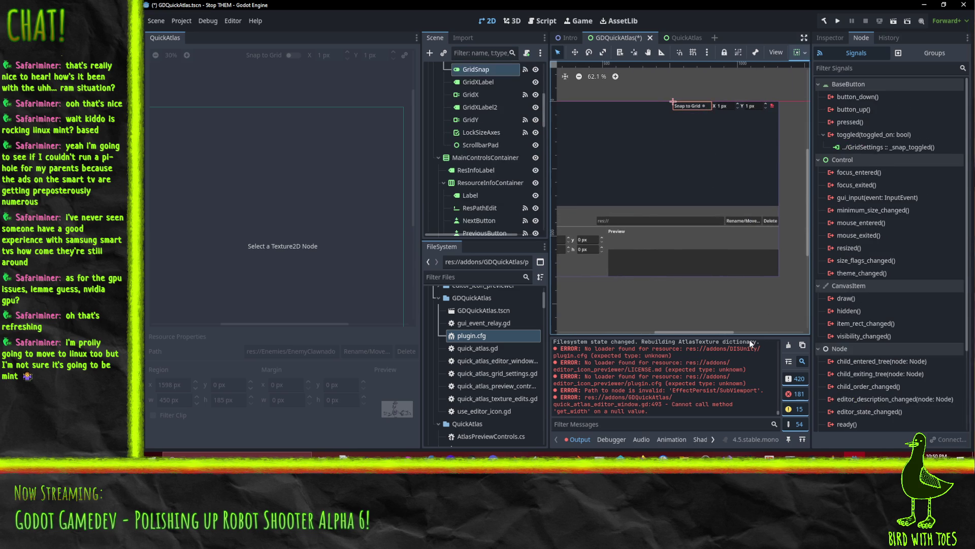
pyautogui.click(848, 146)
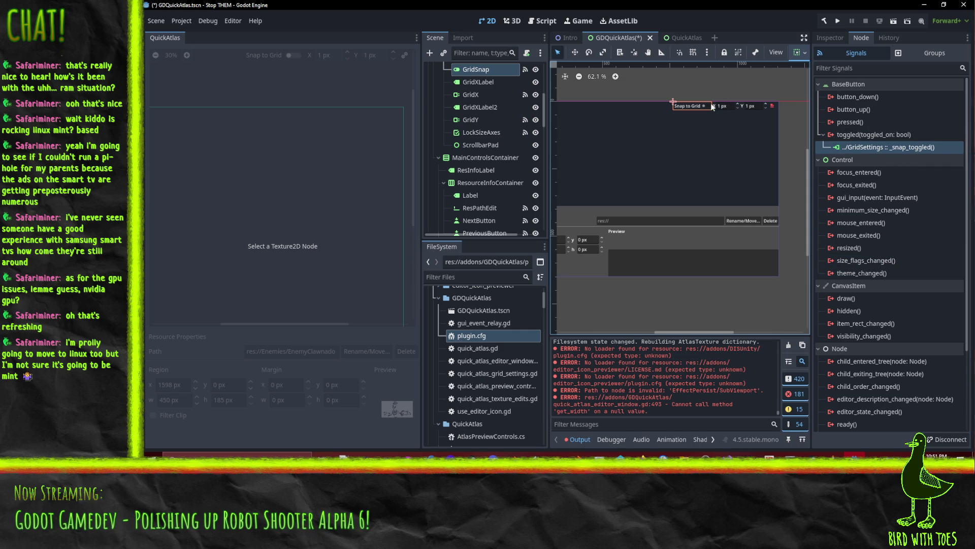
pyautogui.click(724, 106)
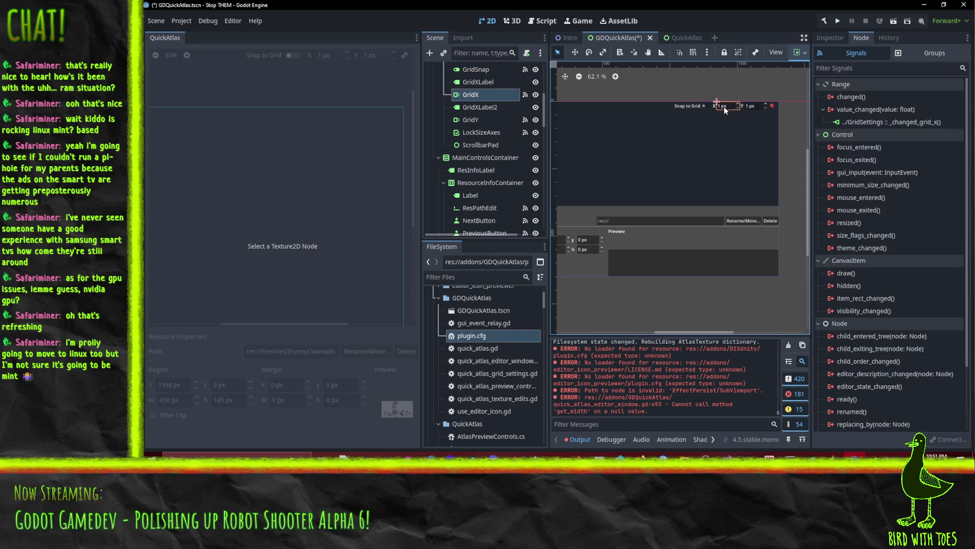
pyautogui.click(752, 107)
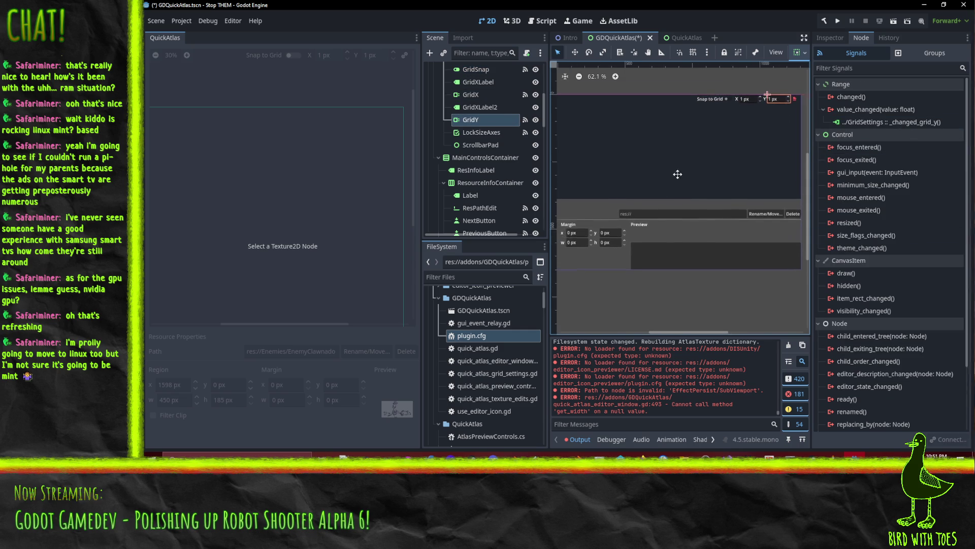
# Step: Reconnect the Rename/Move button's pressed signal from _OnRenamePressed to _on_rename_pressed
pyautogui.scroll(-2, 691, 188)
pyautogui.click(745, 191)
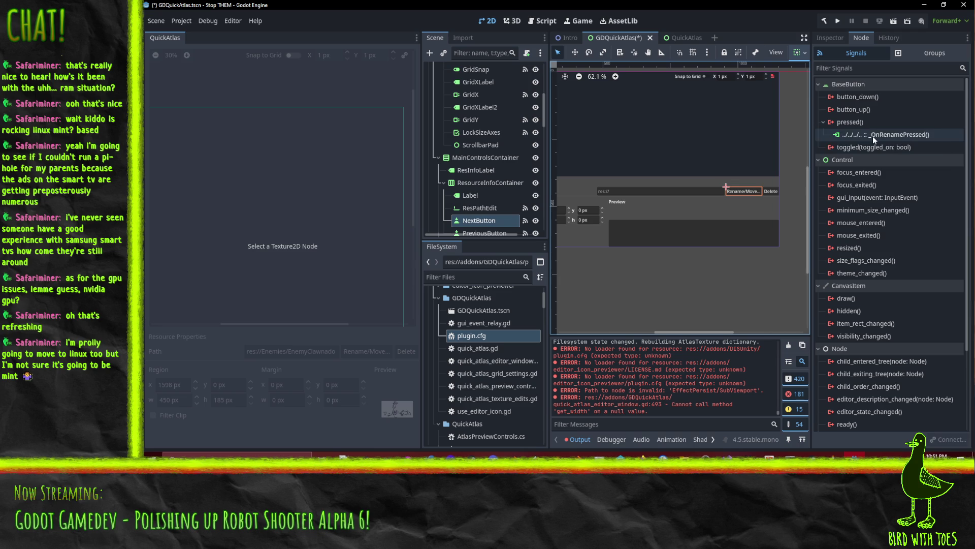
pyautogui.rightClick(872, 135)
pyautogui.click(898, 146)
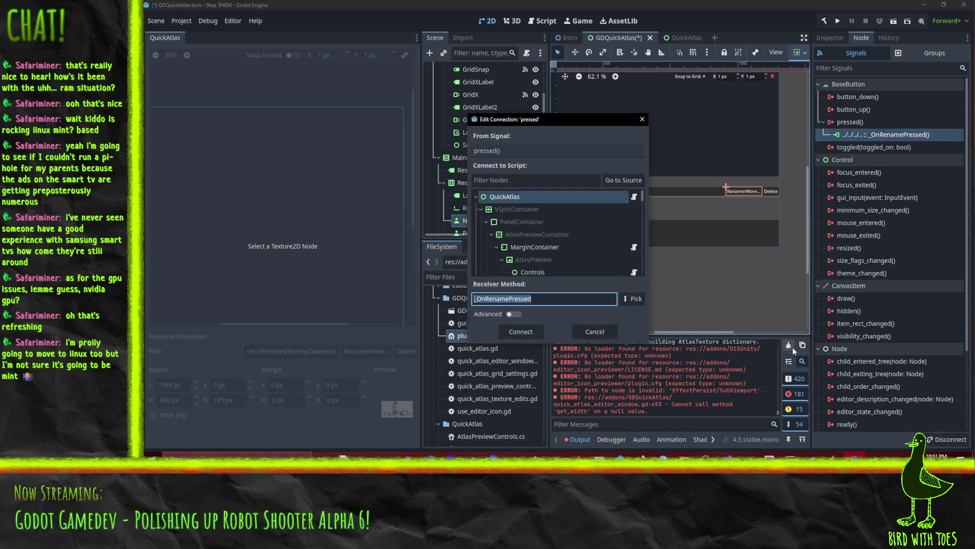
pyautogui.click(638, 301)
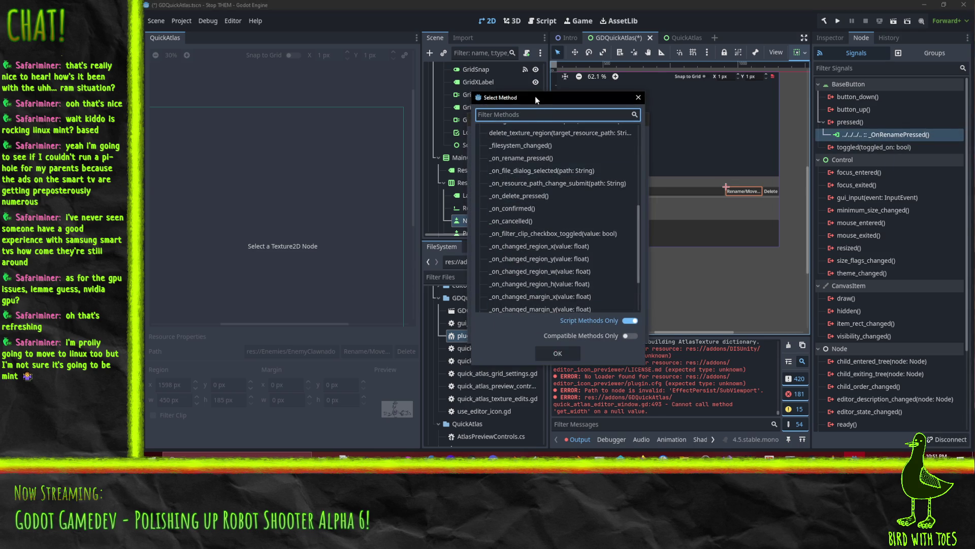
pyautogui.click(532, 160)
pyautogui.doubleClick(532, 159)
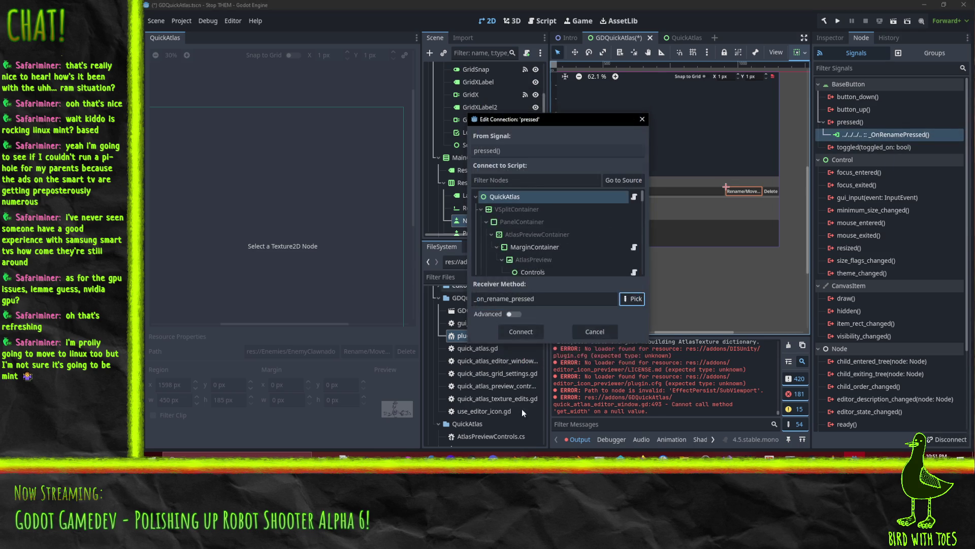
pyautogui.press('Return')
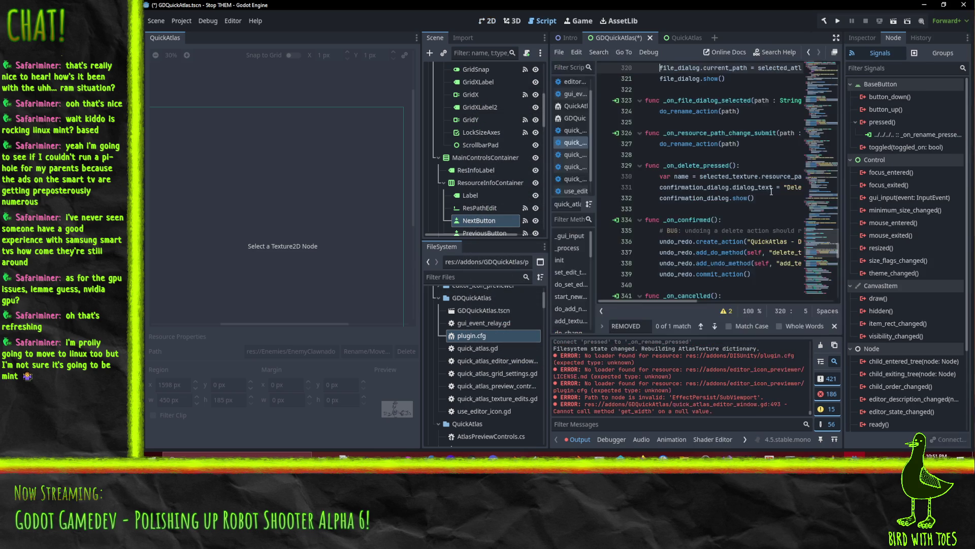
pyautogui.click(487, 21)
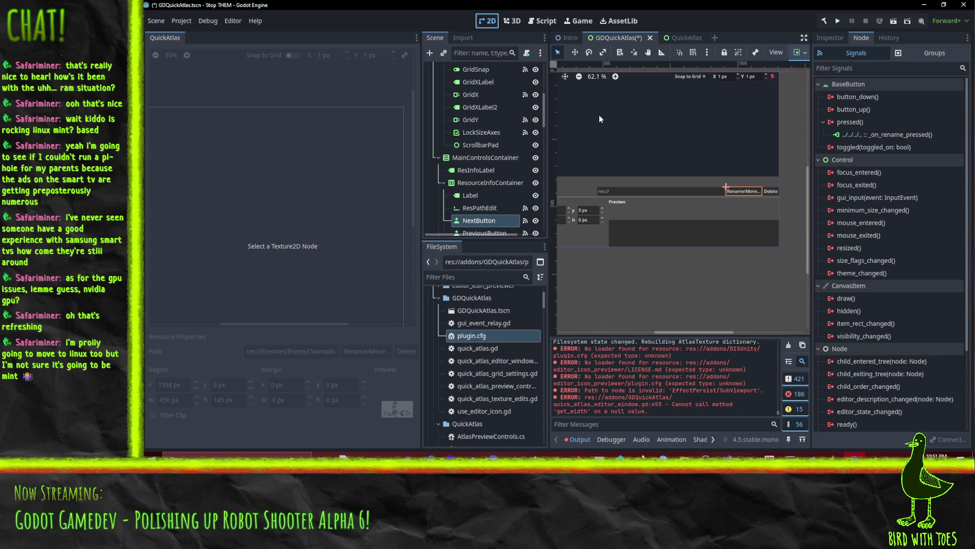
# Step: Reconnect the Delete button's pressed signal to _on_delete_pressed and save the scene with Ctrl+S
pyautogui.click(770, 191)
pyautogui.rightClick(887, 135)
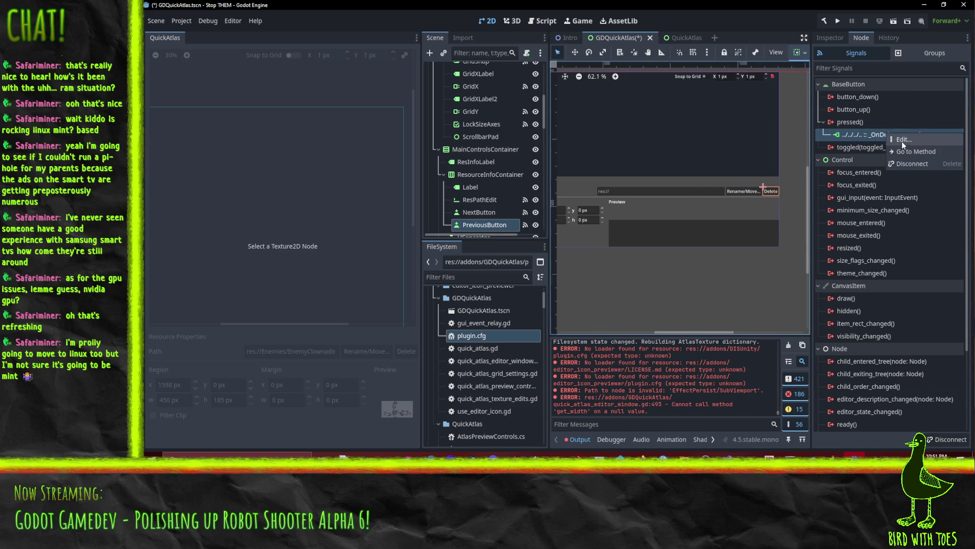
pyautogui.click(902, 140)
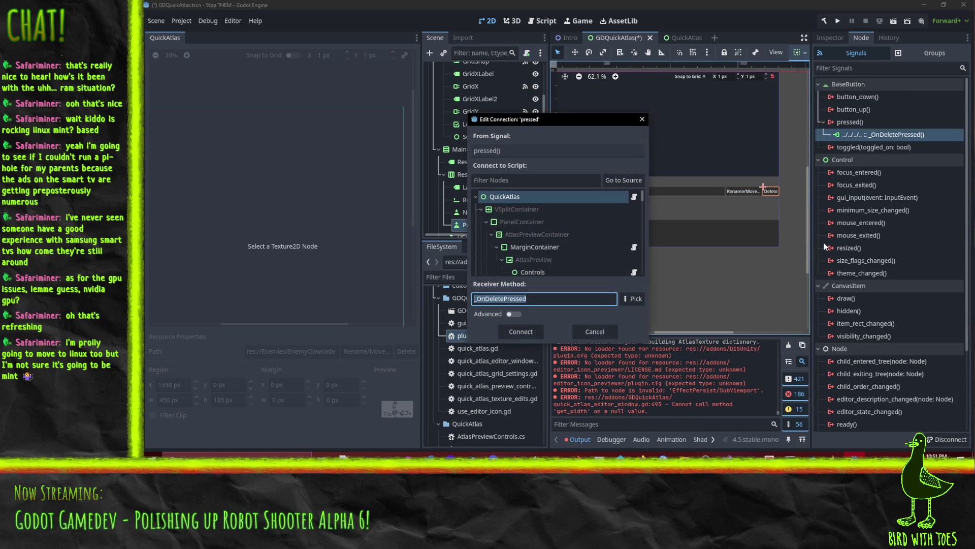
pyautogui.click(633, 299)
pyautogui.click(528, 200)
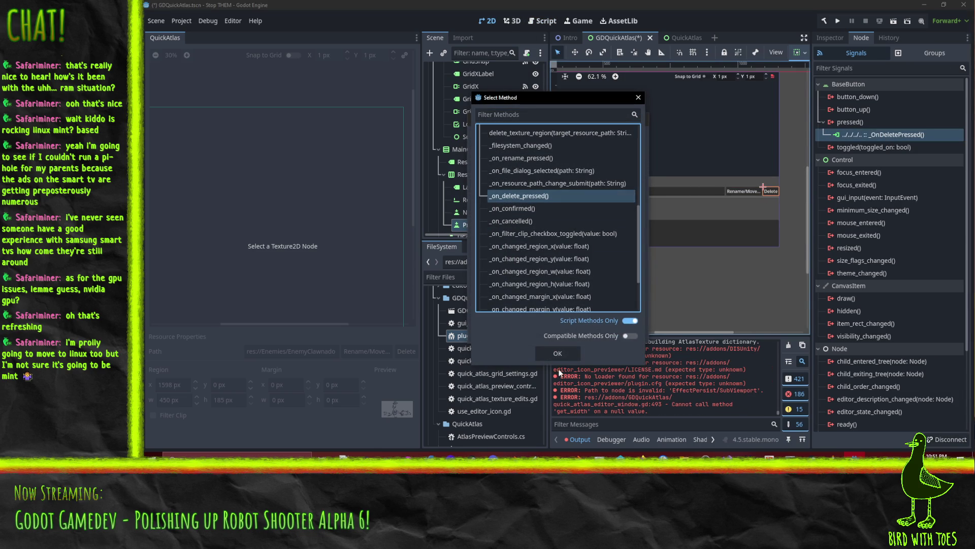
pyautogui.click(559, 355)
pyautogui.click(540, 330)
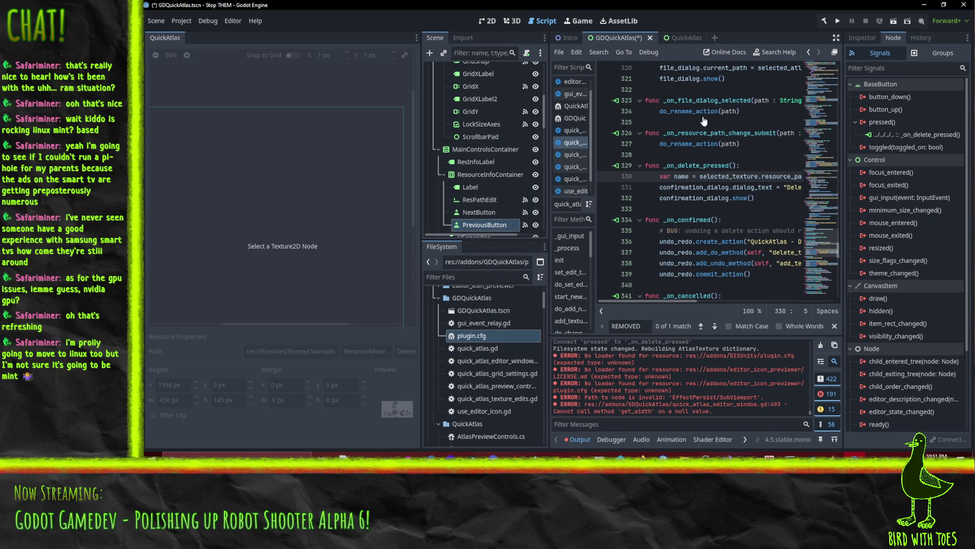
pyautogui.hotkey('ctrl', 's')
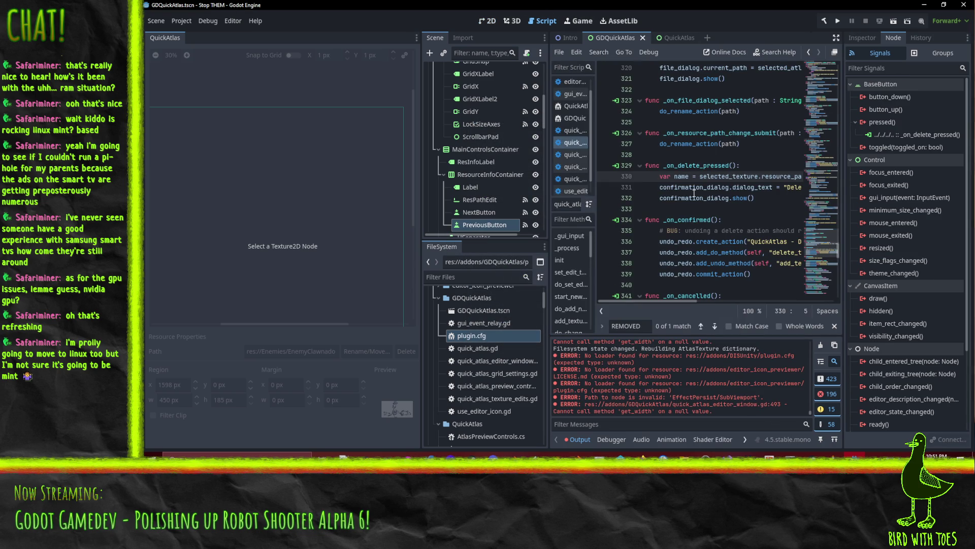
pyautogui.click(181, 21)
# Step: Dismiss Find in Files, toggle QuickAtlas off and on in Plugins, then load EnemyMiniboss2
pyautogui.click(188, 37)
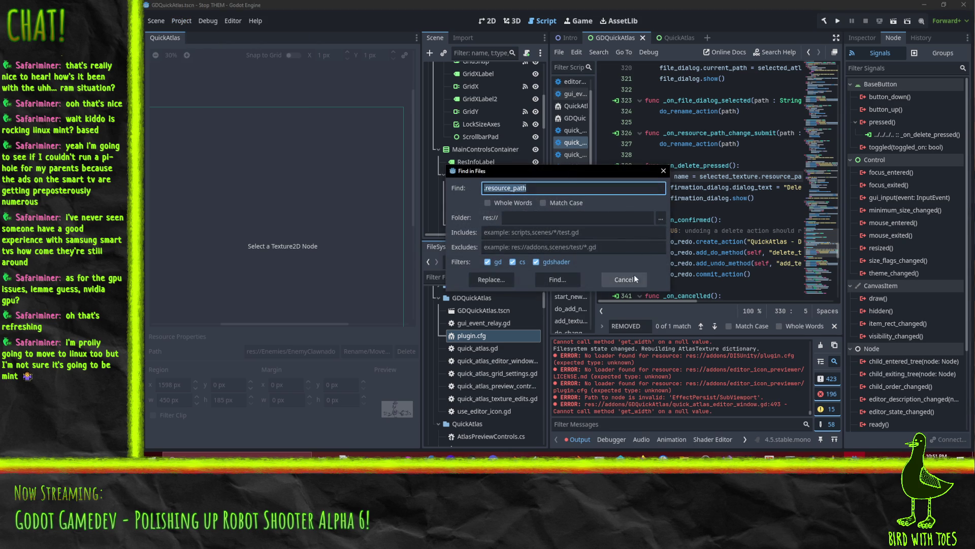
pyautogui.click(641, 285)
pyautogui.click(181, 21)
pyautogui.click(190, 31)
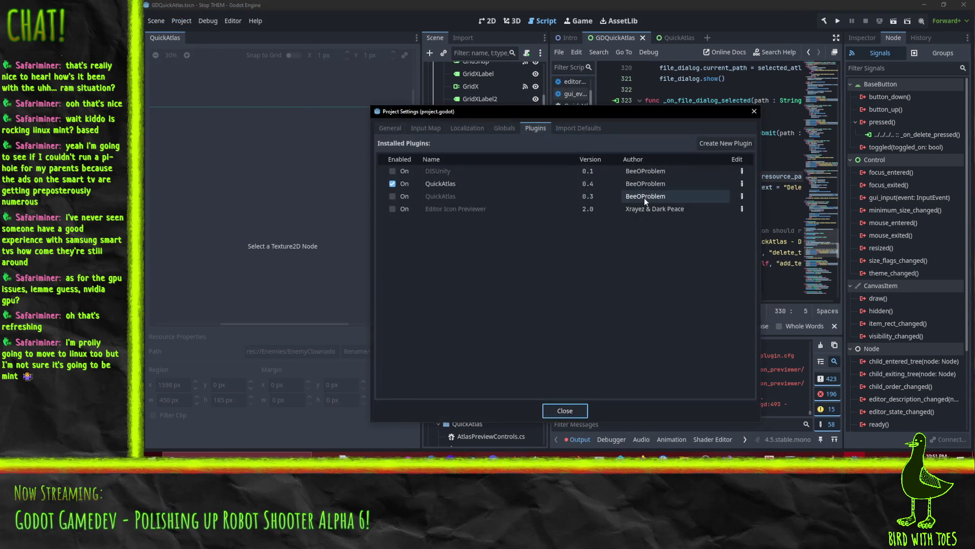
pyautogui.click(392, 183)
pyautogui.click(392, 183)
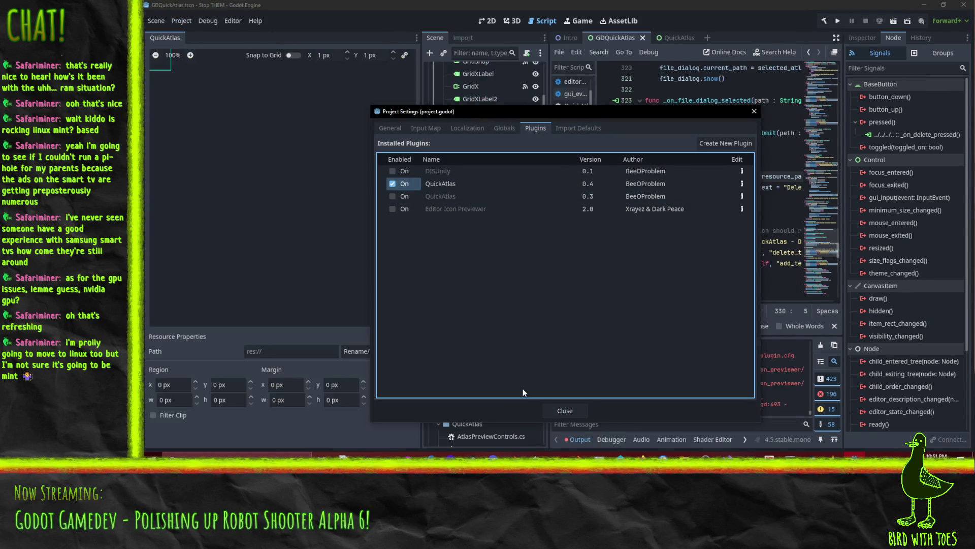
pyautogui.click(755, 112)
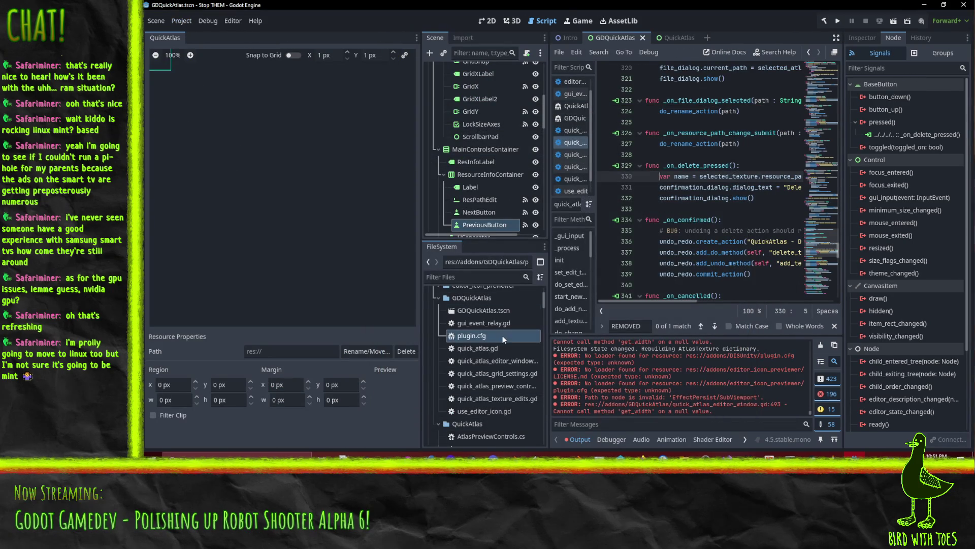
pyautogui.scroll(-5, 495, 358)
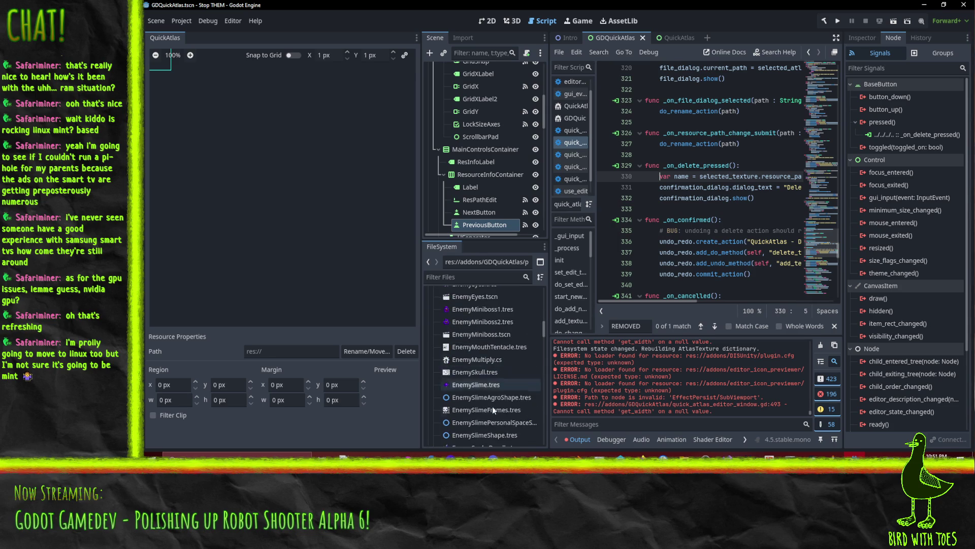
pyautogui.click(468, 322)
# Step: Load EnemyMiniboss2.tres into the QuickAtlas dock and select the EnemyClawnado sketch region
pyautogui.moveTo(468, 322); pyautogui.dragTo(333, 309)
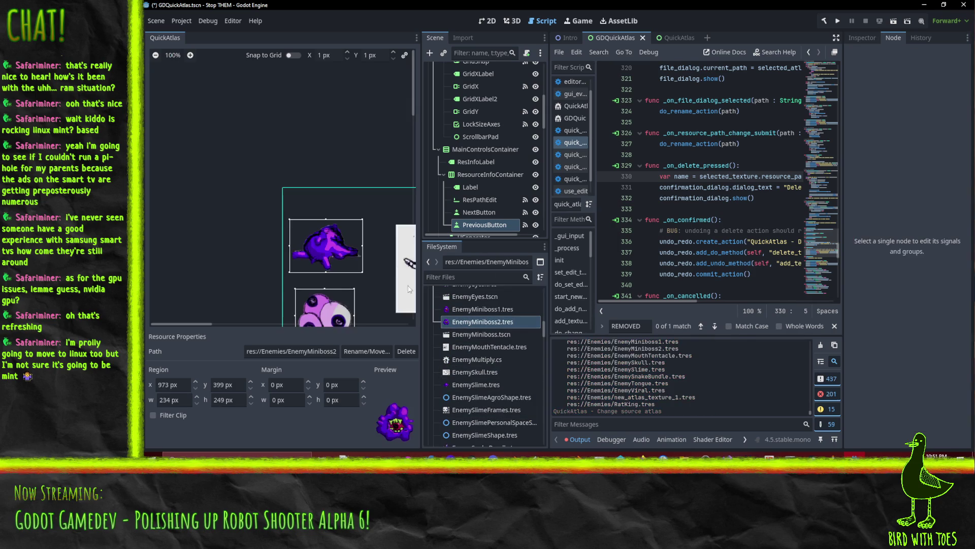
pyautogui.scroll(-5, 298, 188)
pyautogui.scroll(4, 299, 188)
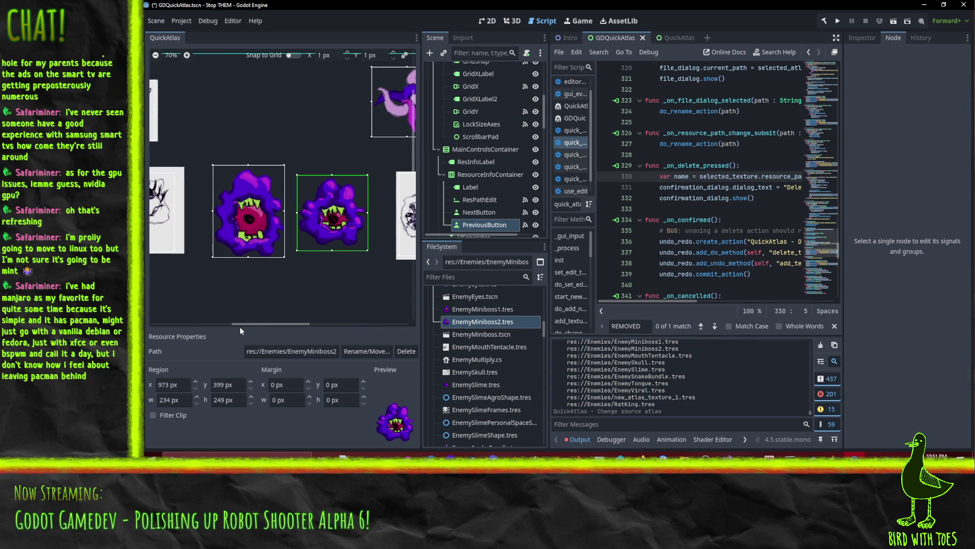
pyautogui.hscroll(3, 254, 192)
pyautogui.hscroll(5, 255, 192)
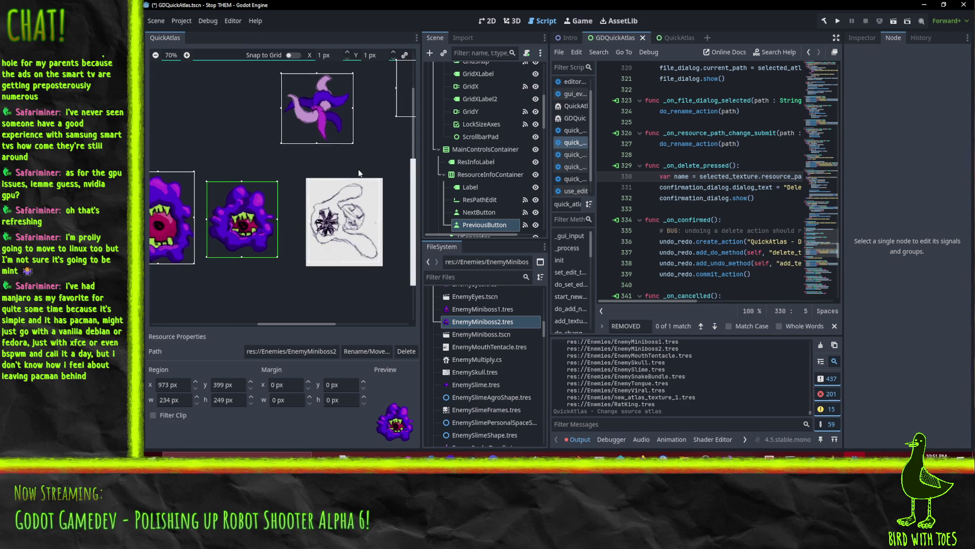
pyautogui.click(309, 128)
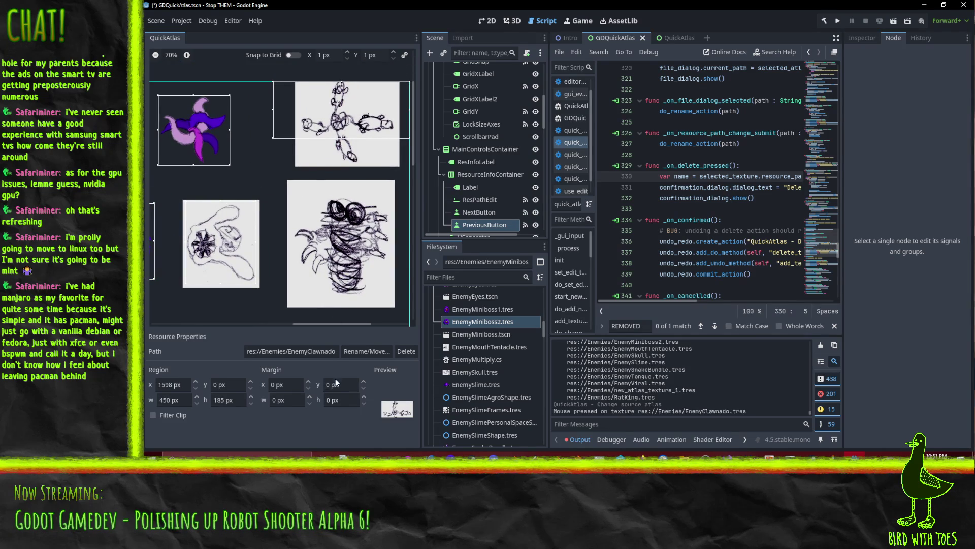
# Step: Raise the EnemyClawnado region's y offset step by step up to 7 px
pyautogui.click(250, 382)
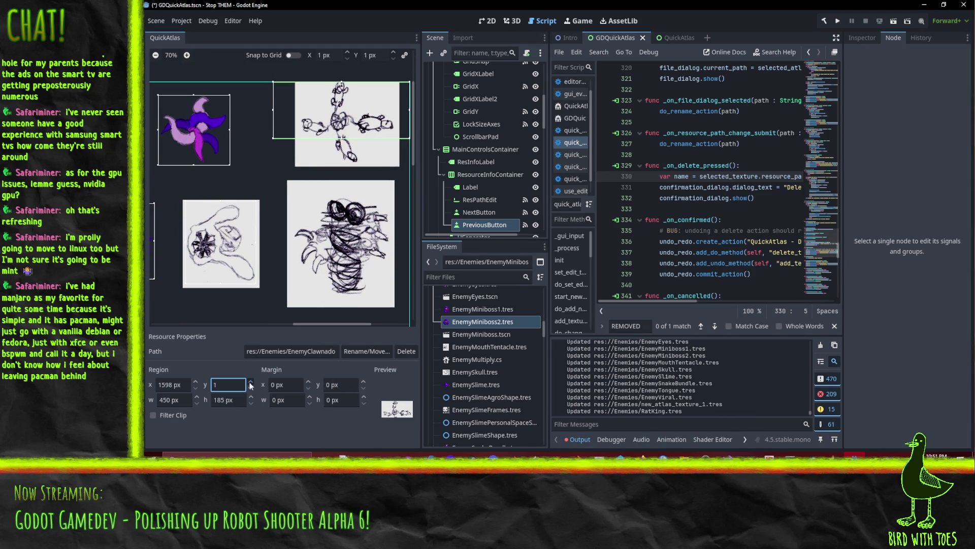
pyautogui.click(250, 382)
pyautogui.click(251, 382)
pyautogui.click(251, 382)
pyautogui.click(250, 382)
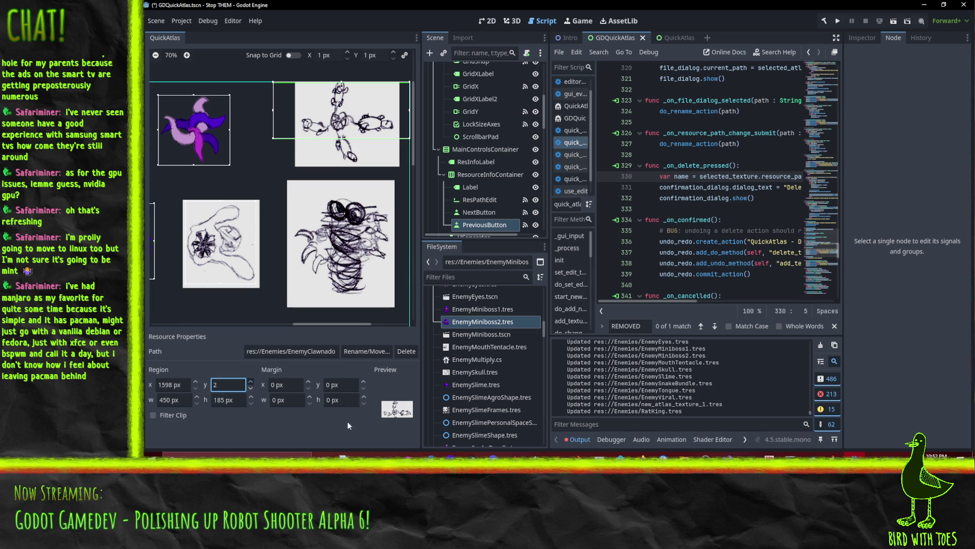
pyautogui.press('Up')
pyautogui.press('Up')
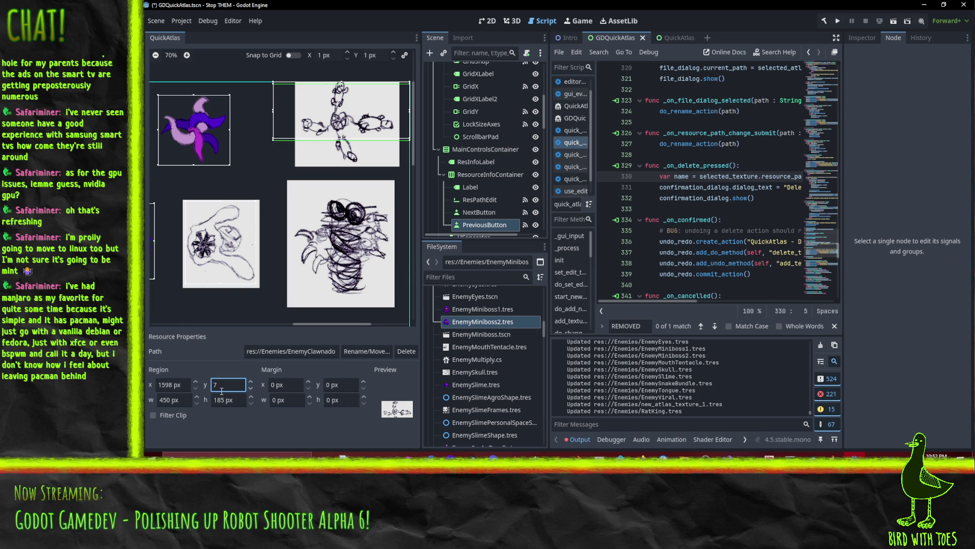
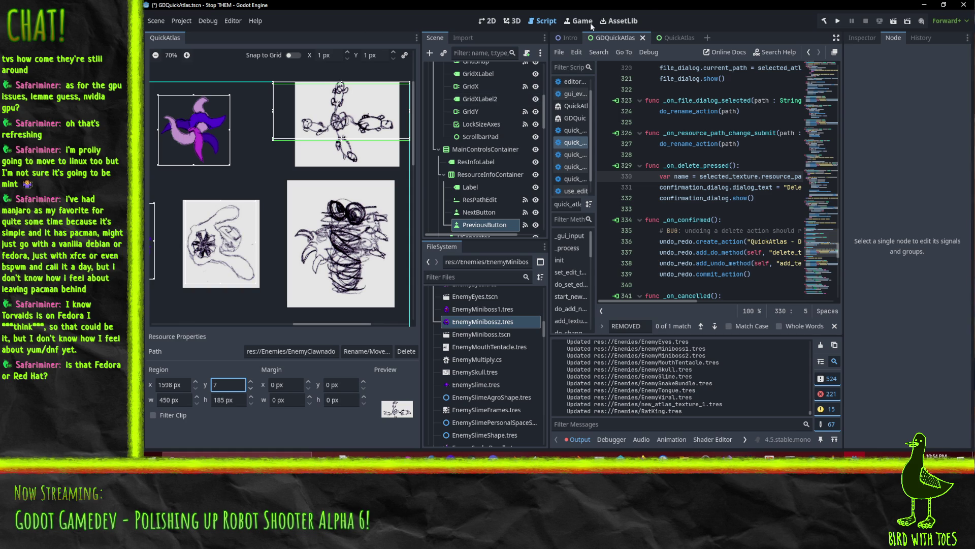
# Step: Pan the atlas canvas and select the 'Filesystem state changed' output line, committing Region y at 7 px
pyautogui.hscroll(3, 285, 290)
pyautogui.scroll(2, 284, 290)
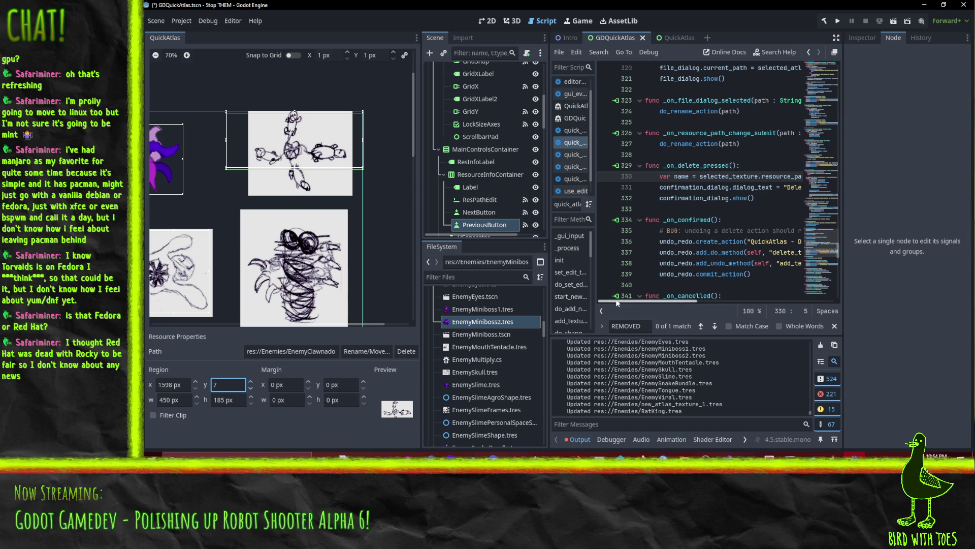
pyautogui.moveTo(262, 235); pyautogui.dragTo(308, 202)
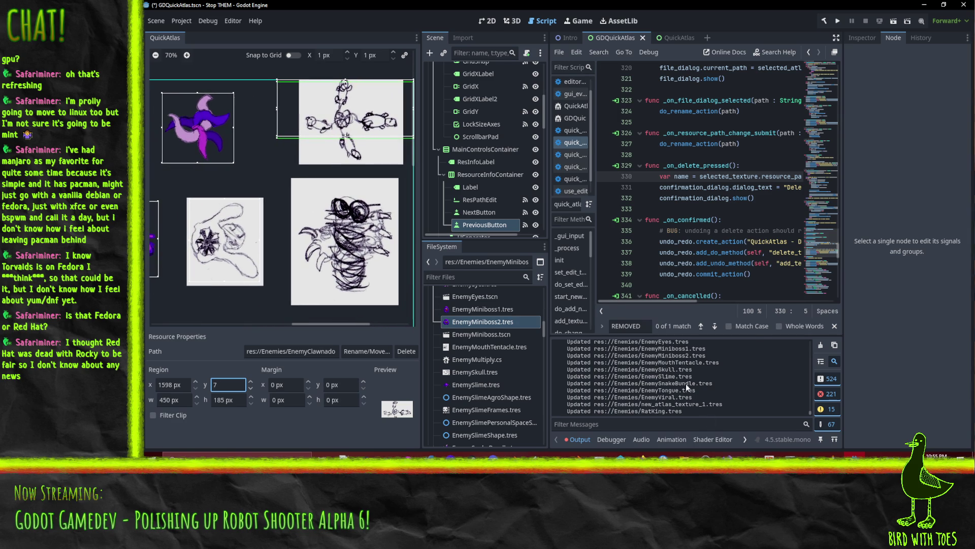
pyautogui.scroll(3, 582, 380)
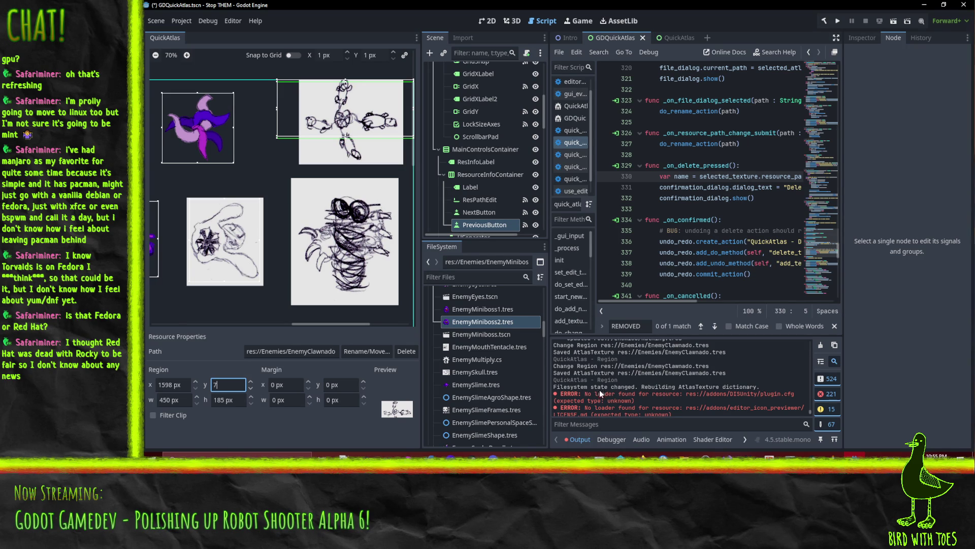
pyautogui.moveTo(554, 388); pyautogui.dragTo(638, 389)
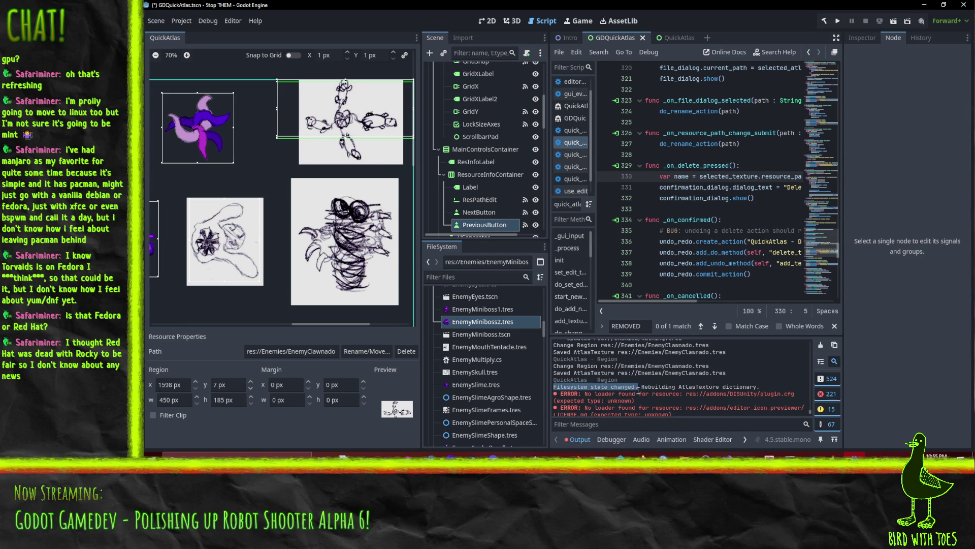
# Step: Search the QuickAtlas script for 'filesystem changed'
pyautogui.click(728, 198)
pyautogui.hotkey('ctrl', 'f')
pyautogui.write('diles')
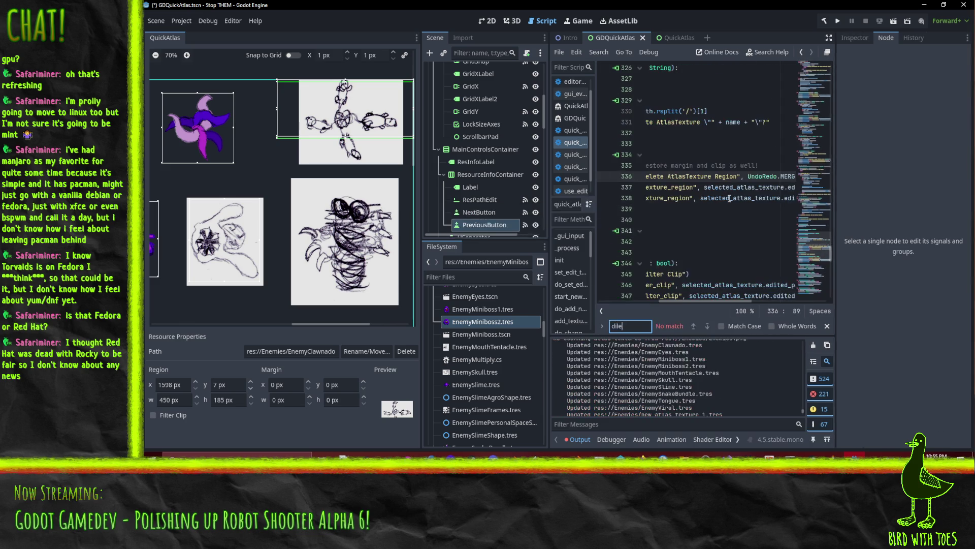
pyautogui.press('BackSpace')
pyautogui.press('BackSpace')
pyautogui.press('BackSpace')
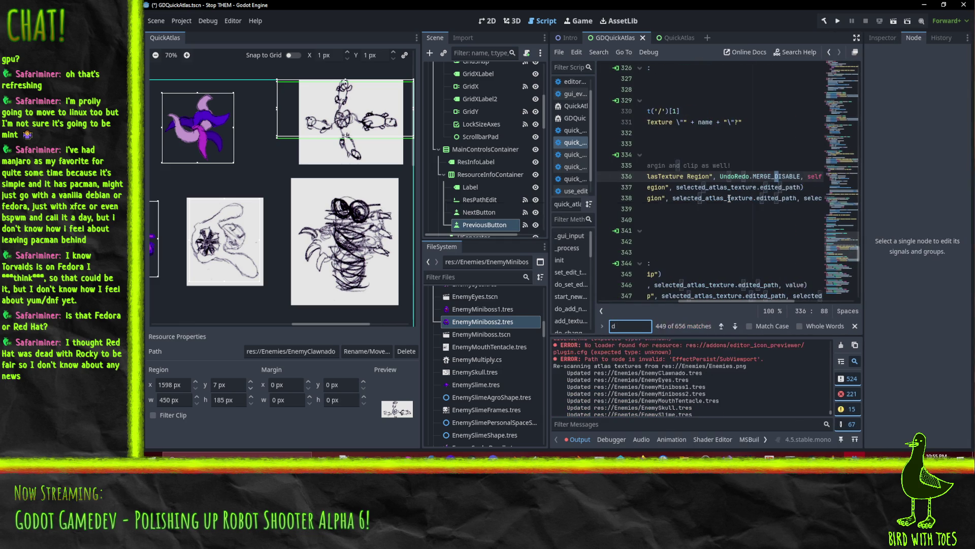
pyautogui.press('BackSpace')
pyautogui.write('filesystem ')
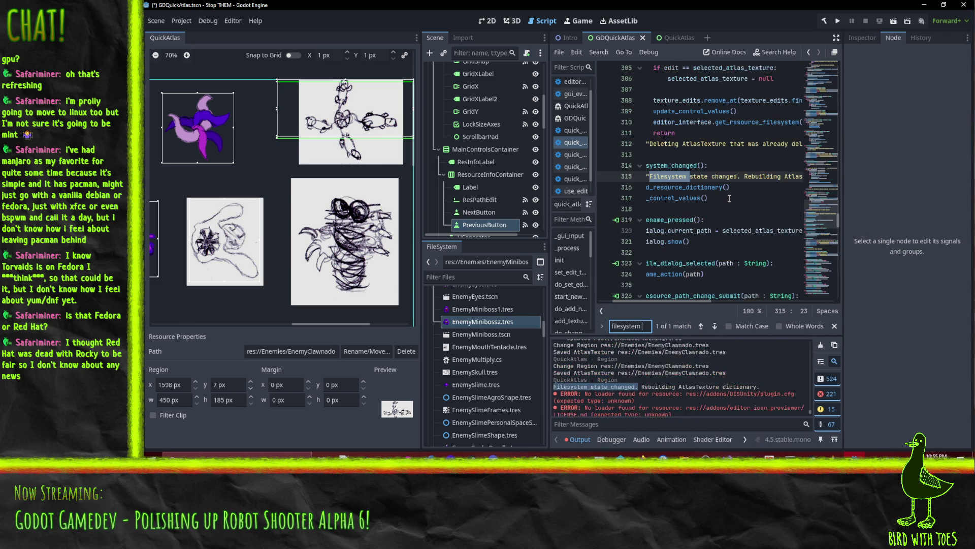
pyautogui.write('changed')
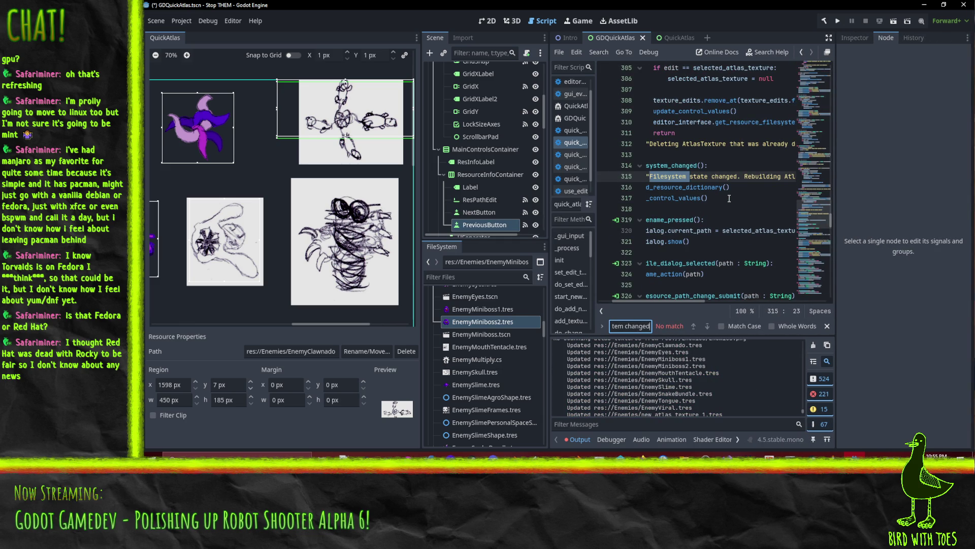
pyautogui.press('Escape')
pyautogui.press('Home')
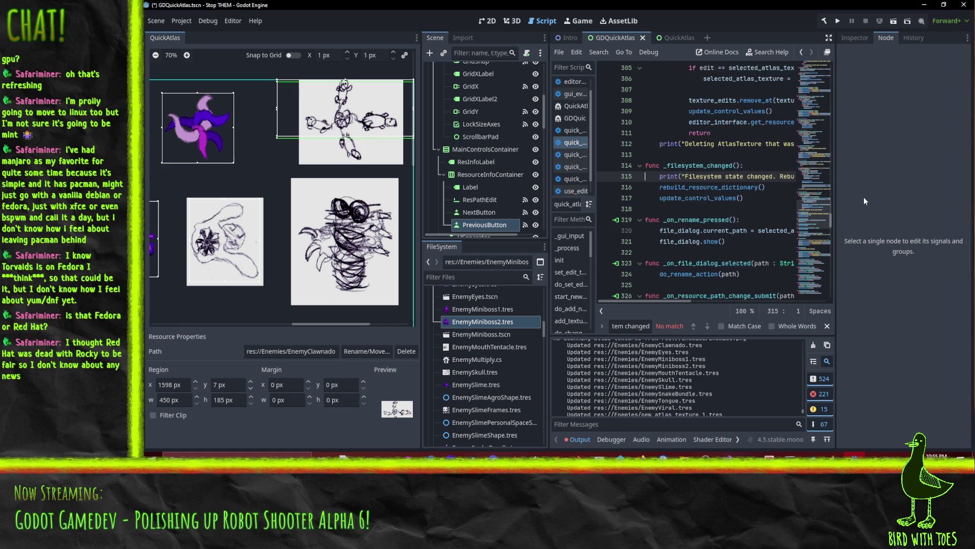
# Step: Find where _filesystem_changed is connected, on line 92 of the script
pyautogui.doubleClick(726, 166)
pyautogui.hotkey('ctrl', 'f')
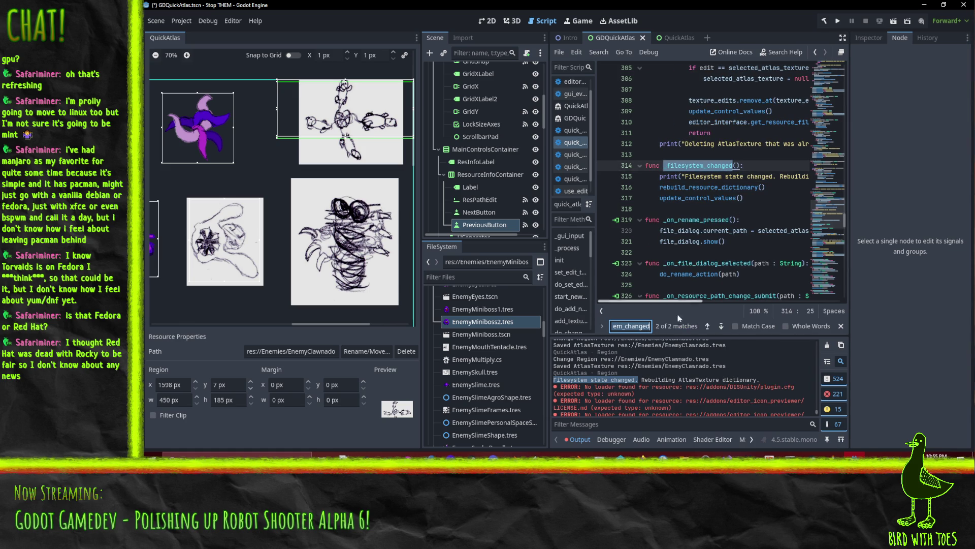
pyautogui.click(706, 326)
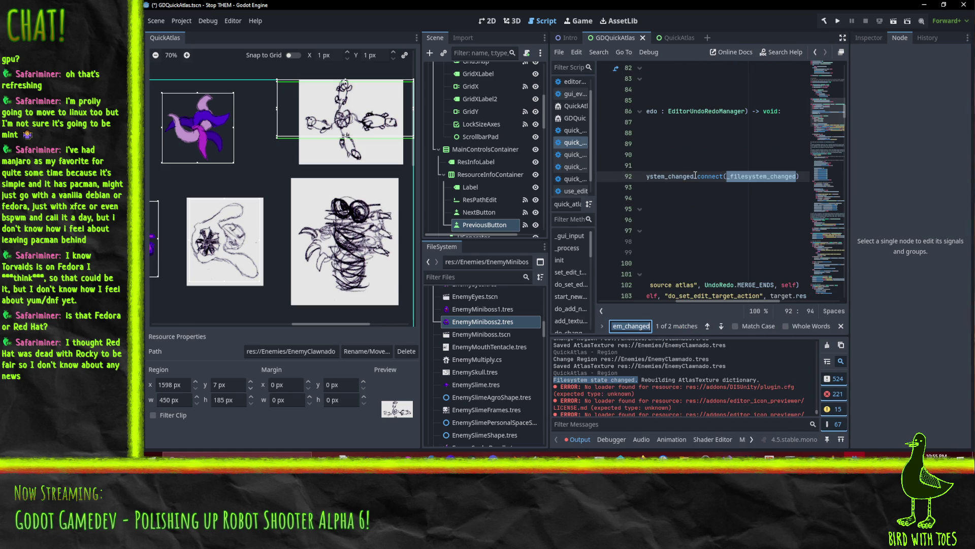
pyautogui.press('Escape')
pyautogui.press('Home')
pyautogui.press('End')
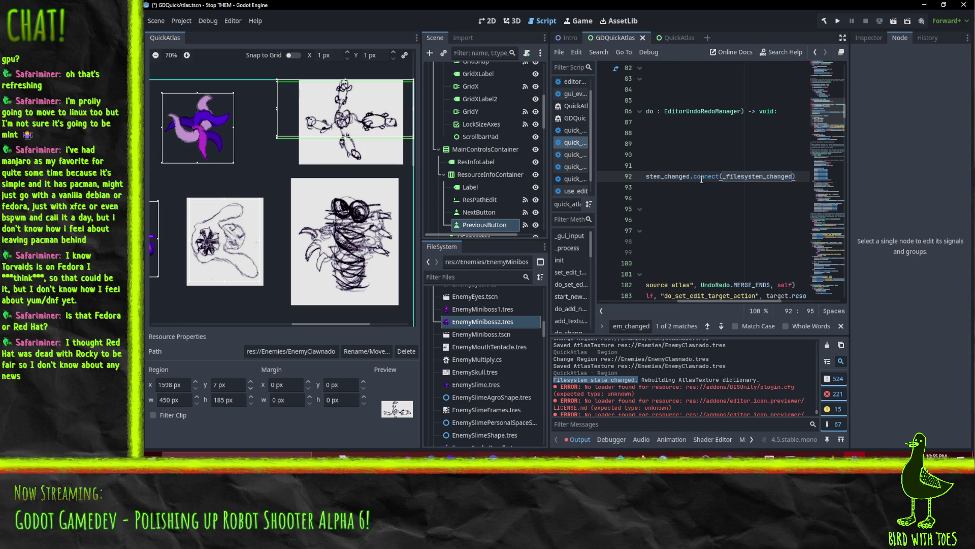
pyautogui.press('Home')
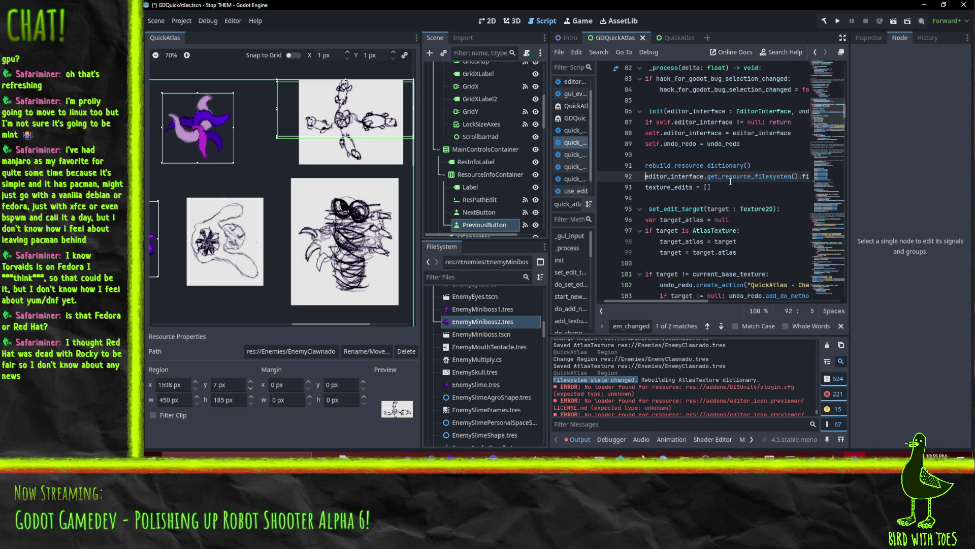
pyautogui.press('End')
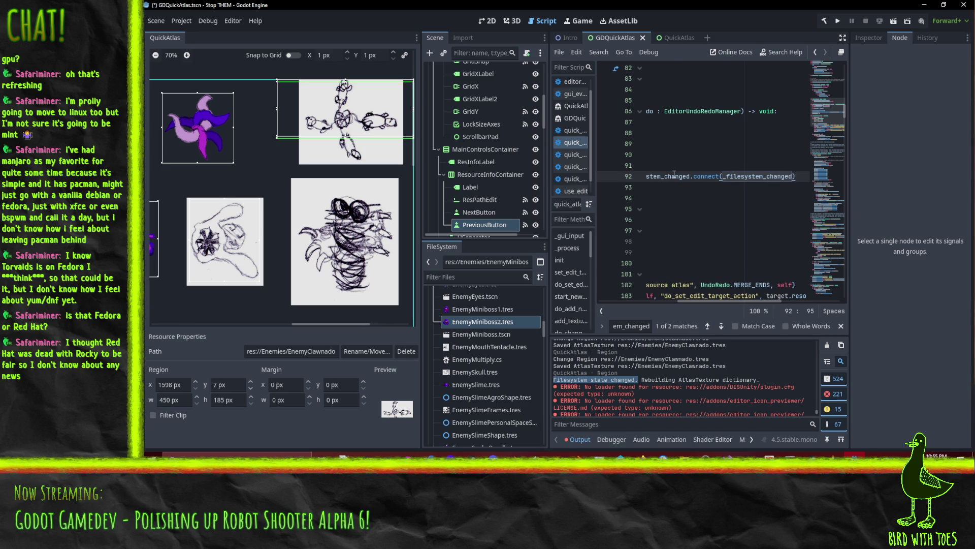
# Step: Select the filesystem_changed signal name on line 92 and switch to the Godot docs browser
pyautogui.doubleClick(680, 176)
pyautogui.hotkey('ctrl', 'c')
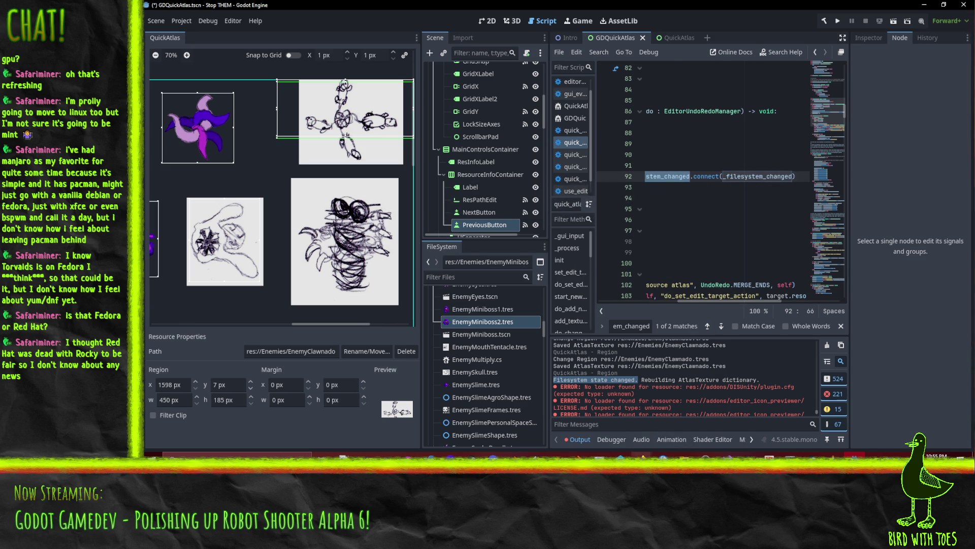
pyautogui.moveTo(664, 448)
pyautogui.click(617, 422)
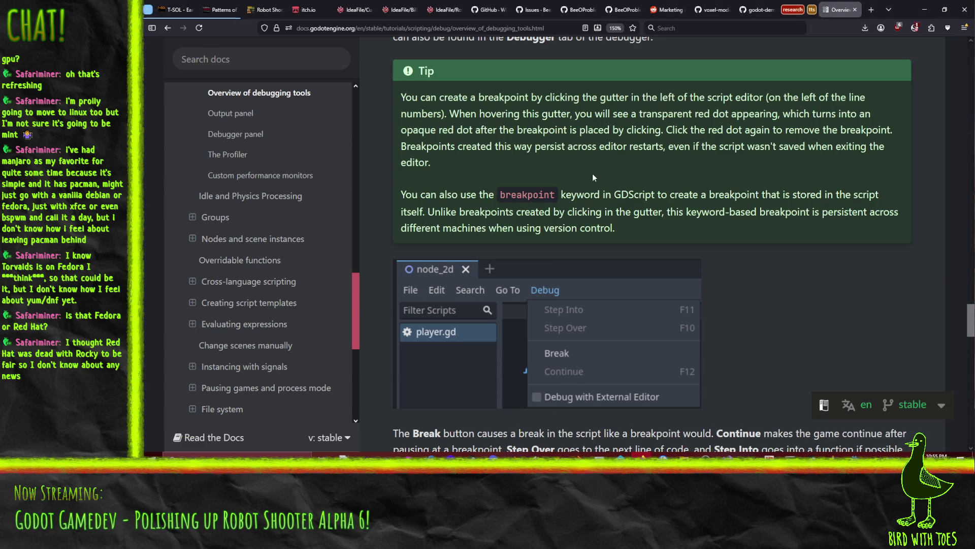
# Step: Search the Godot docs for filesystem_changed and open the EditorFileSystem class page
pyautogui.click(270, 61)
pyautogui.hotkey('ctrl', 'v')
pyautogui.press('Return')
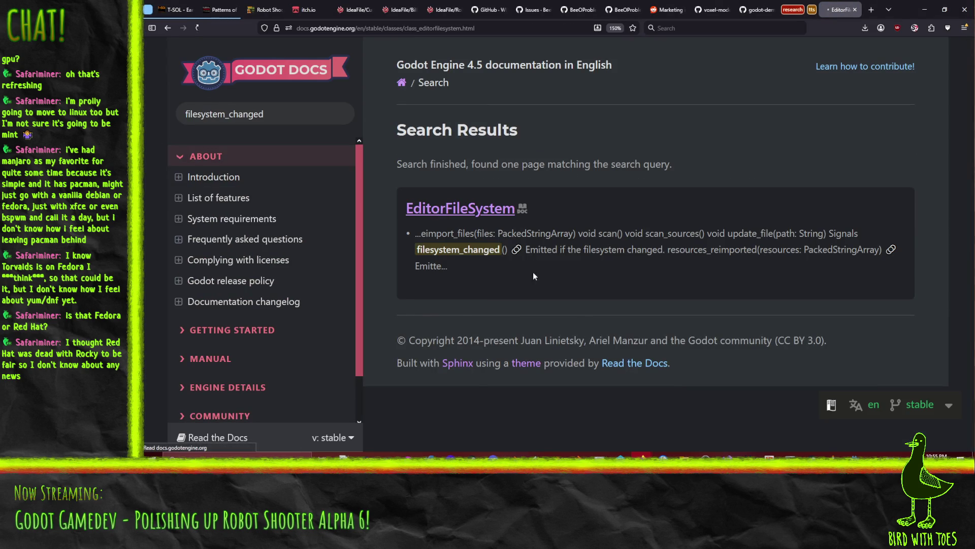
pyautogui.click(461, 208)
pyautogui.scroll(-4, 686, 218)
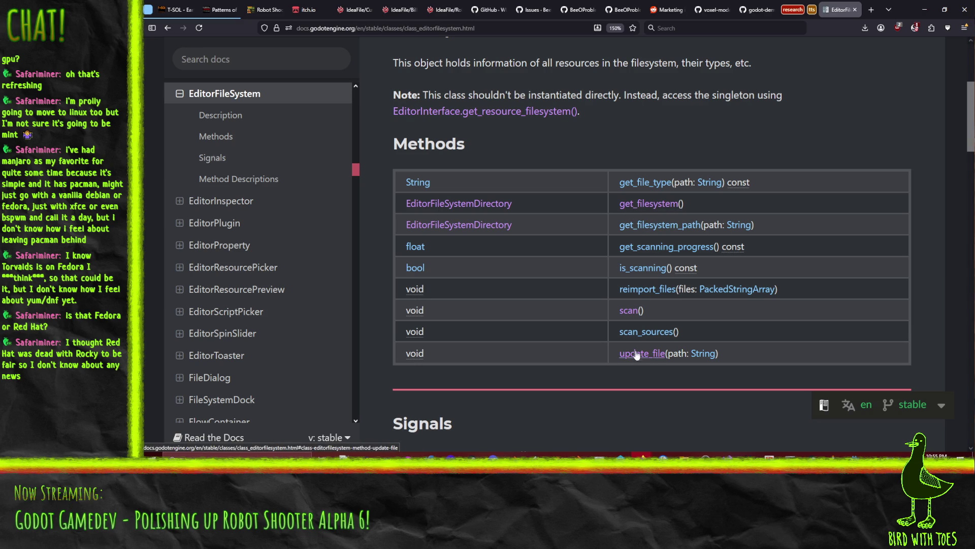
# Step: Find filesystem_changed on the page, read the Signals section, then minimize the browser
pyautogui.hotkey('ctrl', 'f')
pyautogui.write('filesystem_changed')
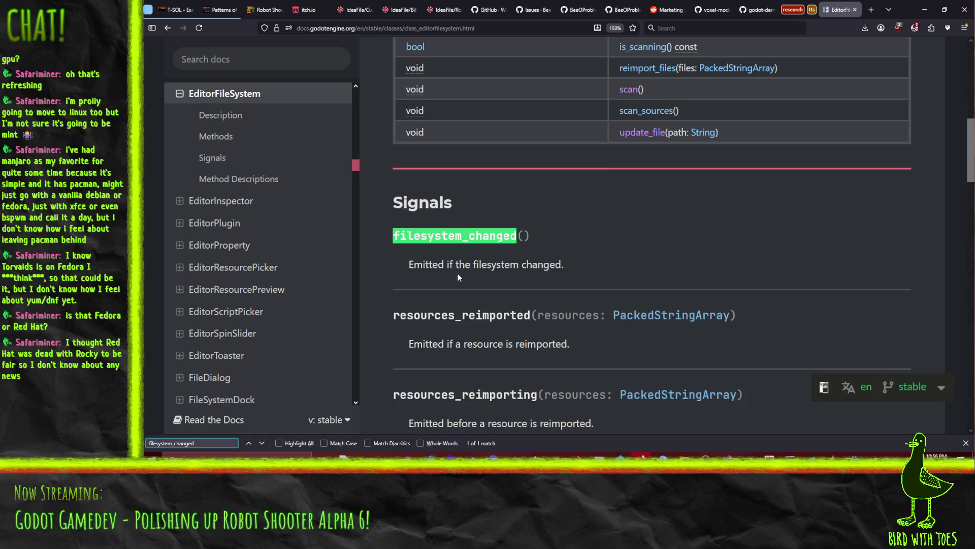
pyautogui.scroll(-4, 458, 274)
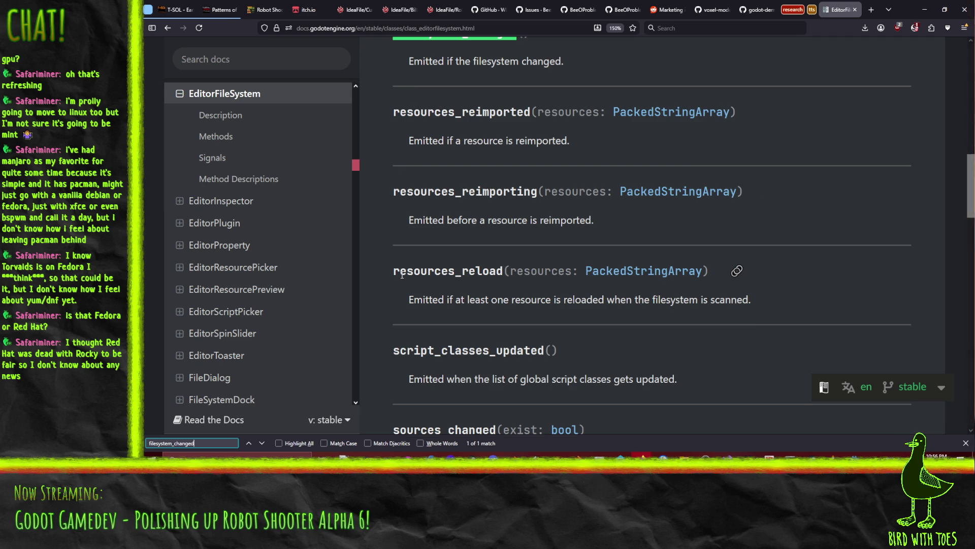
pyautogui.scroll(-4, 402, 275)
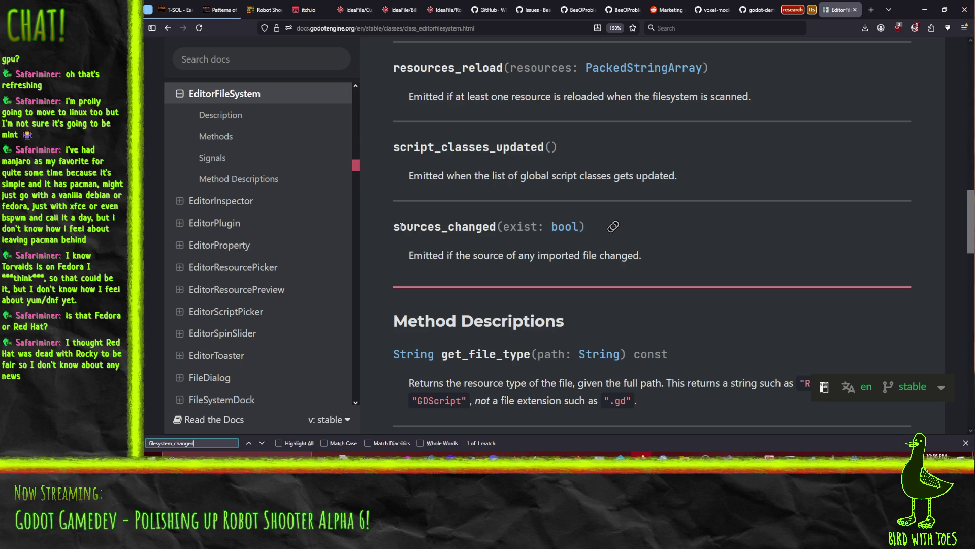
pyautogui.scroll(4, 467, 254)
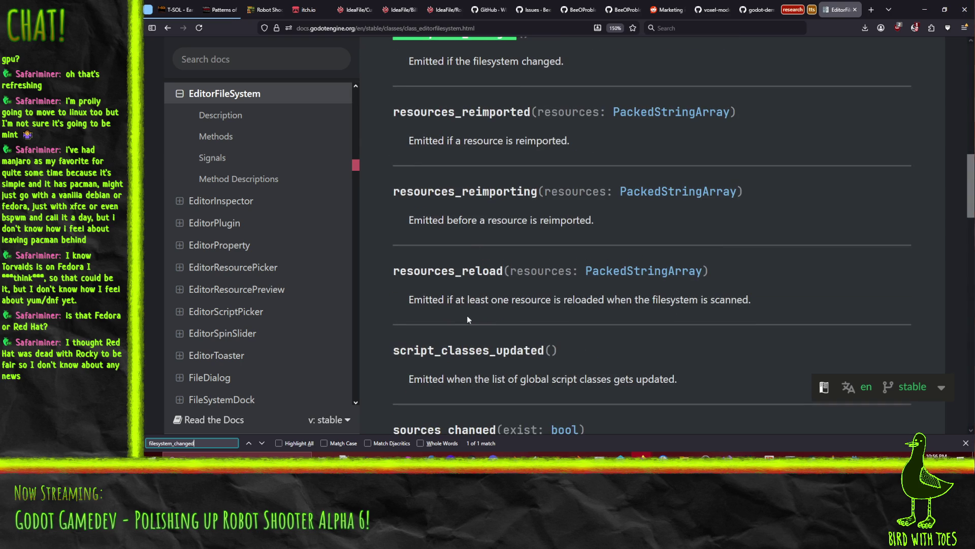
pyautogui.scroll(1, 462, 308)
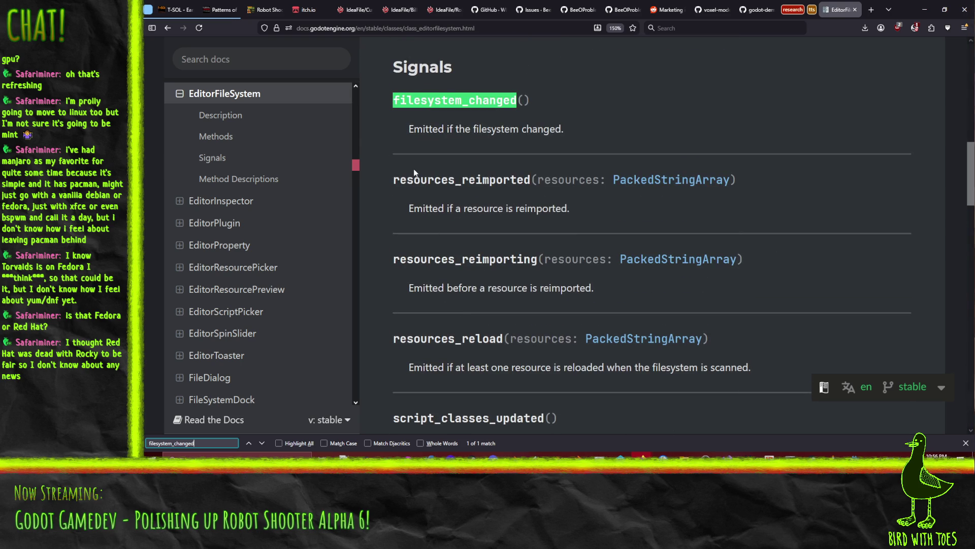
pyautogui.scroll(5, 447, 198)
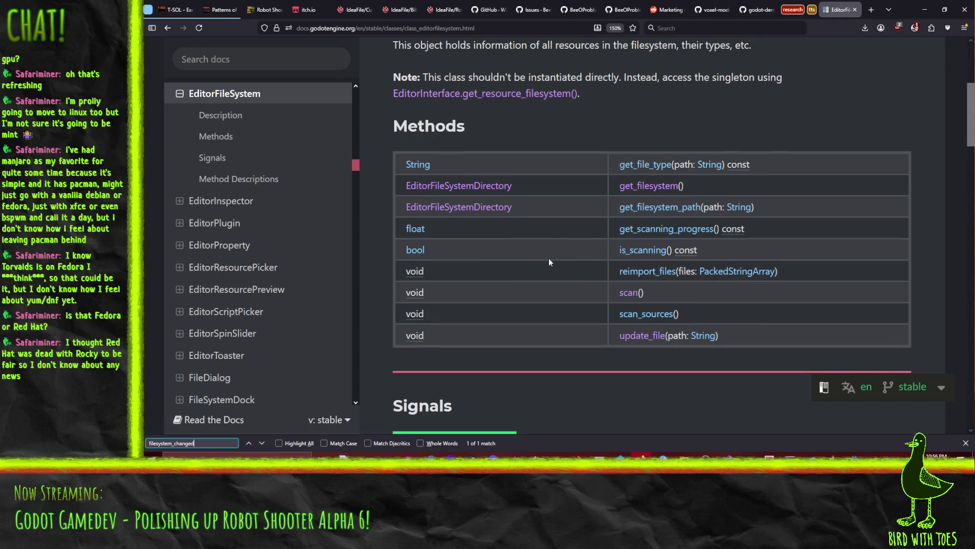
pyautogui.scroll(3, 548, 258)
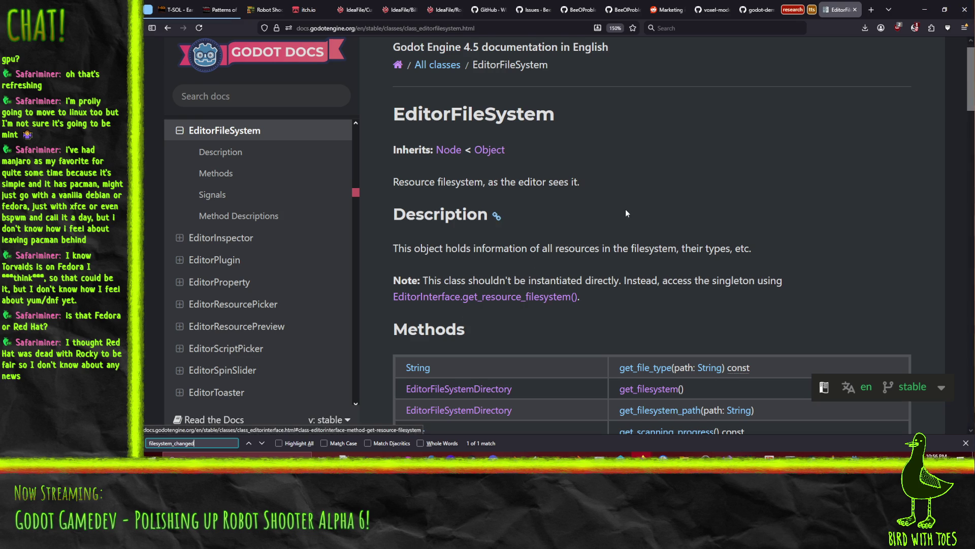
pyautogui.scroll(1, 626, 210)
pyautogui.scroll(-15, 630, 196)
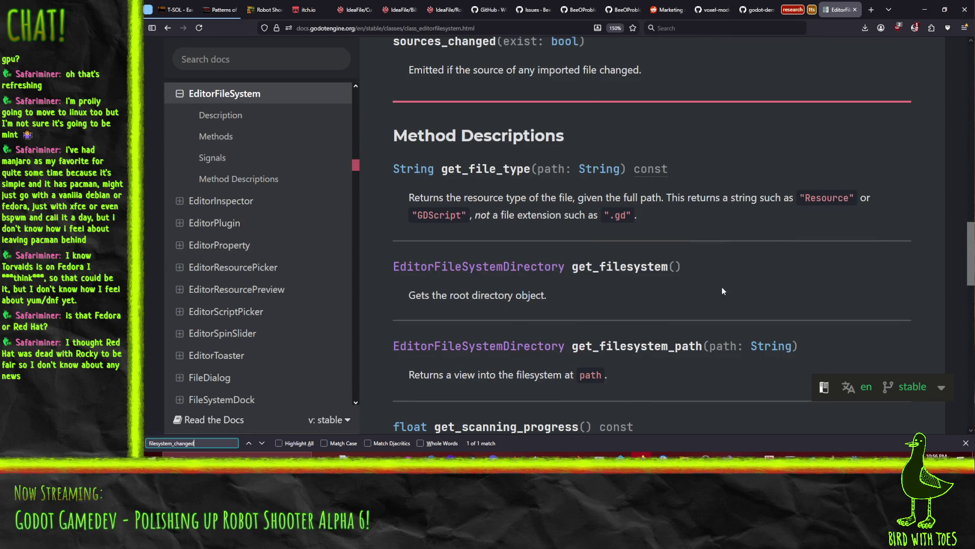
pyautogui.scroll(-8, 717, 284)
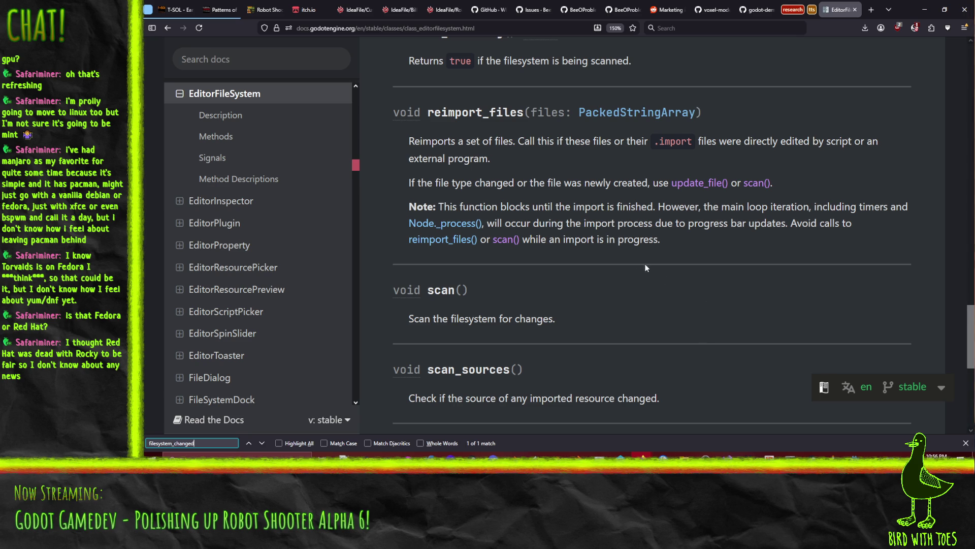
pyautogui.scroll(-5, 703, 294)
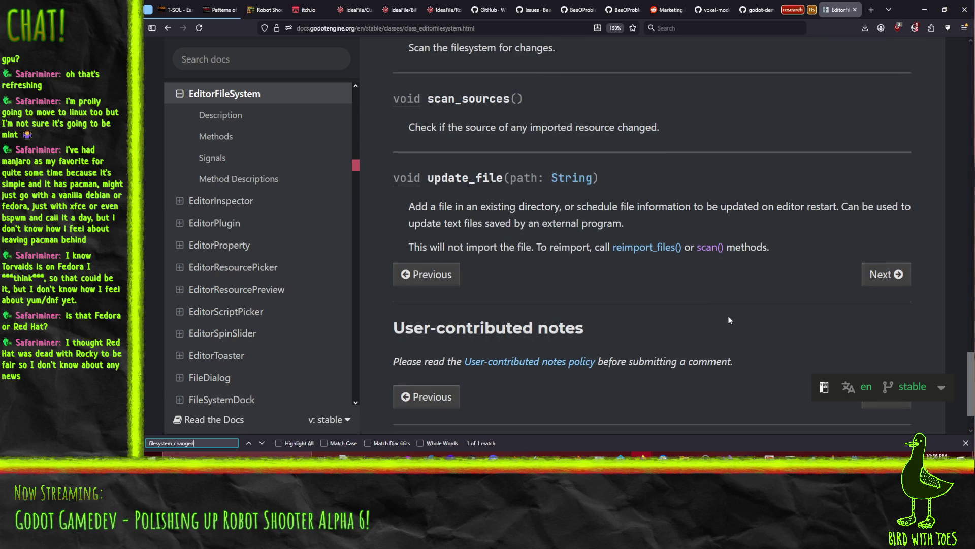
pyautogui.scroll(3, 730, 314)
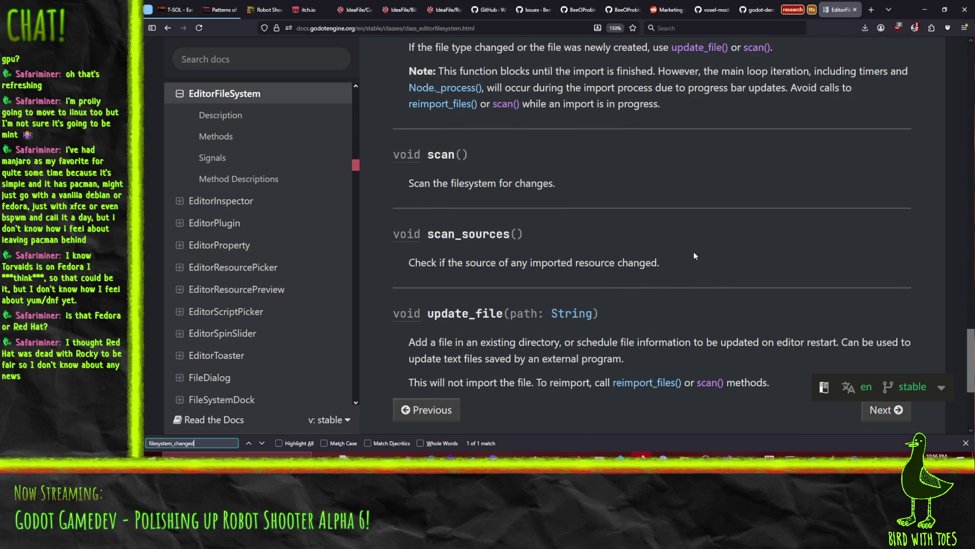
pyautogui.scroll(-3, 695, 249)
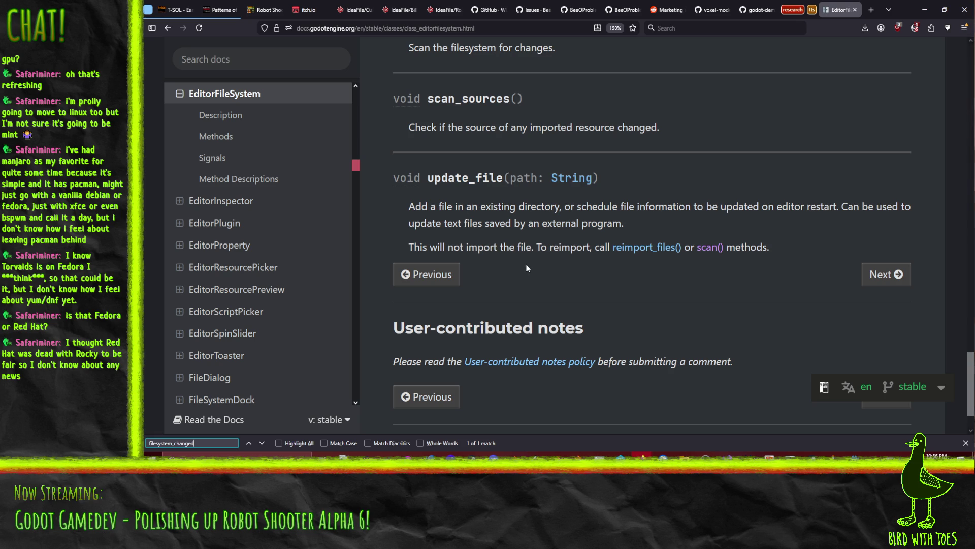
pyautogui.scroll(20, 537, 276)
pyautogui.scroll(15, 591, 295)
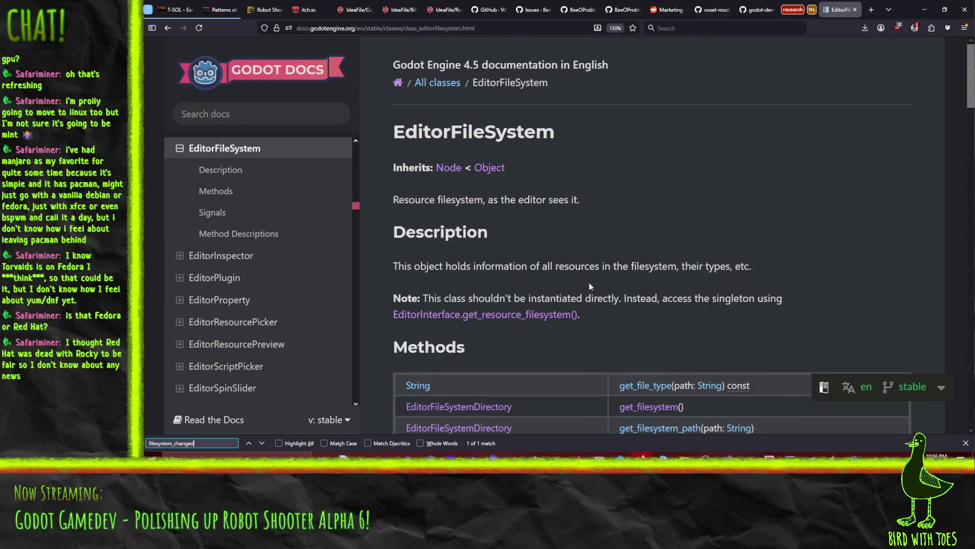
pyautogui.scroll(-10, 587, 282)
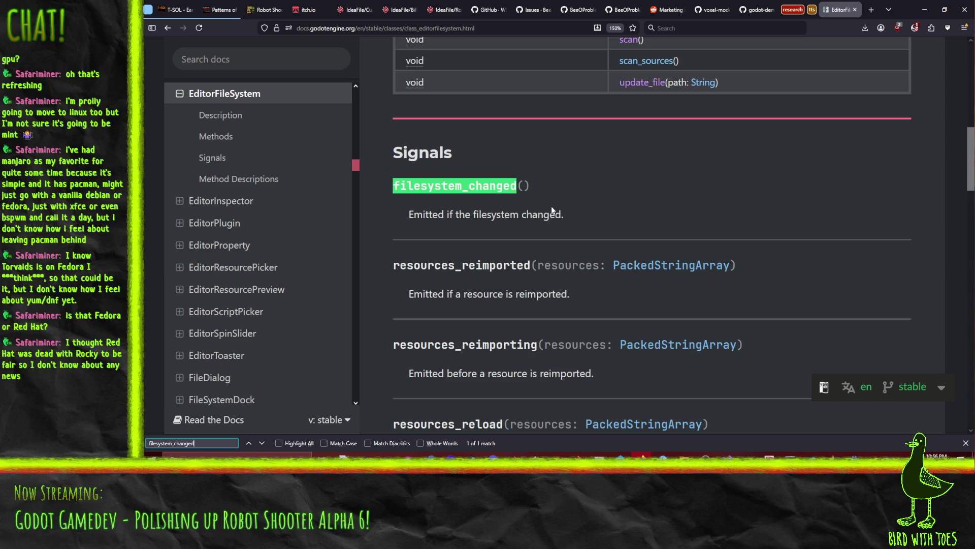
pyautogui.click(924, 18)
# Step: Comment out the filesystem_changed connect line with Ctrl+K
pyautogui.click(699, 179)
pyautogui.press('Home')
pyautogui.press('End')
pyautogui.press('Home')
pyautogui.hotkey('ctrl', 'k')
# Step: Add a '# TODO: this triggers on files being saved in addition to' comment above it
pyautogui.press('Return')
pyautogui.press('Up')
pyautogui.write('# ')
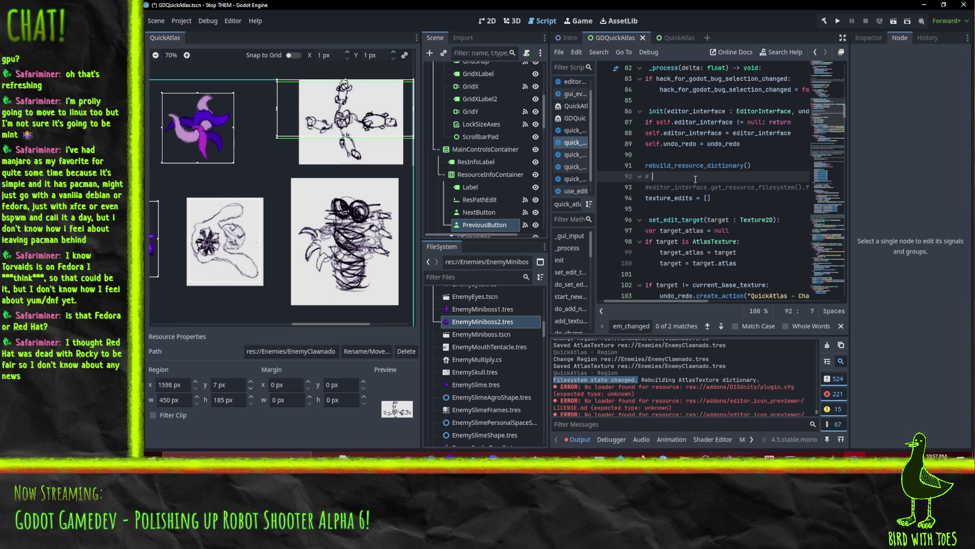
pyautogui.write('T')
pyautogui.write('ODO:')
pyautogui.press('Return')
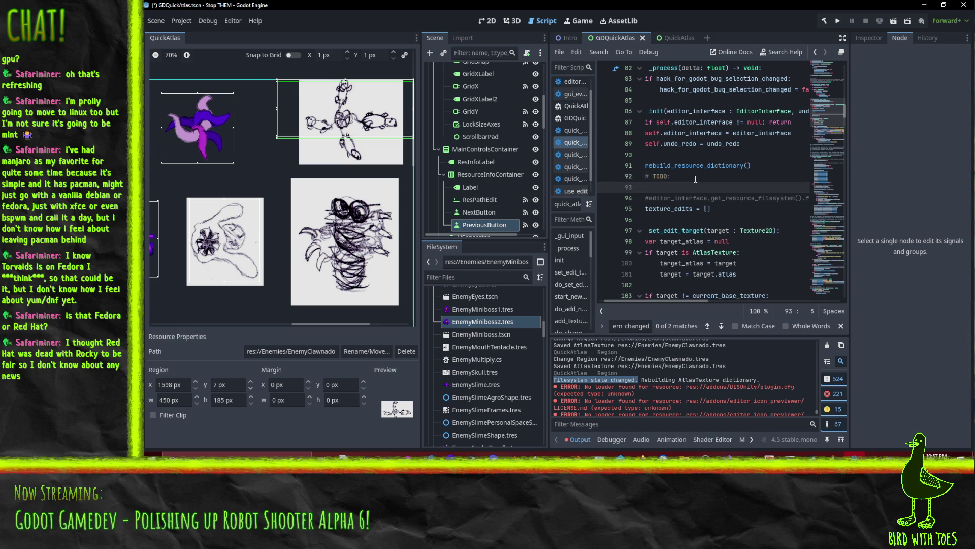
pyautogui.press('Home')
pyautogui.press('BackSpace')
pyautogui.write('this triggers ')
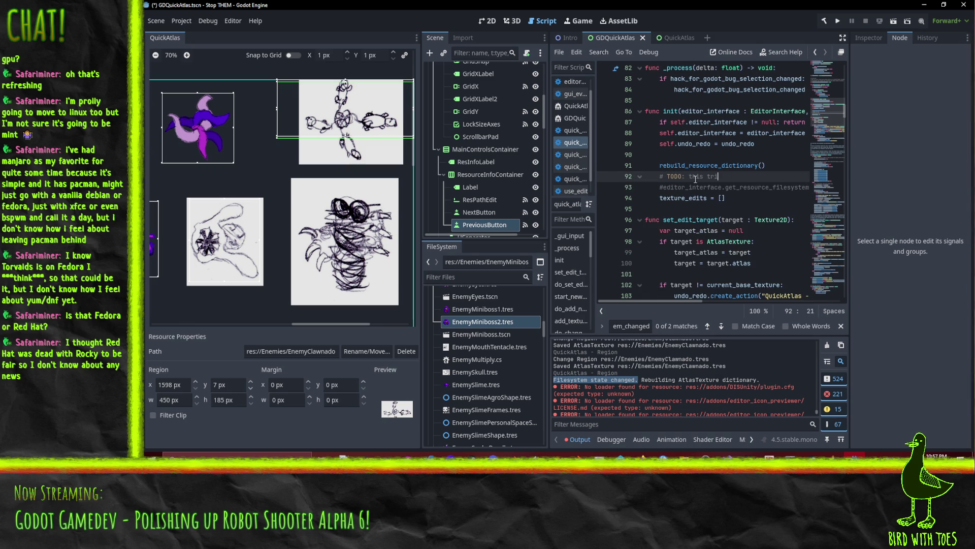
pyautogui.write('on')
pyautogui.press('BackSpace')
pyautogui.press('BackSpace')
pyautogui.press('BackSpace')
pyautogui.write('files ')
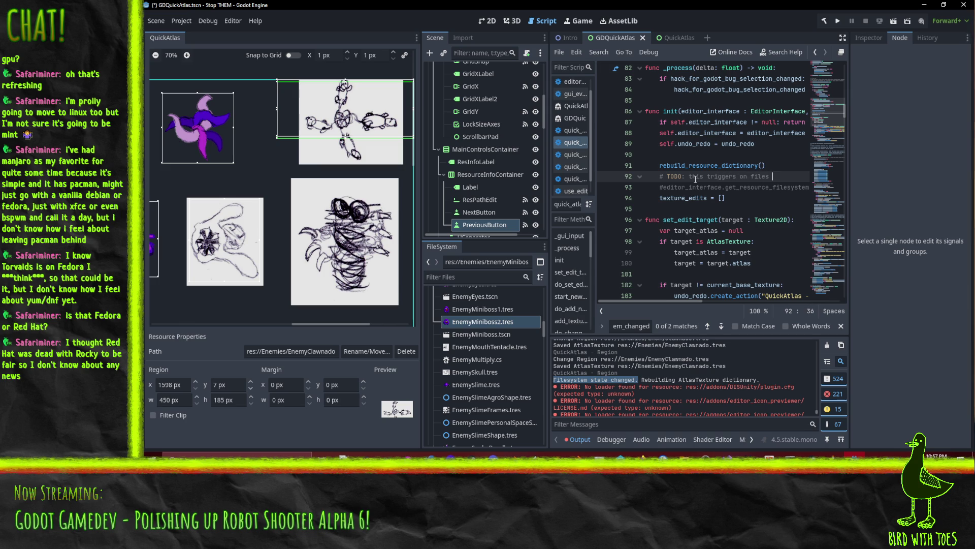
pyautogui.write('being saved in addition t')
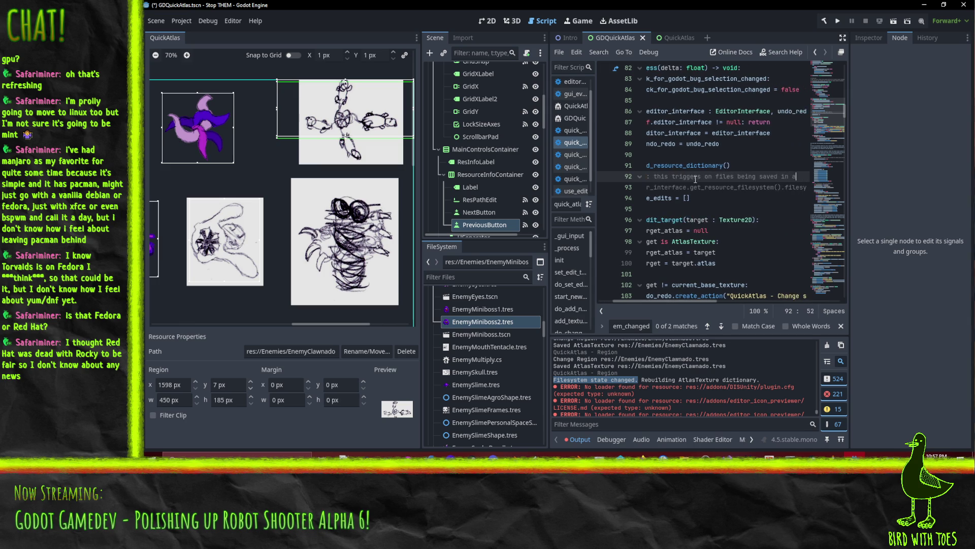
# Step: Continue the TODO about external add/delete/rename changes and ignoring modifications
pyautogui.press('Return')
pyautogui.write('#')
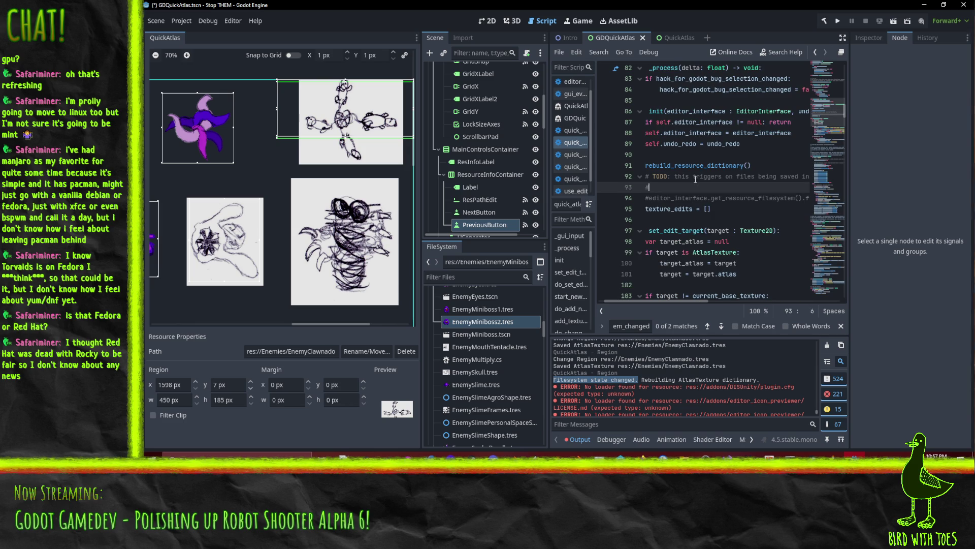
pyautogui.write('fs chan')
pyautogui.write('ges I ')
pyautogui.write('actually care abou')
pyautogui.write('t like')
pyautogui.write('file')
pyautogui.write('s being added/d')
pyautogui.write('eleted')
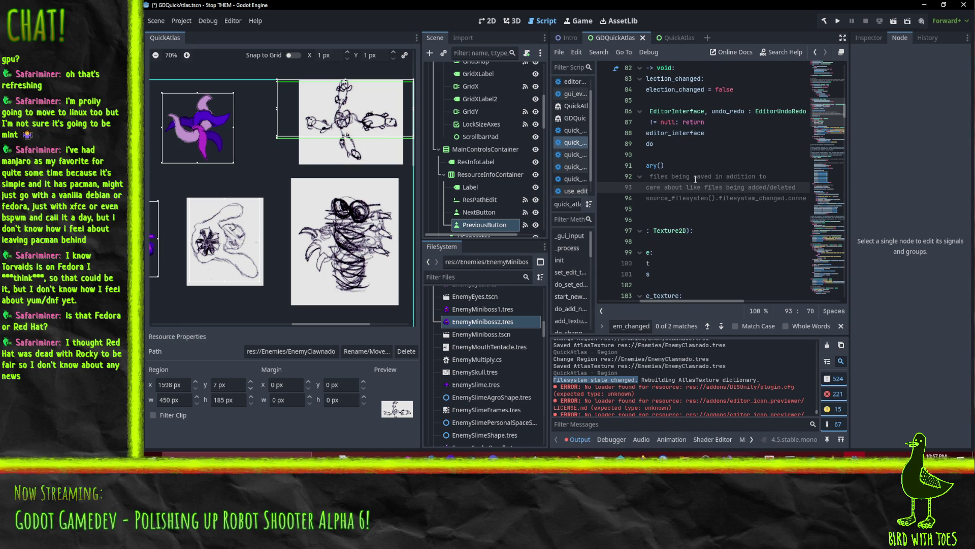
pyautogui.write('/ren')
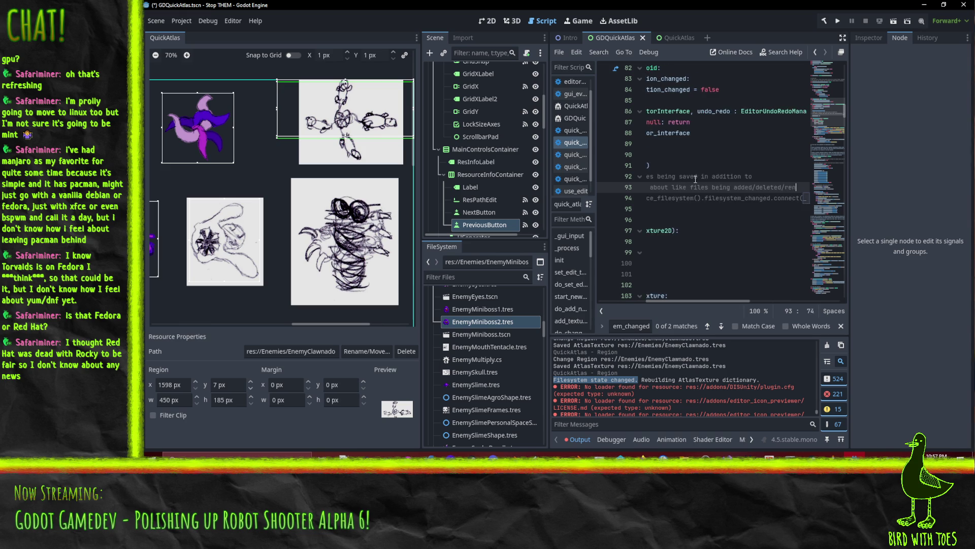
pyautogui.write('amed externally')
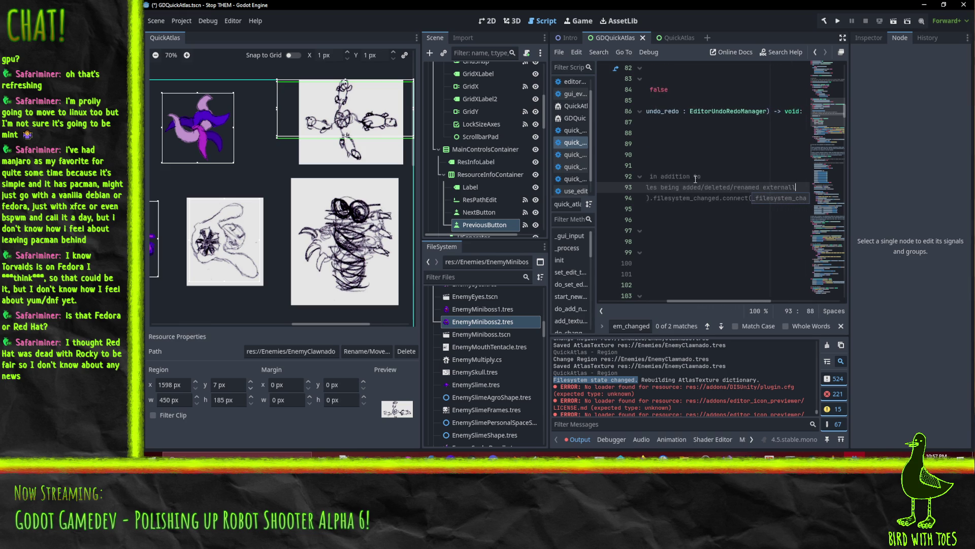
pyautogui.press('Return')
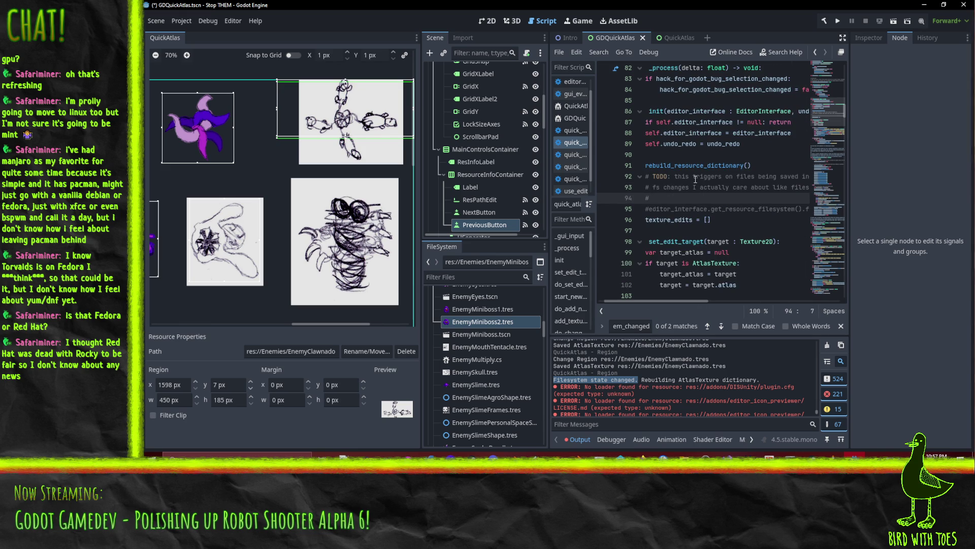
pyautogui.write('# not sure of a')
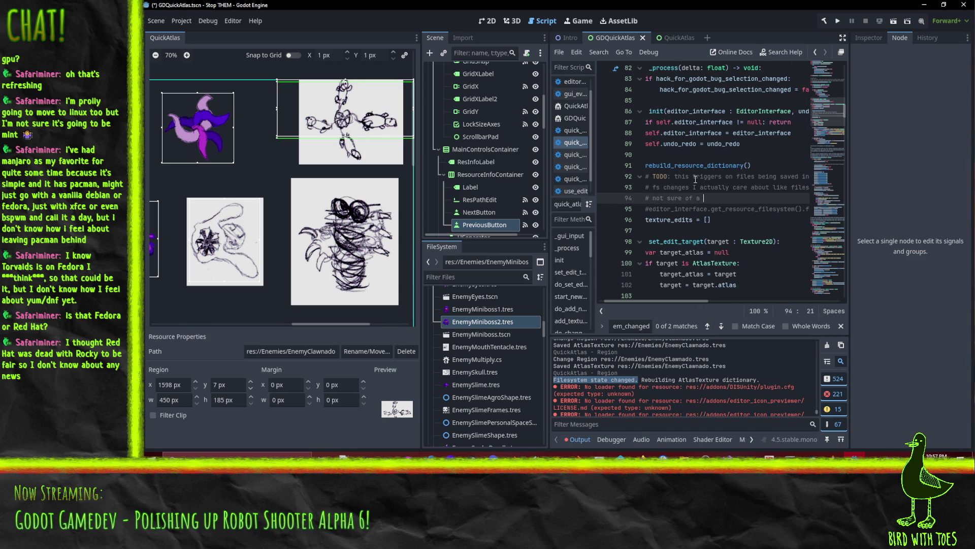
pyautogui.press('BackSpace')
pyautogui.press('BackSpace')
pyautogui.press('BackSpace')
pyautogui.write('ion to')
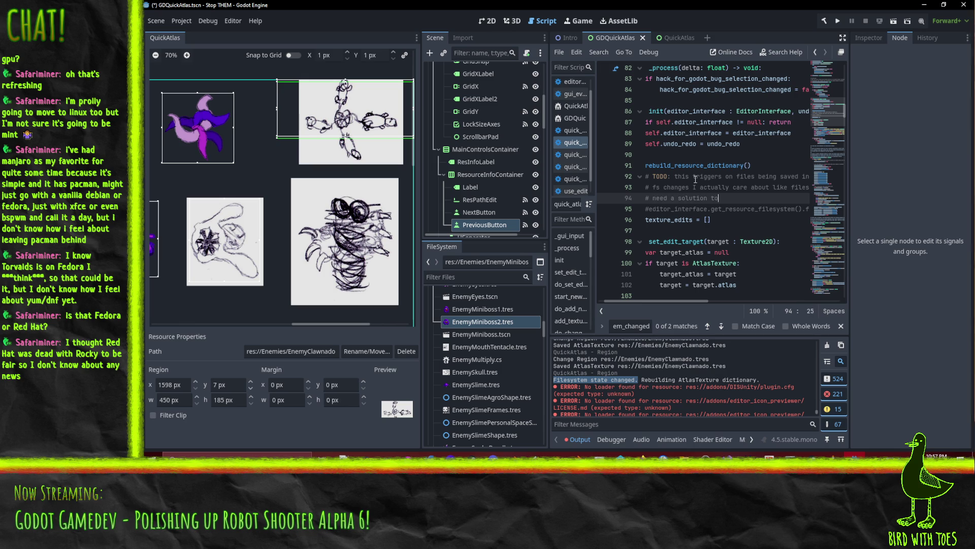
pyautogui.write(' detect the addition')
pyautogui.press('BackSpace')
pyautogui.press('BackSpace')
pyautogui.press('BackSpace')
pyautogui.write('d/delete/rename files without')
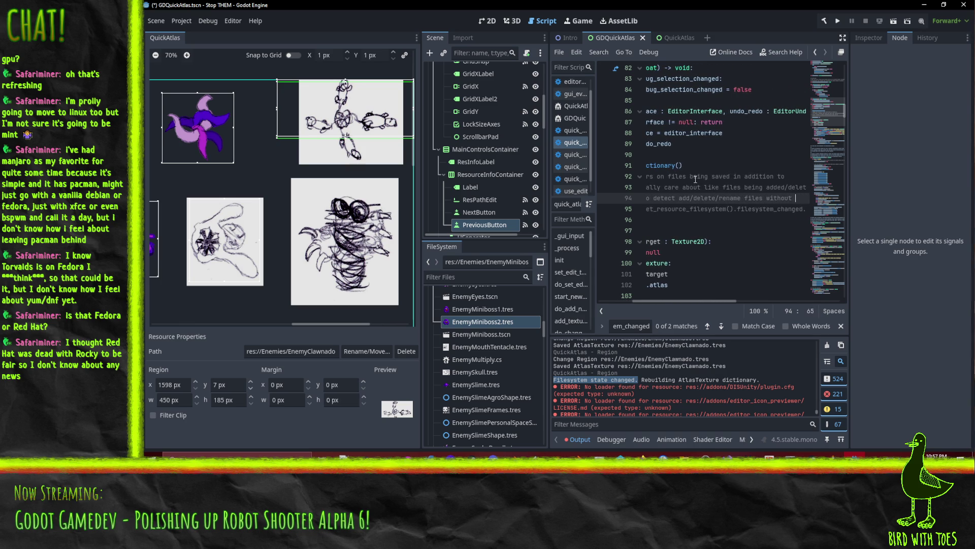
pyautogui.hotkey('ctrl', 'BackSpace')
pyautogui.write('ignore modification')
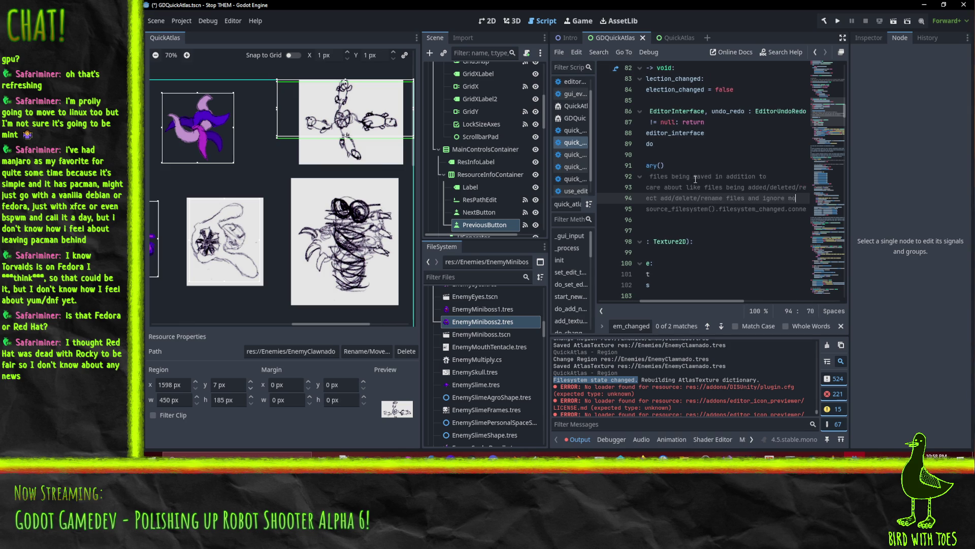
# Step: Save the script with Ctrl+S
pyautogui.press('Home')
pyautogui.press('Home')
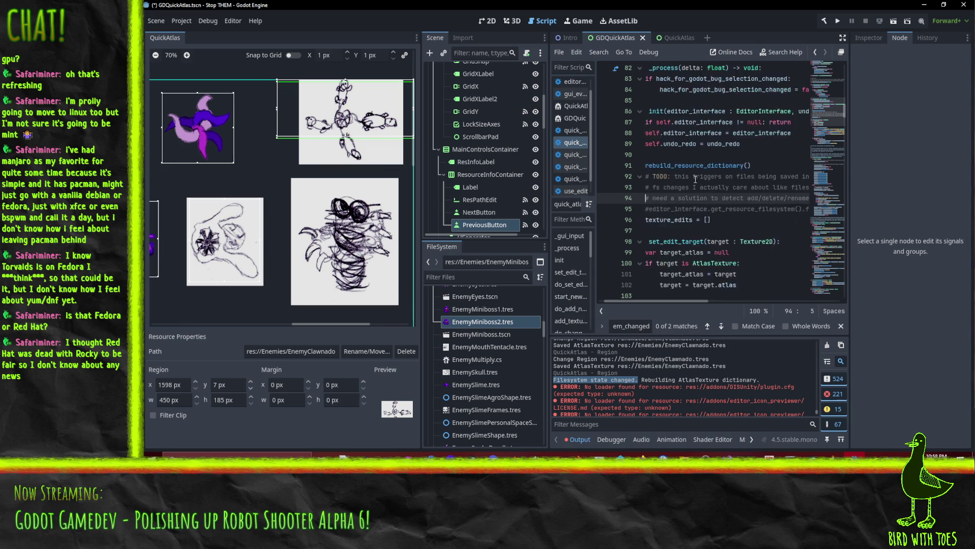
pyautogui.press('End')
pyautogui.hotkey('ctrl', 's')
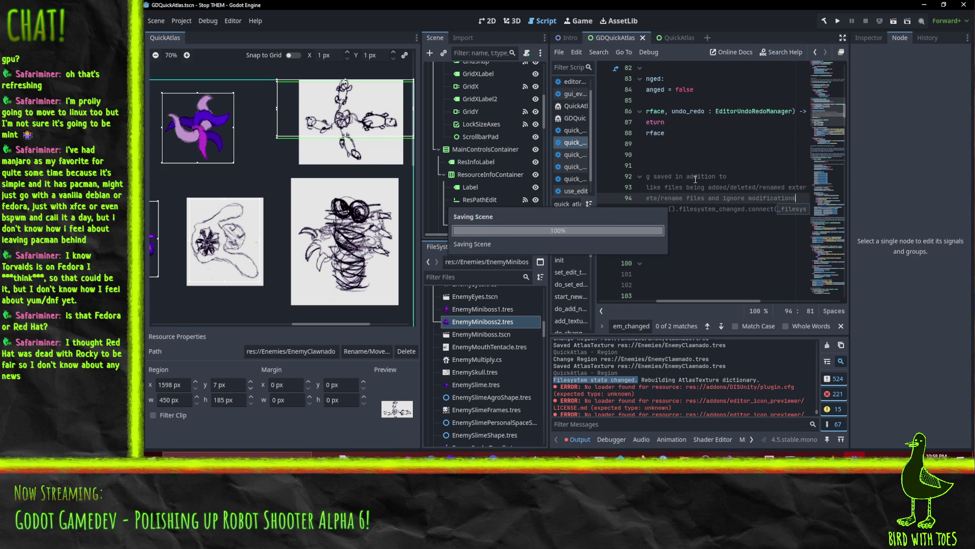
pyautogui.press('Home')
pyautogui.press('Home')
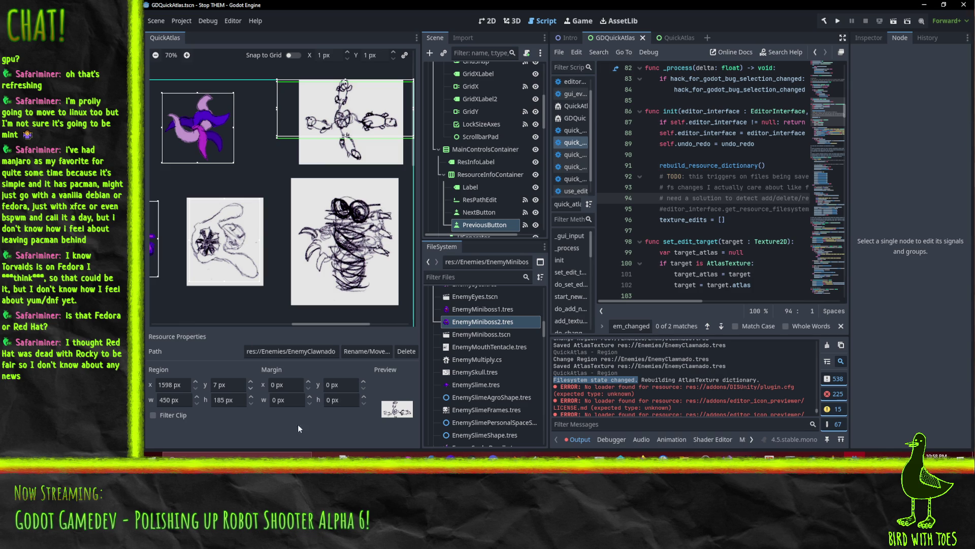
# Step: Raise the region's y offset to 14 px with the spinbox
pyautogui.click(252, 382)
pyautogui.click(250, 382)
pyautogui.doubleClick(251, 382)
pyautogui.doubleClick(251, 382)
pyautogui.doubleClick(250, 382)
# Step: Reload the QuickAtlas plugin by unticking and reticking it in Project Settings > Plugins
pyautogui.click(181, 21)
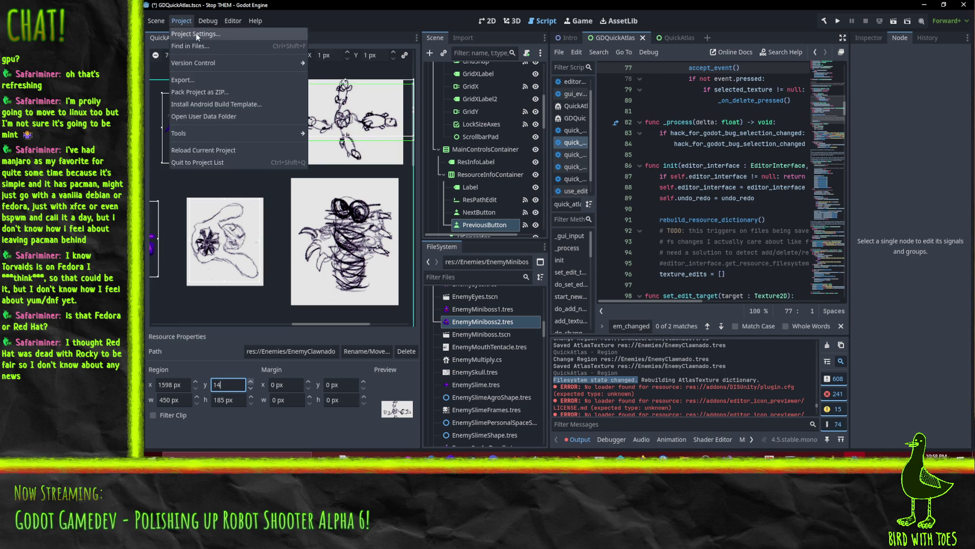
pyautogui.click(197, 34)
pyautogui.click(393, 184)
pyautogui.click(394, 184)
pyautogui.click(564, 409)
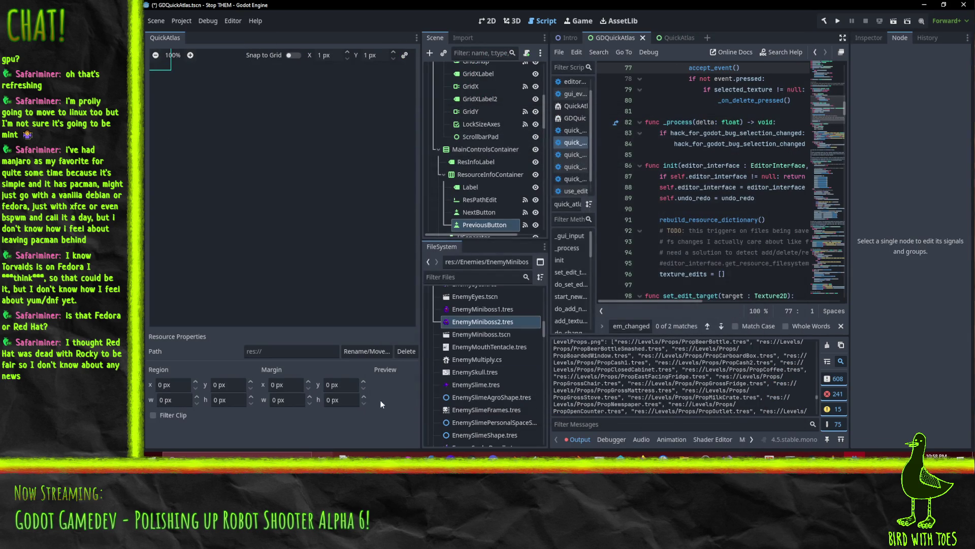
pyautogui.click(472, 324)
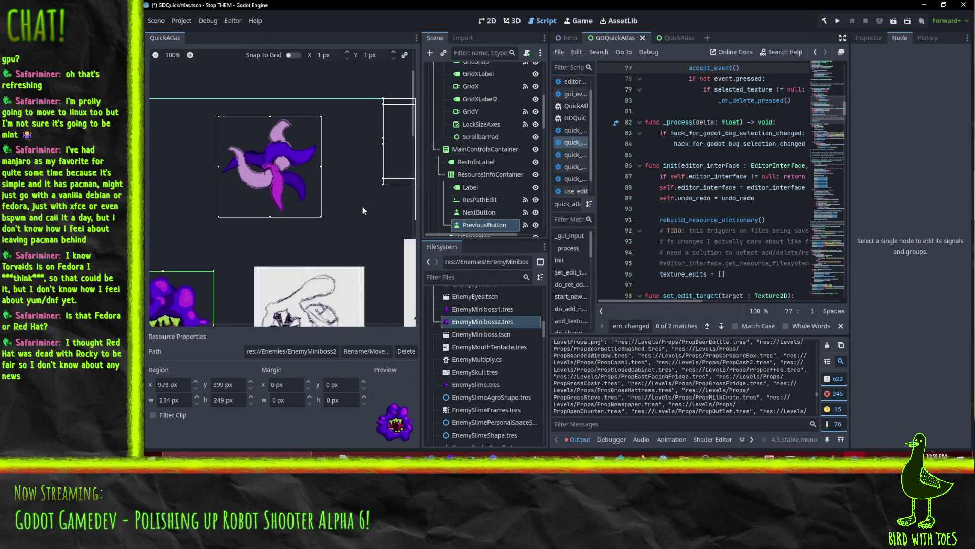
# Step: Move the EnemyClawnado region onto the lower sprite and resize it to x 1645, y 325, 352×416 px
pyautogui.click(197, 188)
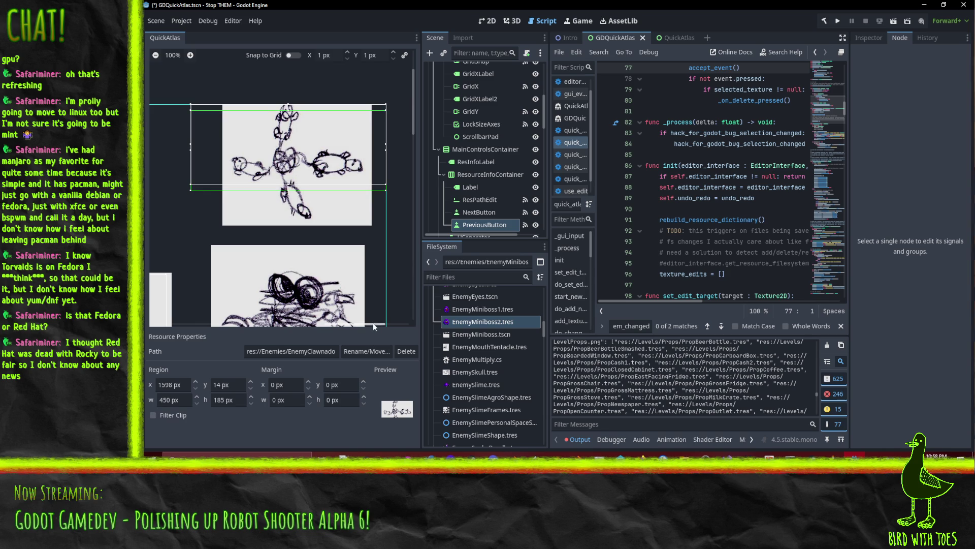
pyautogui.moveTo(250, 382); pyautogui.dragTo(251, 378)
pyautogui.moveTo(210, 194); pyautogui.dragTo(226, 315)
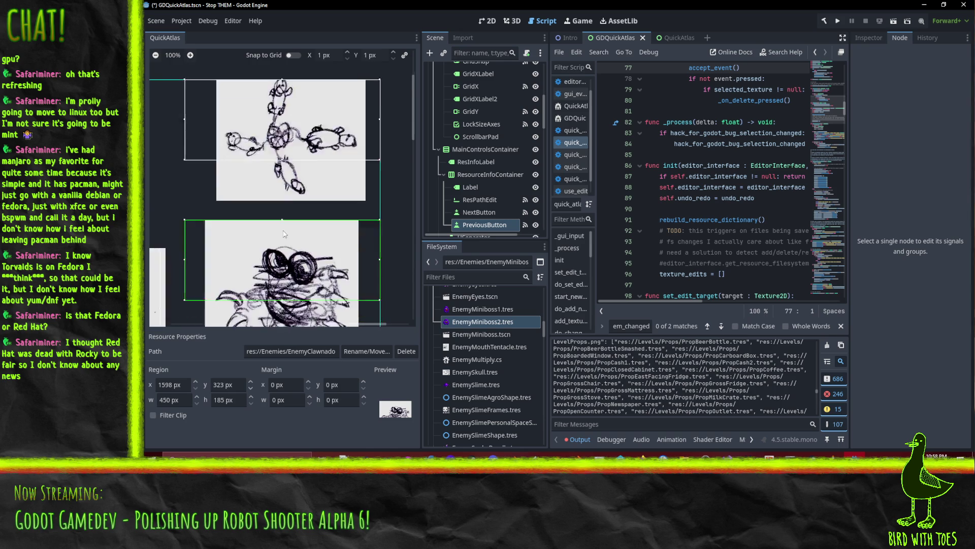
pyautogui.moveTo(188, 236)
pyautogui.mouseDown()
pyautogui.moveTo(200, 257)
pyautogui.moveTo(188, 233)
pyautogui.mouseUp()
pyautogui.moveTo(188, 200)
pyautogui.mouseDown()
pyautogui.moveTo(213, 155)
pyautogui.moveTo(312, 179)
pyautogui.moveTo(323, 198)
pyautogui.moveTo(308, 241)
pyautogui.mouseUp()
# Step: Draw a small new atlas region beside the RatKing sprite
pyautogui.scroll(-5, 212, 189)
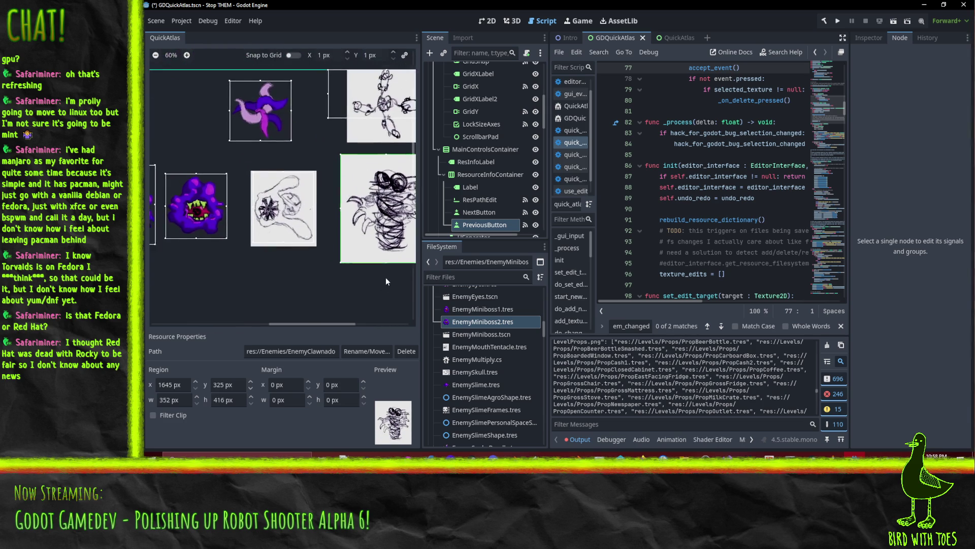
pyautogui.scroll(-4, 335, 199)
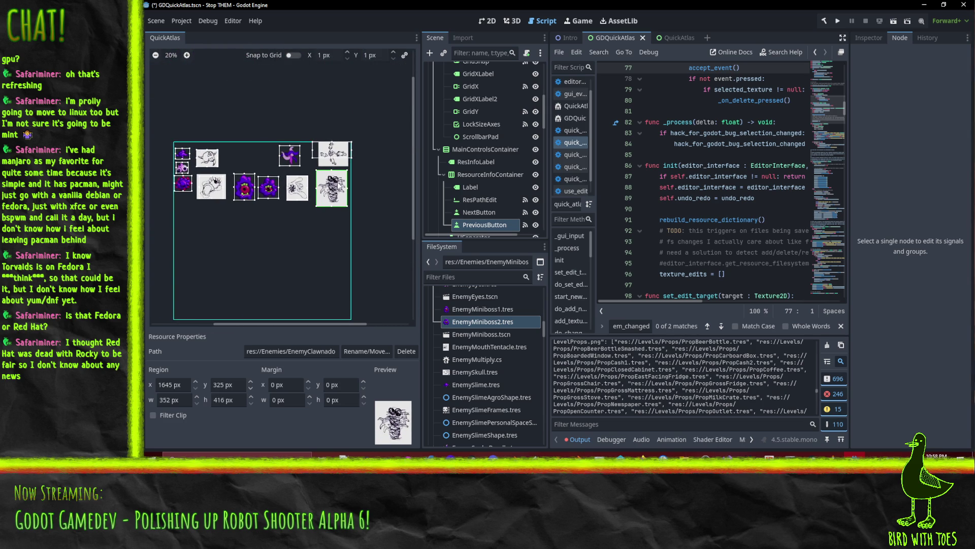
pyautogui.scroll(6, 333, 181)
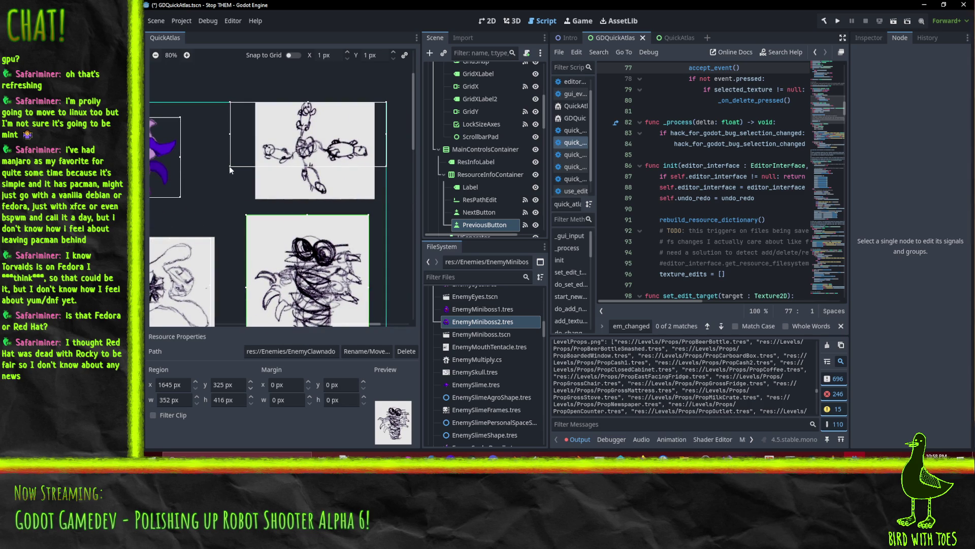
pyautogui.click(231, 169)
pyautogui.moveTo(230, 167)
pyautogui.mouseDown()
pyautogui.moveTo(242, 182)
pyautogui.moveTo(228, 167)
pyautogui.mouseUp()
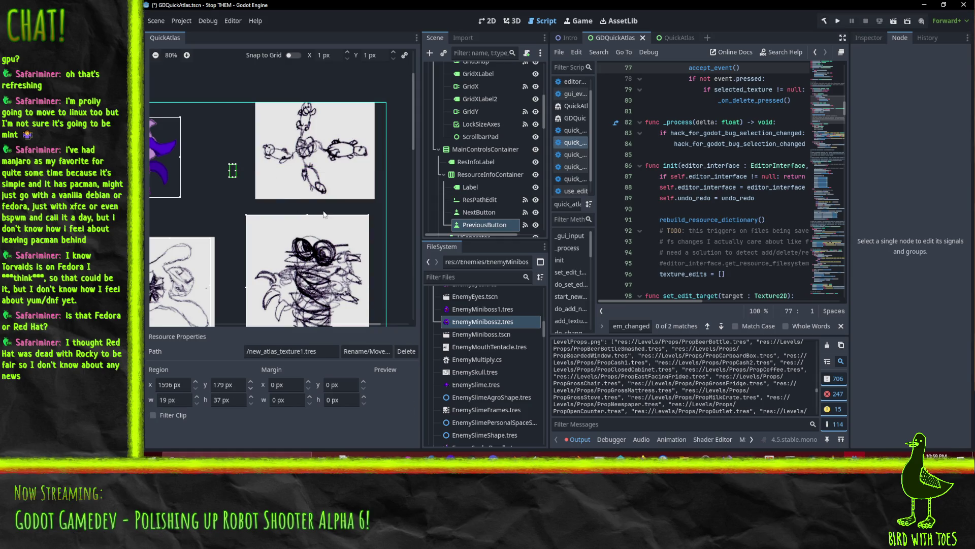
# Step: Return to the script at line 86 and untick QuickAtlas 0.4 in Project Settings > Plugins
pyautogui.scroll(-2, 325, 231)
pyautogui.hscroll(2, 325, 231)
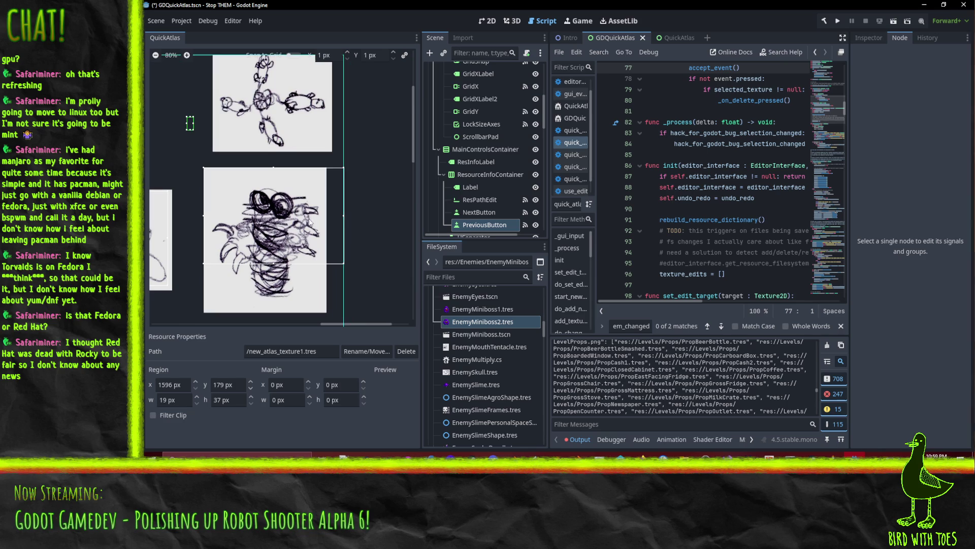
pyautogui.scroll(-10, 613, 357)
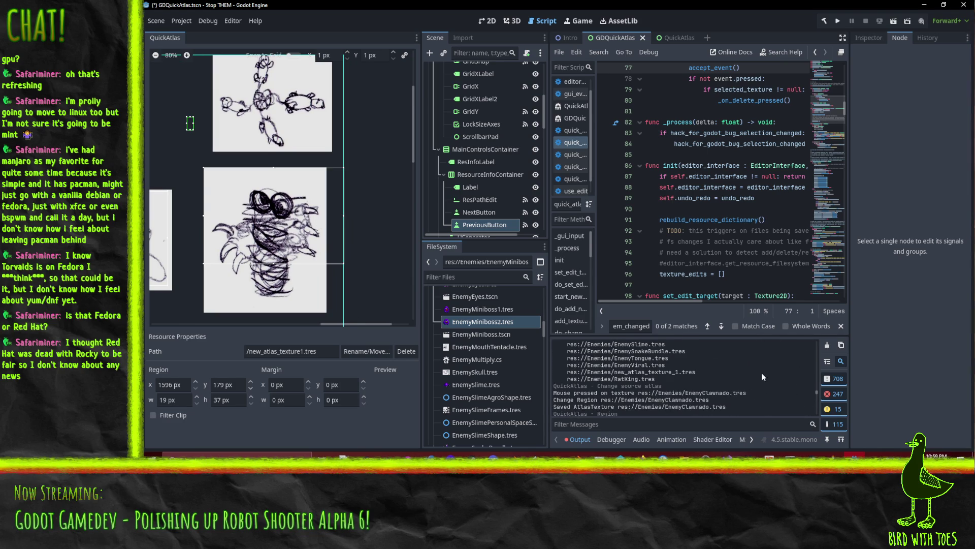
pyautogui.scroll(2, 792, 391)
pyautogui.moveTo(816, 395); pyautogui.dragTo(814, 449)
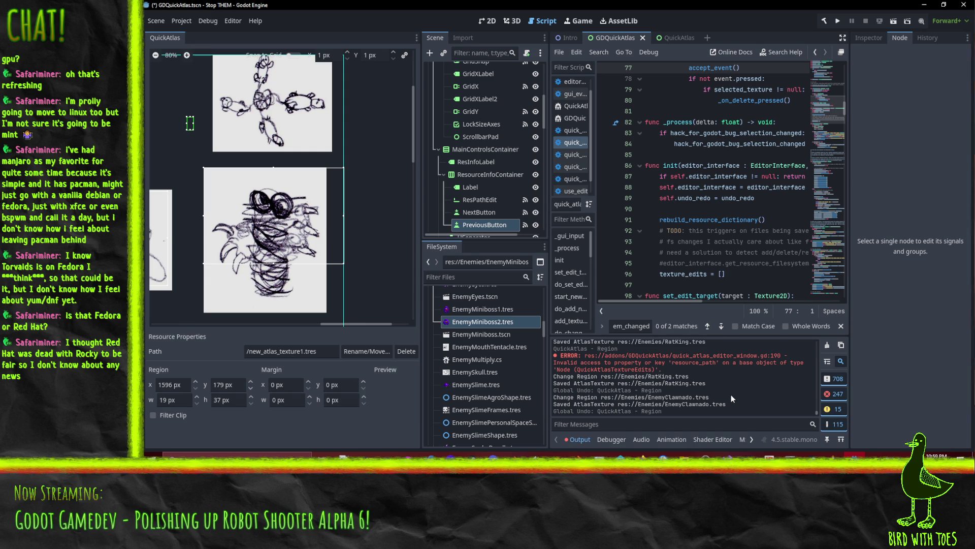
pyautogui.scroll(3, 209, 152)
pyautogui.hscroll(-4, 208, 153)
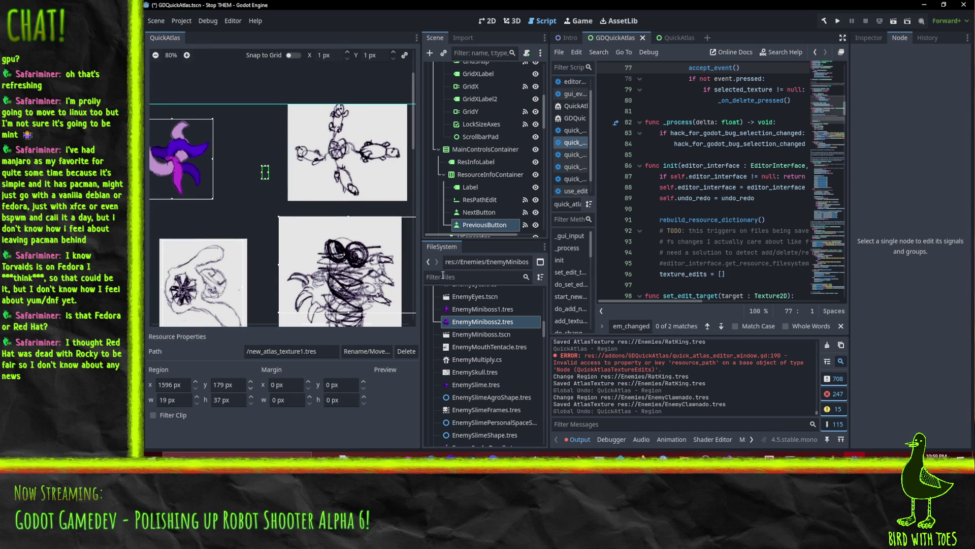
pyautogui.click(712, 166)
pyautogui.click(181, 21)
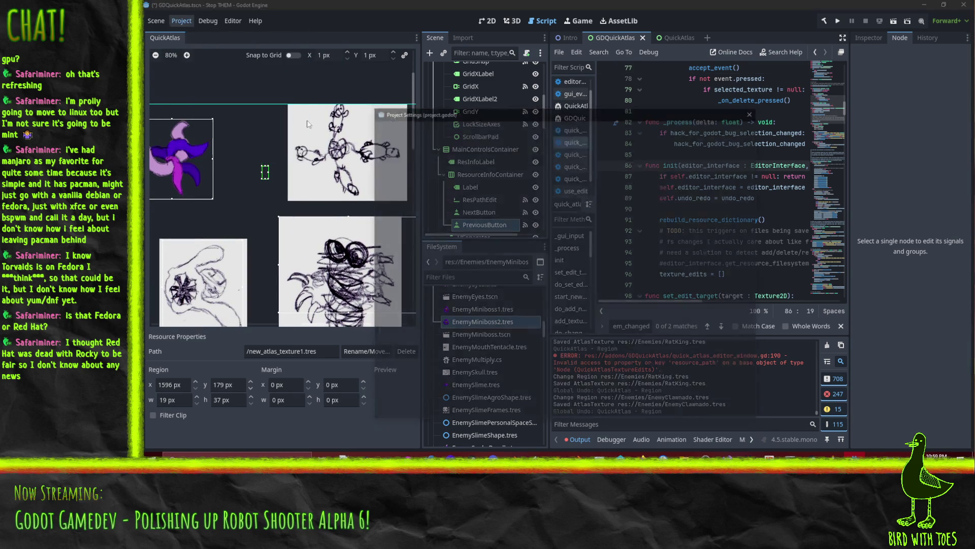
pyautogui.click(218, 38)
pyautogui.click(392, 183)
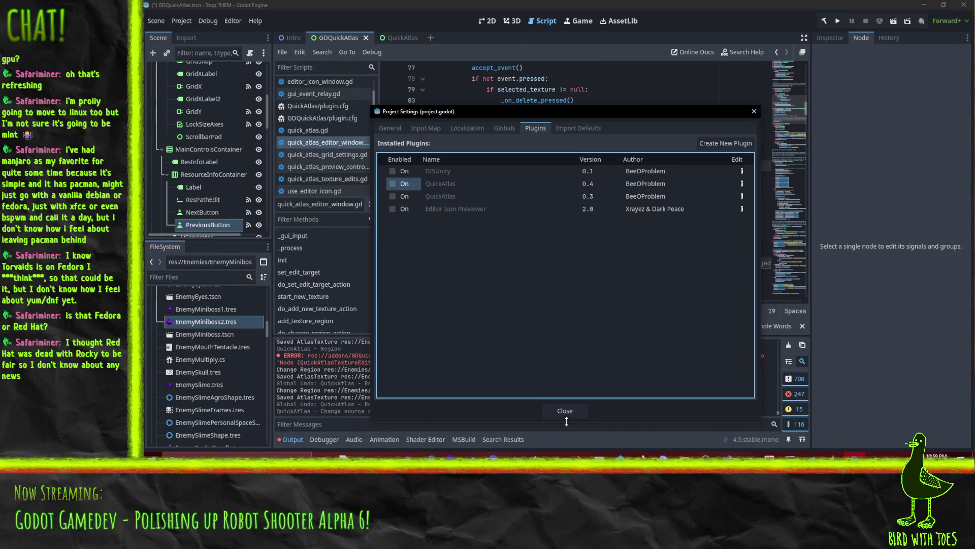
pyautogui.click(565, 411)
pyautogui.click(620, 454)
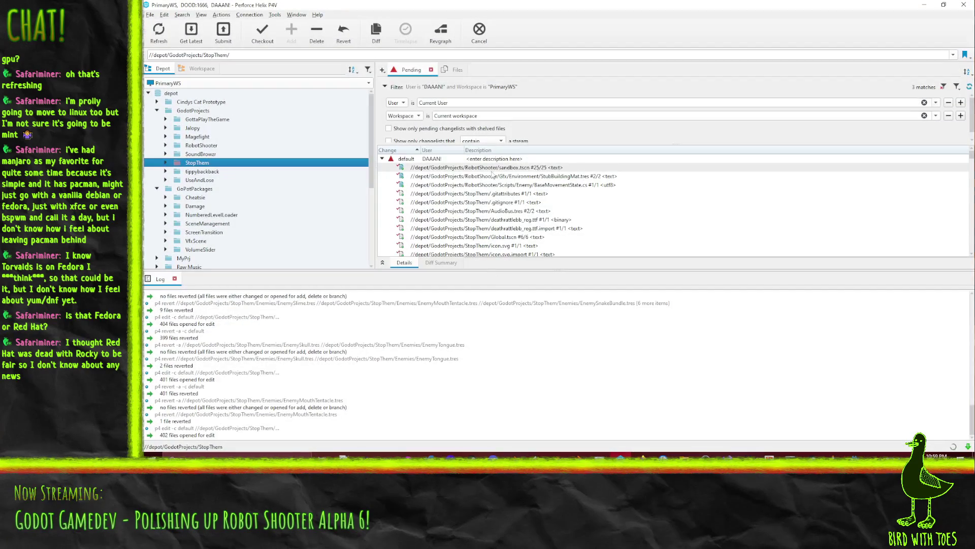
# Step: Revert unchanged files in the default changelist, then revert the three Enemy .tres files
pyautogui.rightClick(408, 159)
pyautogui.click(446, 189)
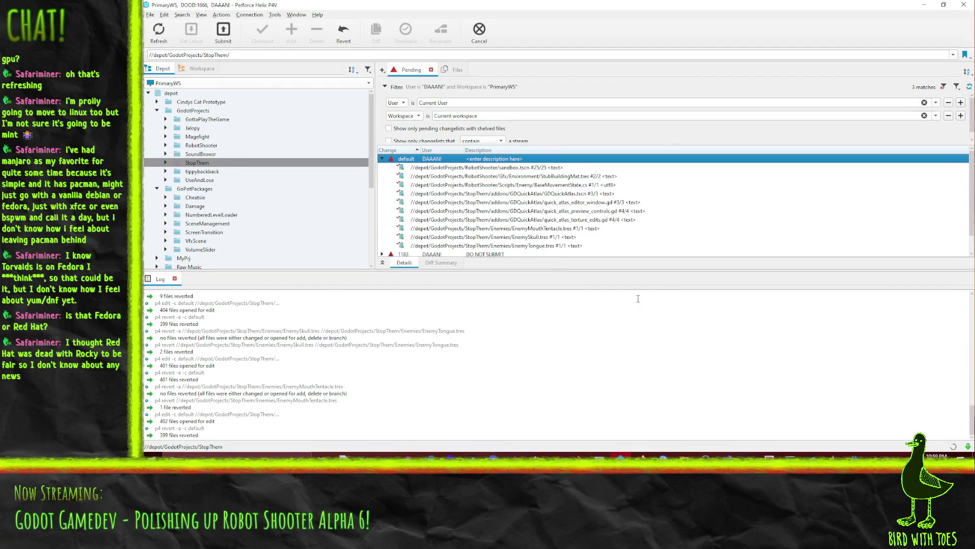
pyautogui.moveTo(562, 249); pyautogui.dragTo(545, 233)
pyautogui.rightClick(546, 236)
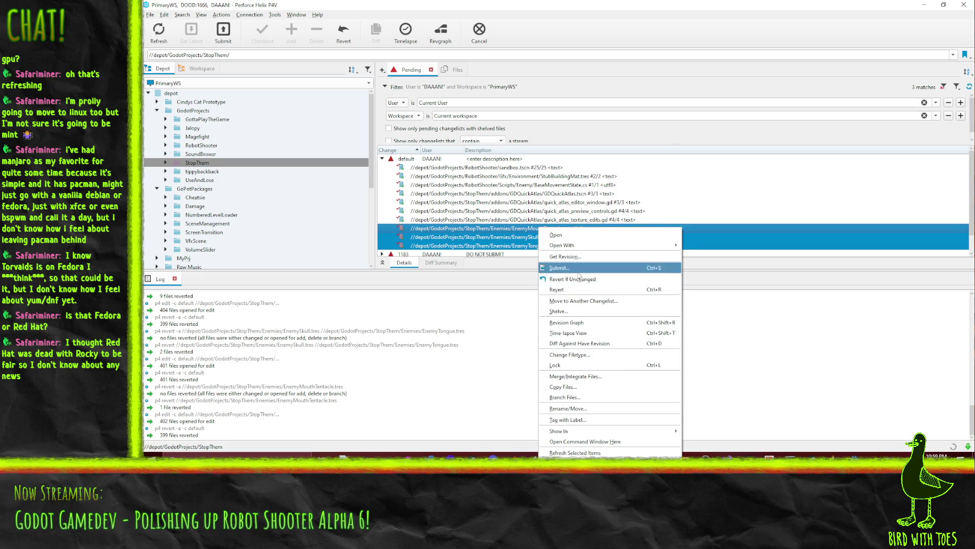
pyautogui.click(584, 290)
pyautogui.click(791, 327)
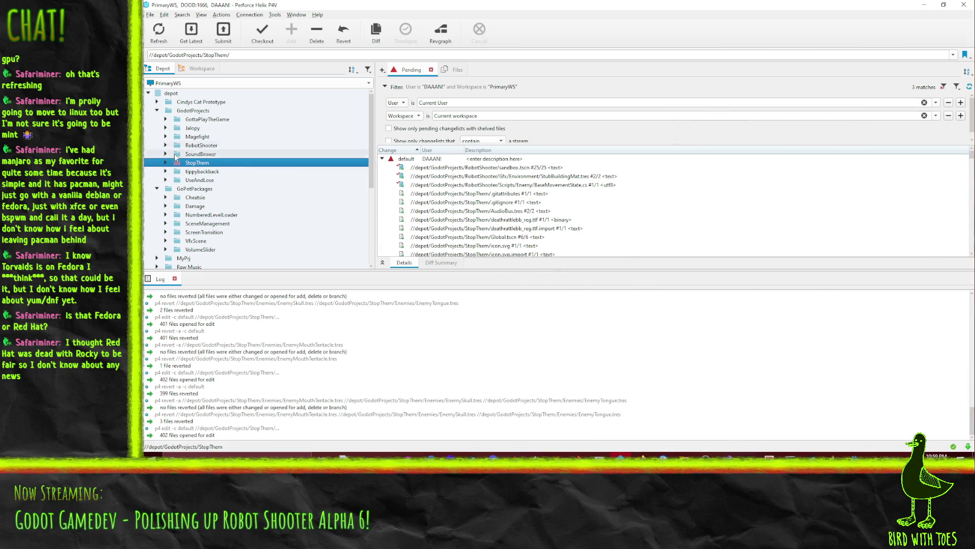
# Step: Expand the StopThem/Enemies folder to check the files, then return to Godot
pyautogui.scroll(-5, 440, 188)
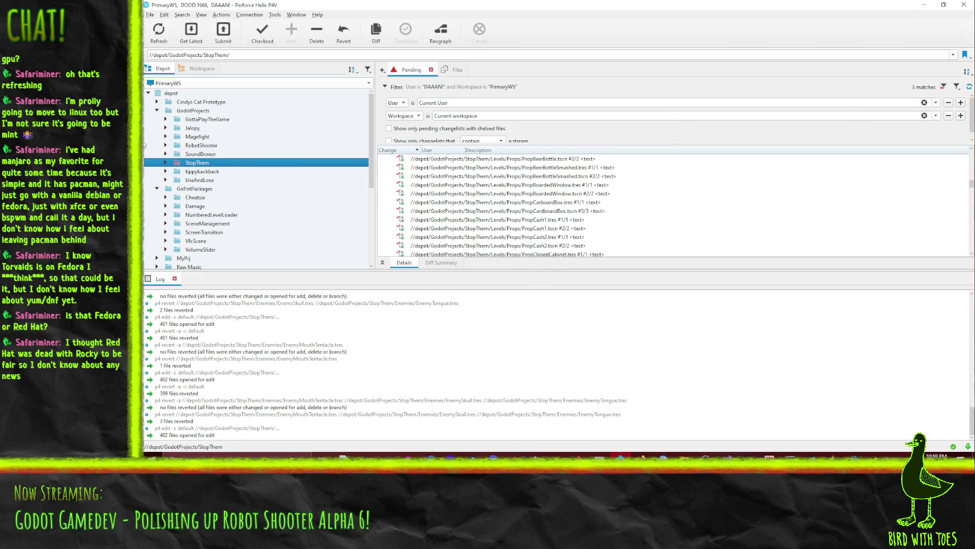
pyautogui.click(166, 163)
pyautogui.scroll(-2, 182, 104)
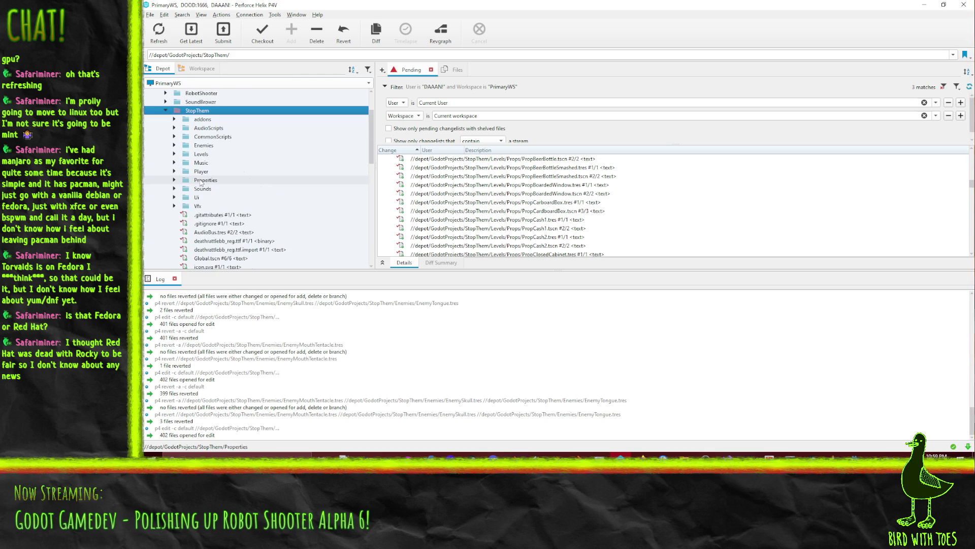
pyautogui.click(175, 146)
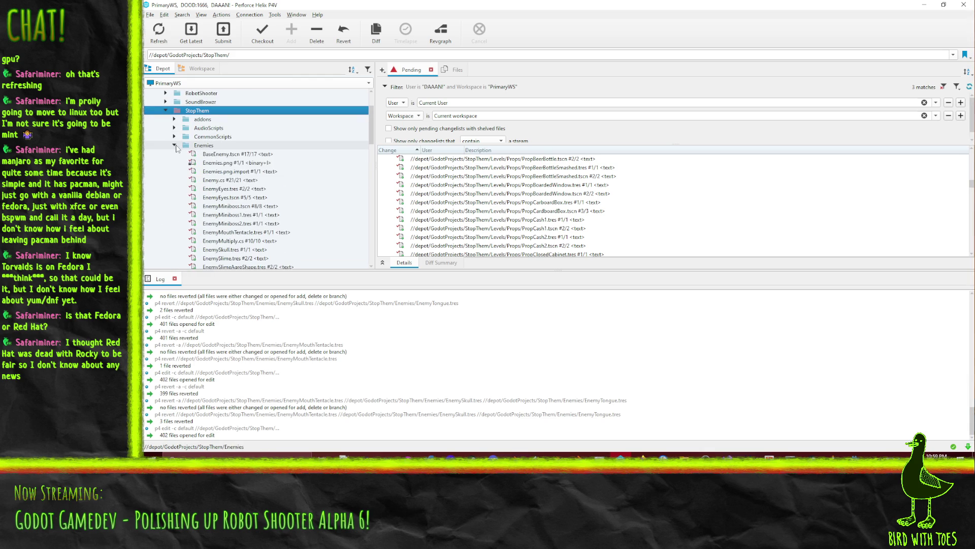
pyautogui.scroll(-5, 299, 200)
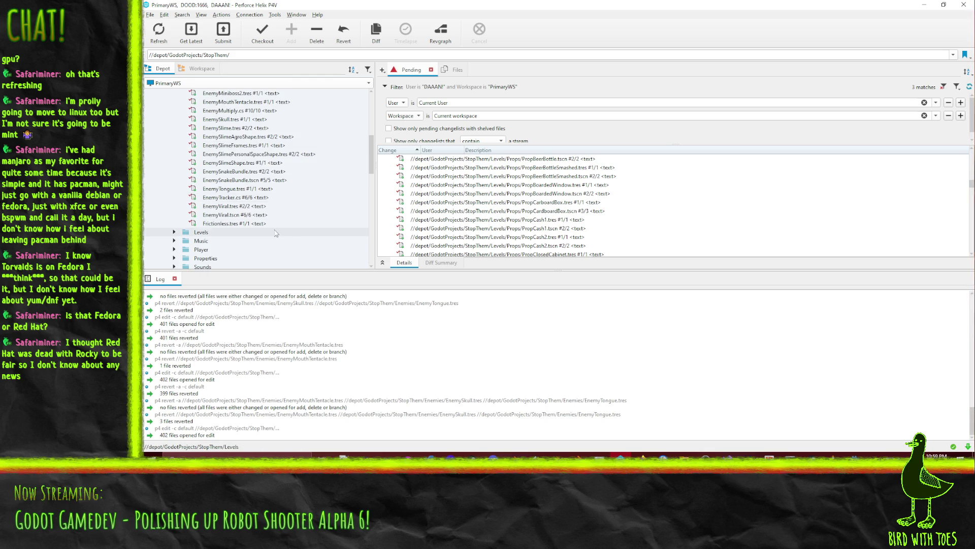
pyautogui.scroll(1, 276, 232)
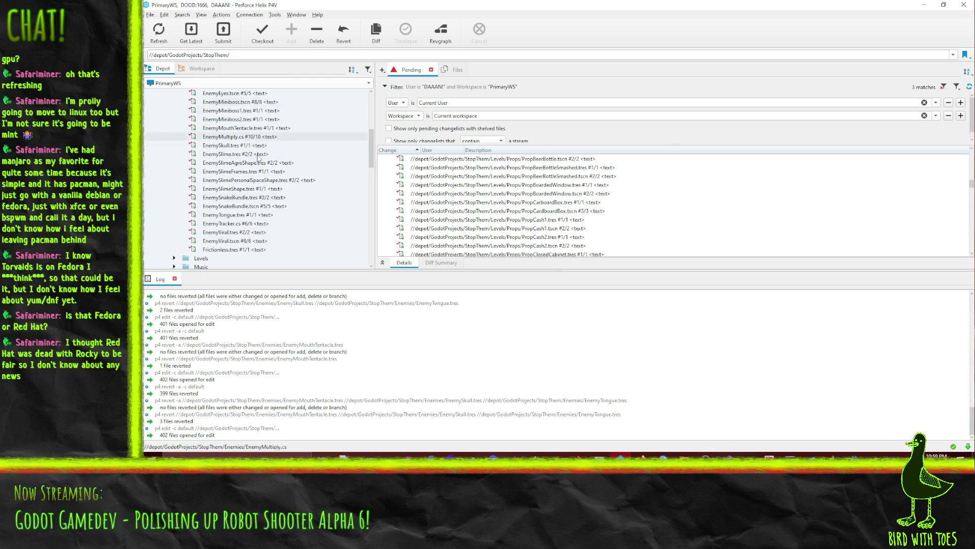
pyautogui.click(855, 455)
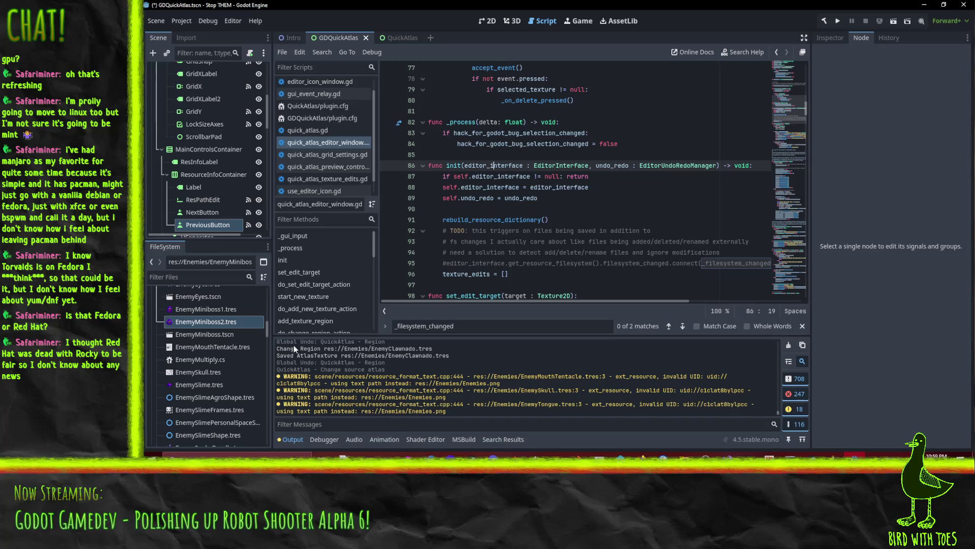
# Step: Re-enable the QuickAtlas 0.4 plugin in Project Settings > Plugins
pyautogui.click(202, 324)
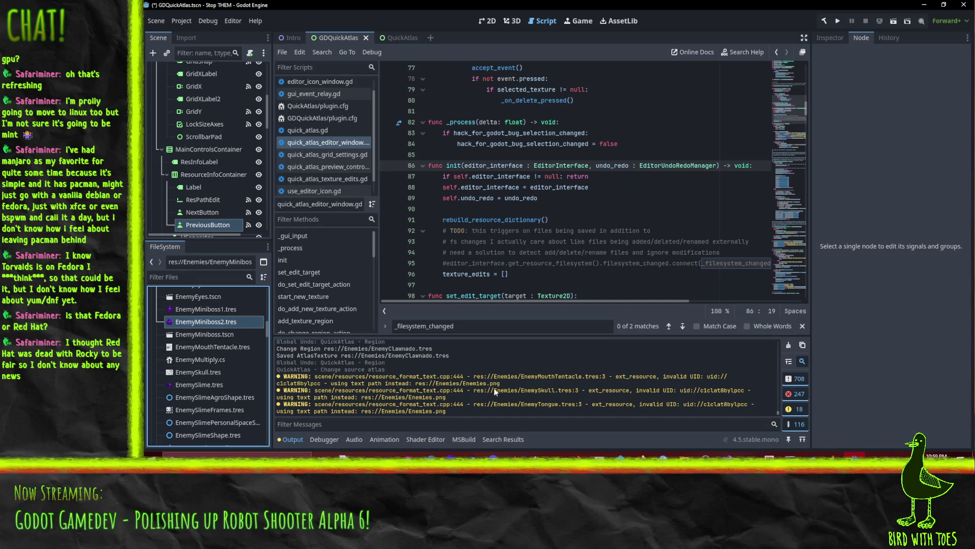
pyautogui.click(184, 23)
pyautogui.click(194, 32)
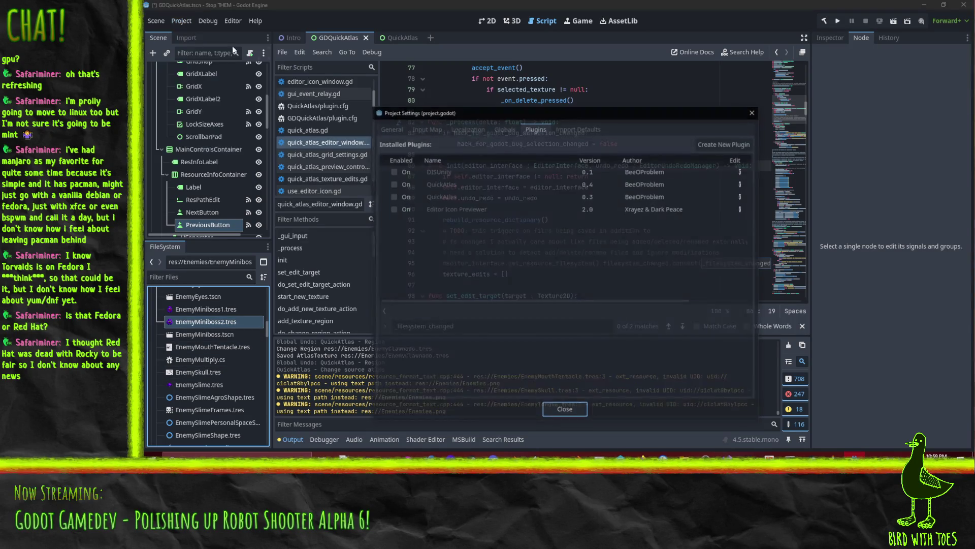
pyautogui.click(393, 183)
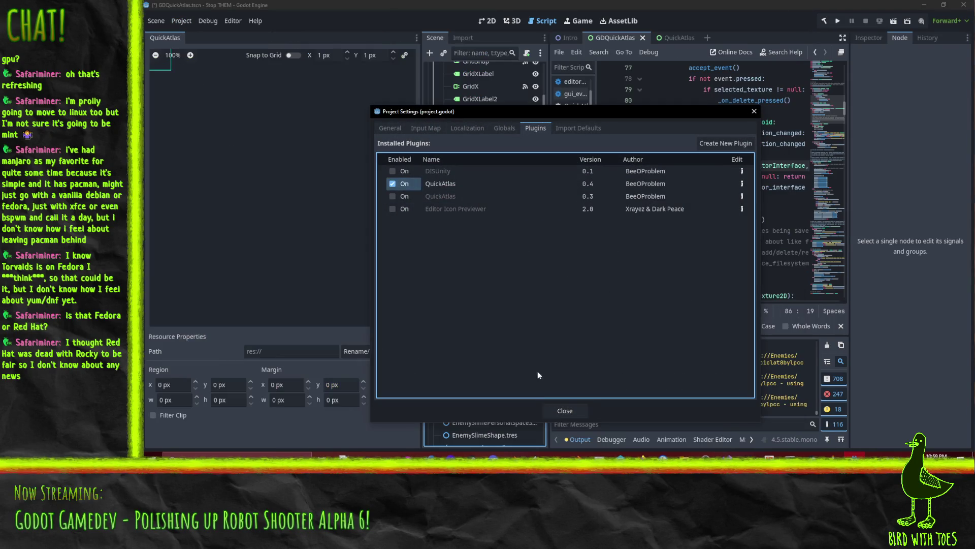
pyautogui.click(579, 409)
# Step: Load EnemyMiniboss2 into QuickAtlas, try adding a region (line 190 error), then undo
pyautogui.click(470, 322)
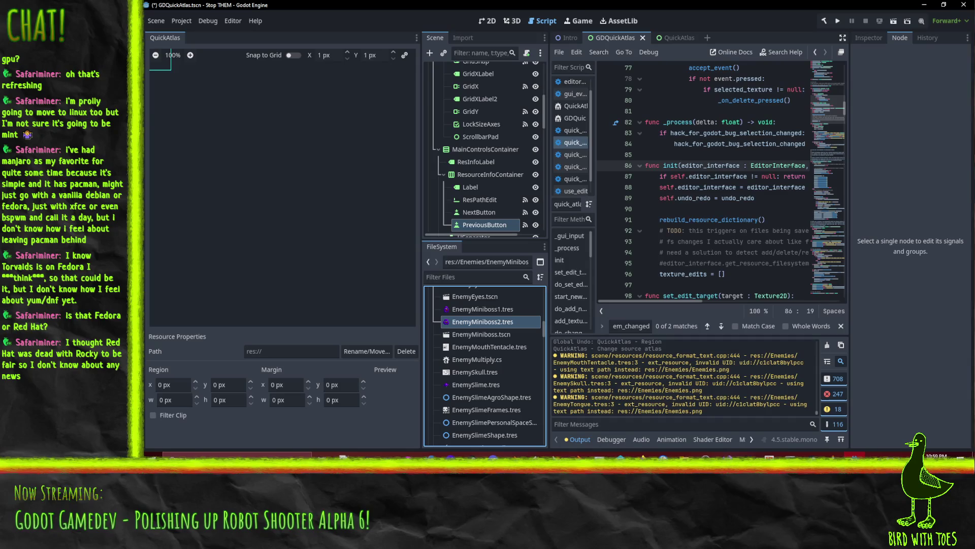
pyautogui.scroll(-6, 232, 254)
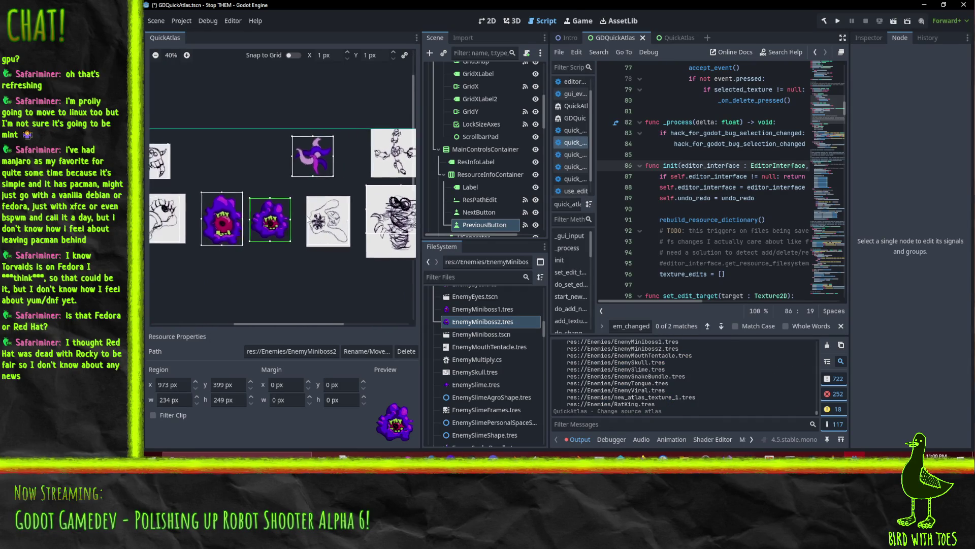
pyautogui.click(304, 151)
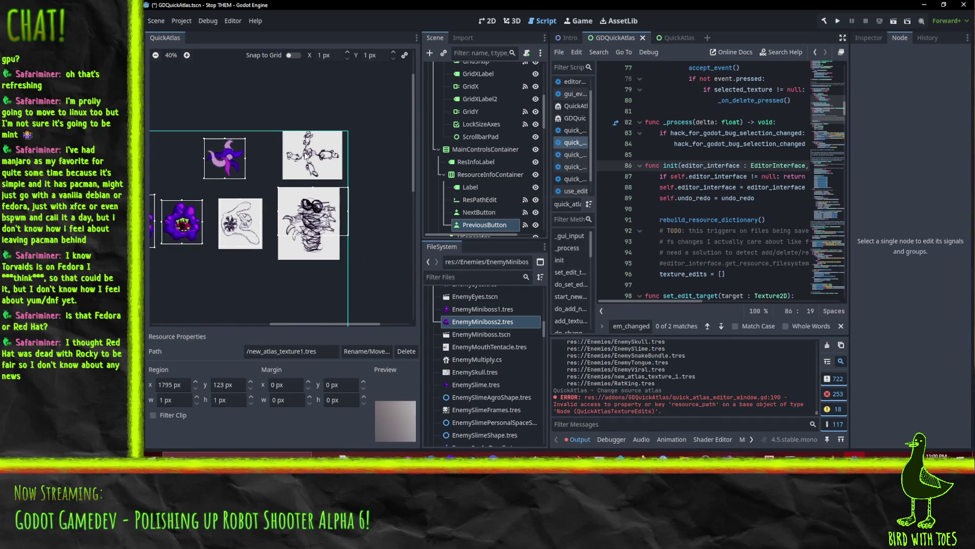
pyautogui.scroll(3, 303, 151)
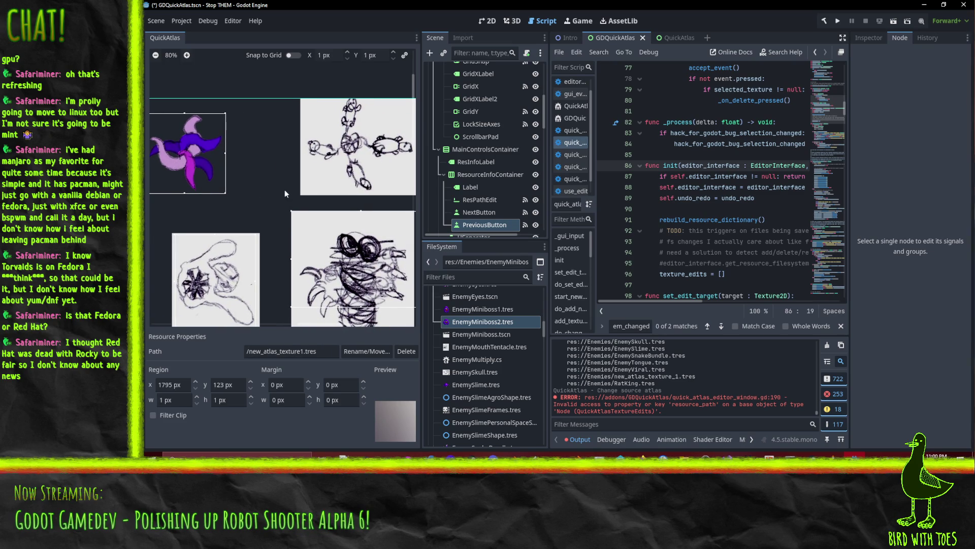
pyautogui.hotkey('ctrl', 'z')
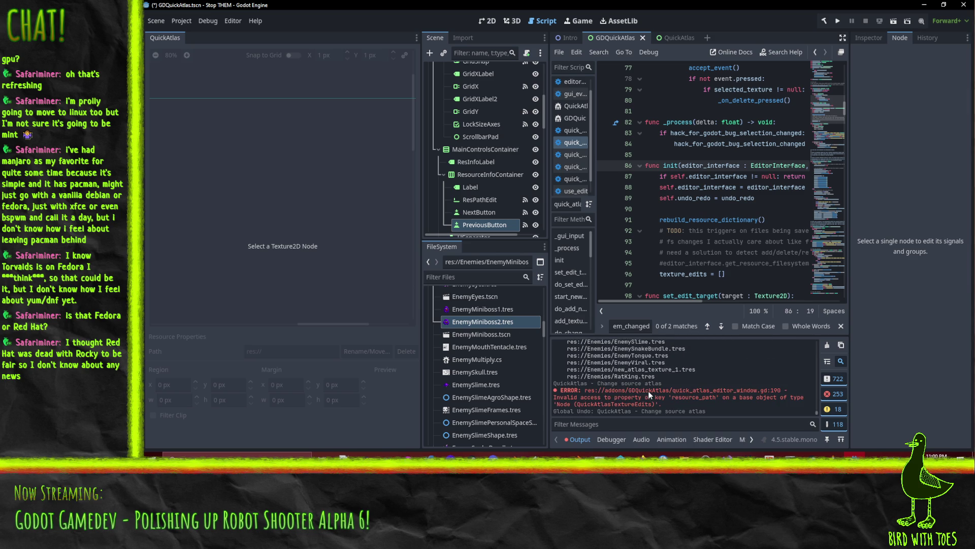
# Step: In EnemyMiniboss1, set EnemyClawnado to y 392, 341×313 px, and draw a new region
pyautogui.click(486, 308)
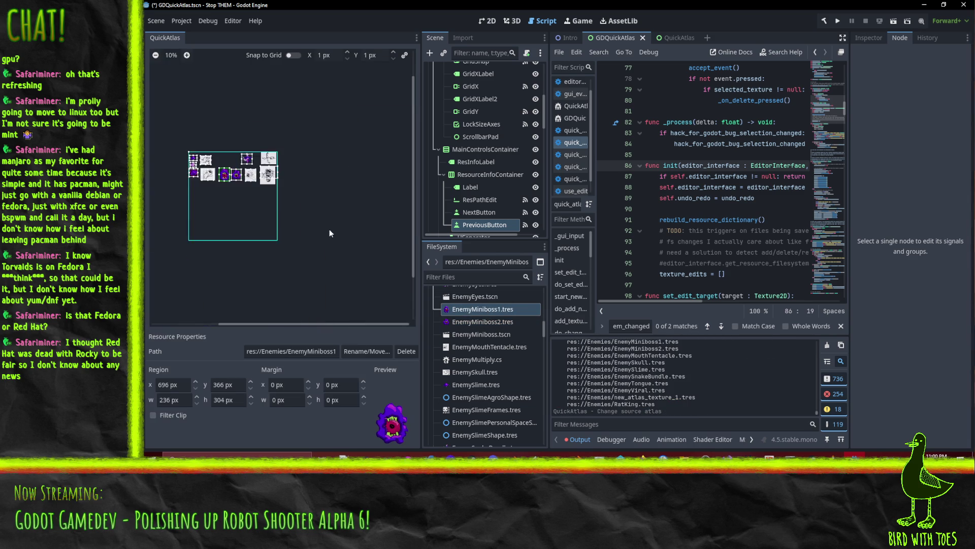
pyautogui.scroll(4, 190, 208)
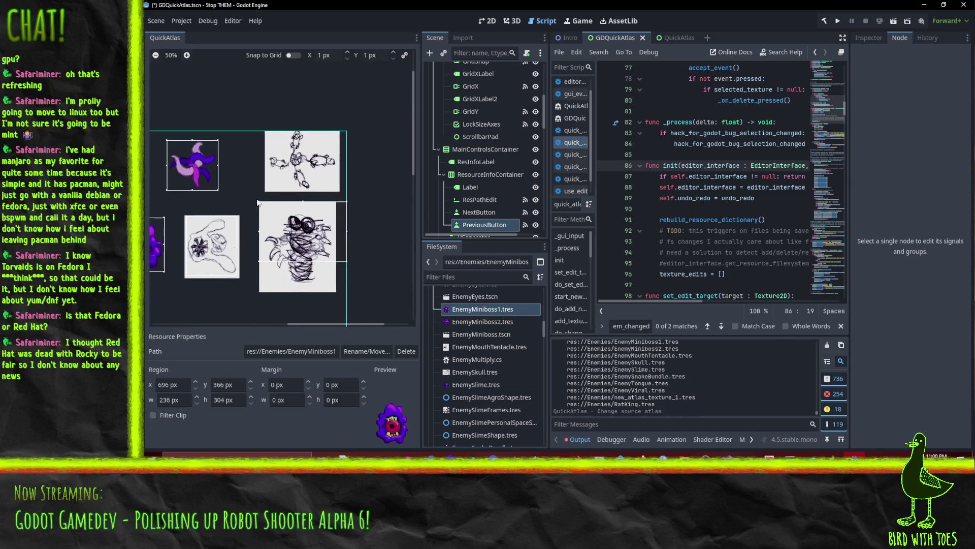
pyautogui.scroll(-5, 224, 181)
pyautogui.hscroll(4, 224, 181)
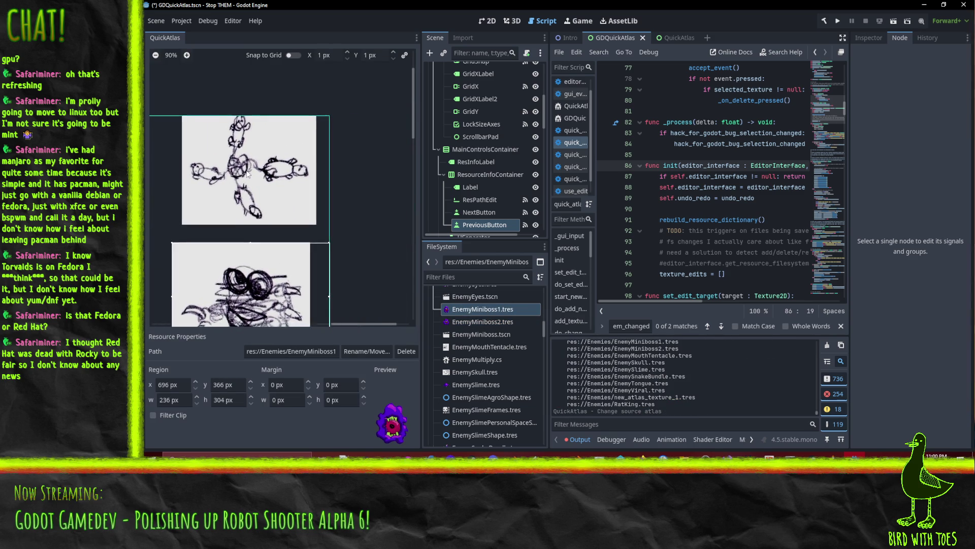
pyautogui.scroll(-3, 334, 190)
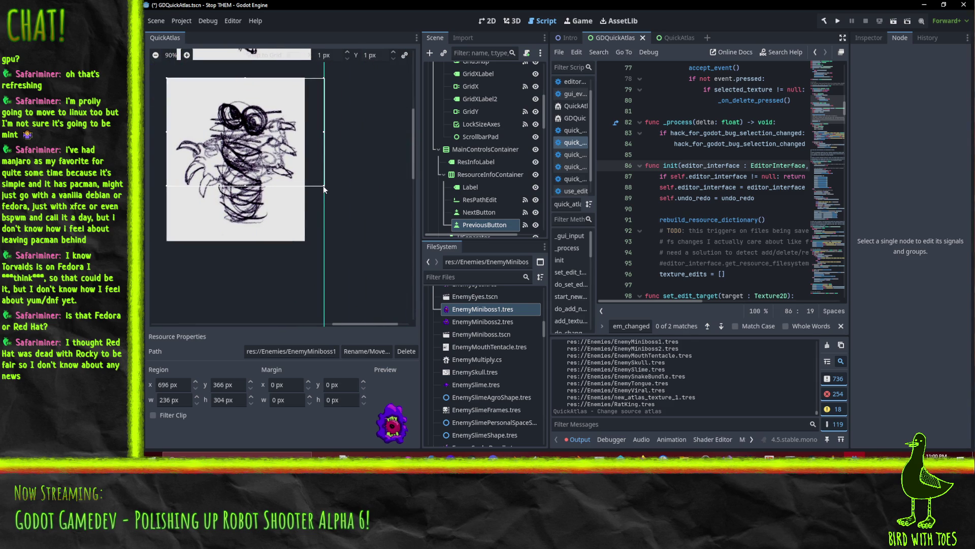
pyautogui.click(323, 185)
pyautogui.moveTo(316, 190); pyautogui.dragTo(324, 201)
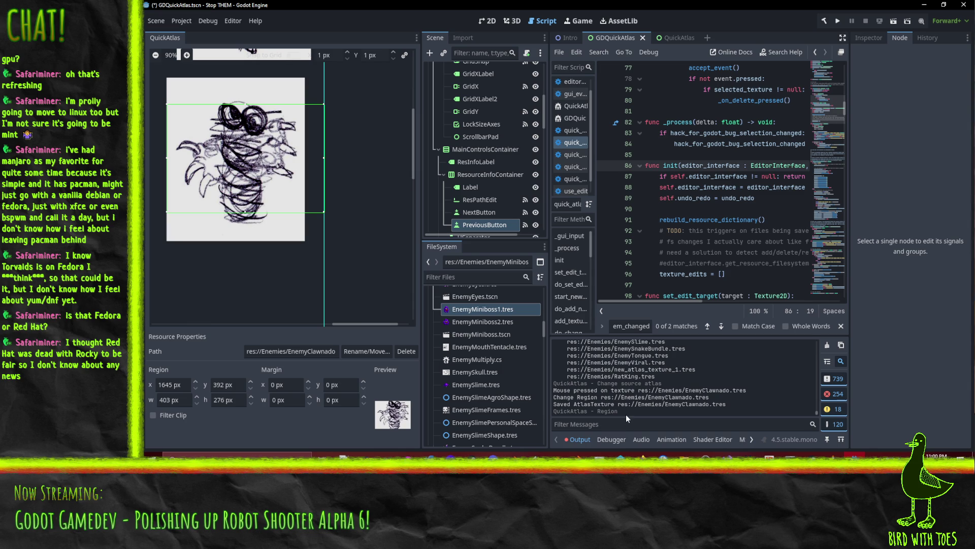
pyautogui.moveTo(323, 211)
pyautogui.mouseDown()
pyautogui.moveTo(302, 218)
pyautogui.moveTo(301, 230)
pyautogui.mouseUp()
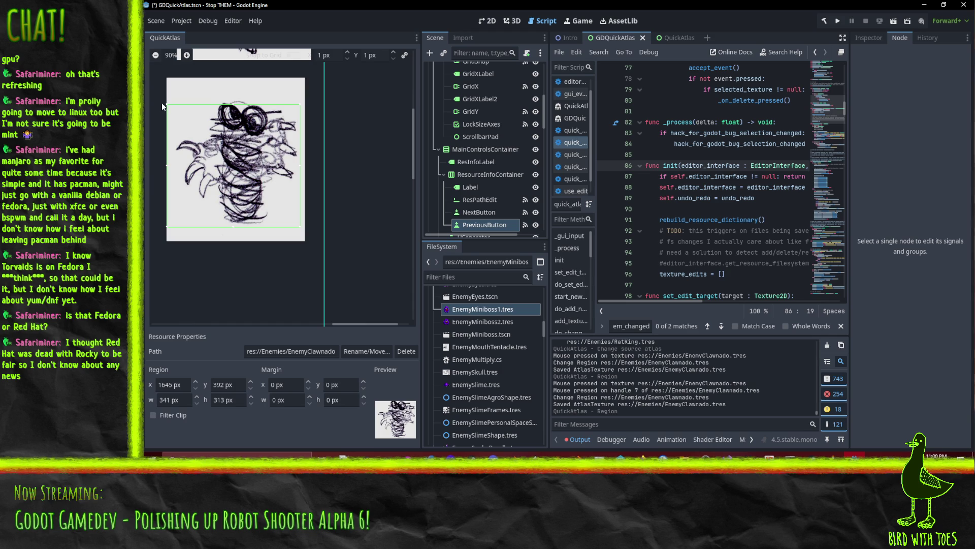
pyautogui.moveTo(184, 298); pyautogui.dragTo(324, 214)
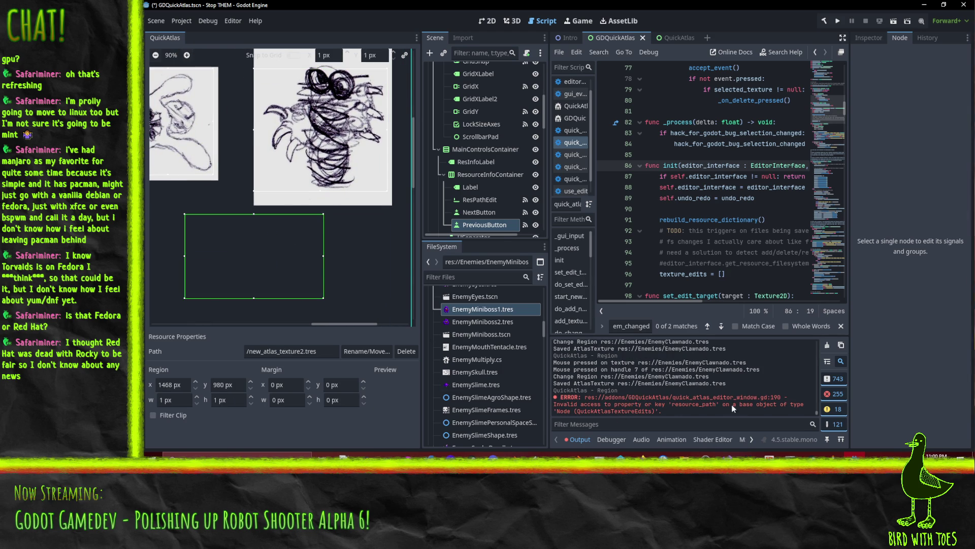
# Step: Draw the new_atlas_texture2 region, check its resource_path error, and scroll to start_new_texture
pyautogui.click(557, 398)
pyautogui.click(726, 143)
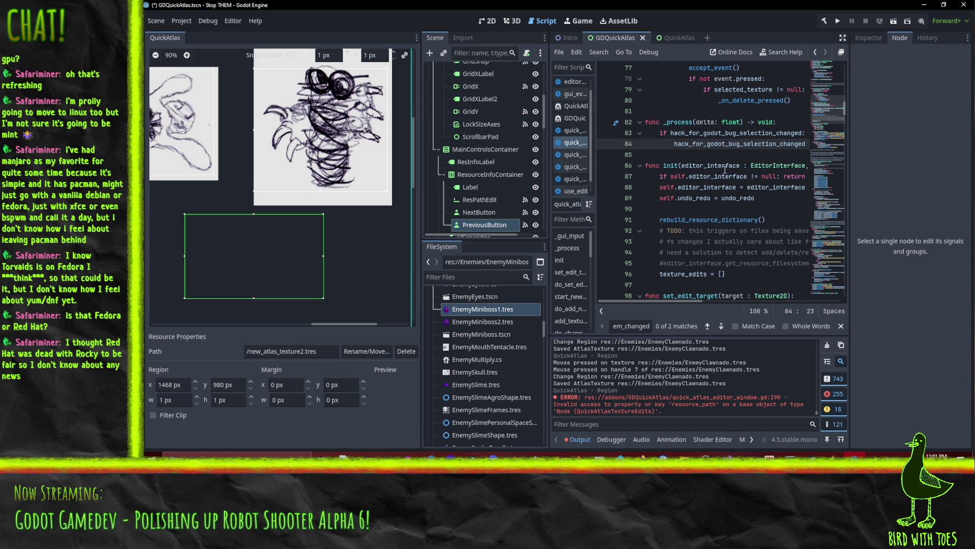
pyautogui.click(726, 166)
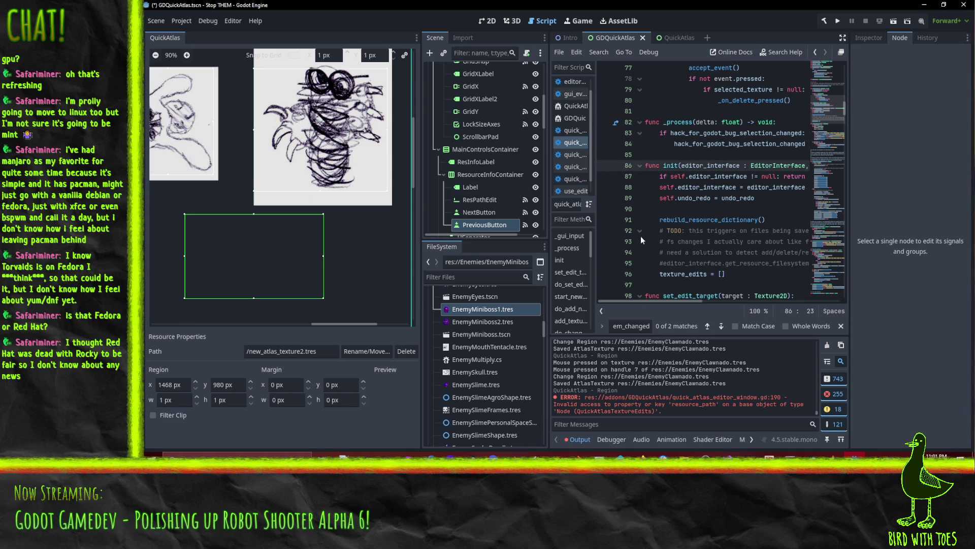
pyautogui.scroll(-20, 639, 196)
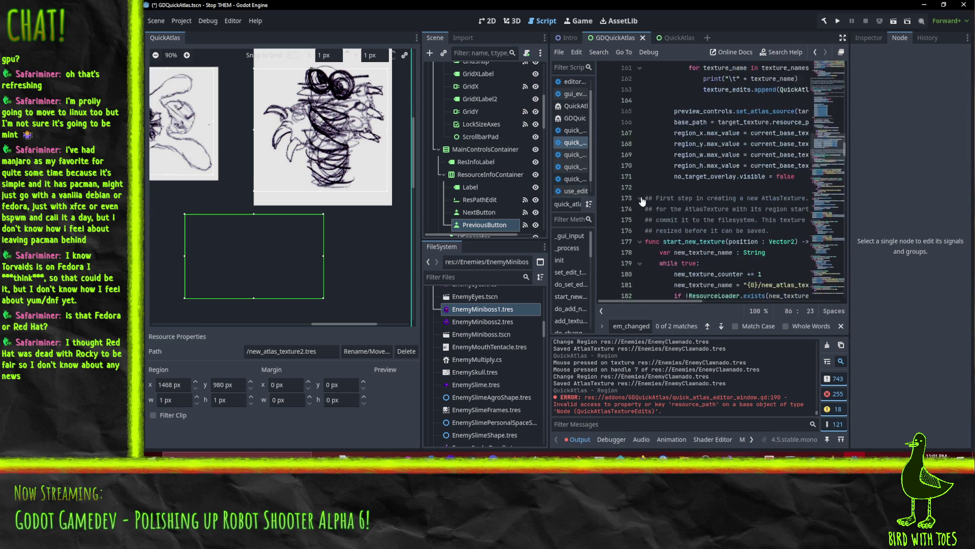
# Step: Replace resource_path with edited_path in the undo/redo calls on lines 190 and 191
pyautogui.scroll(3, 649, 201)
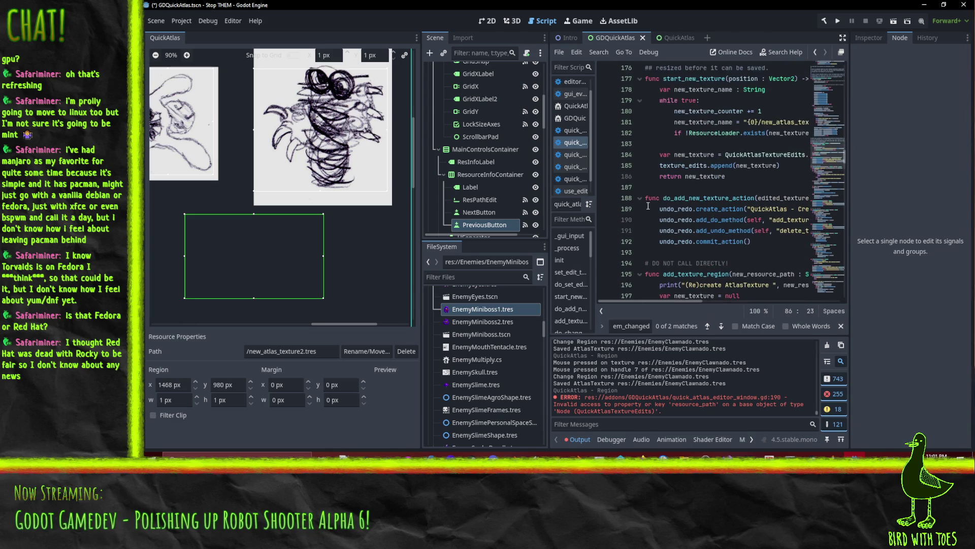
pyautogui.click(680, 188)
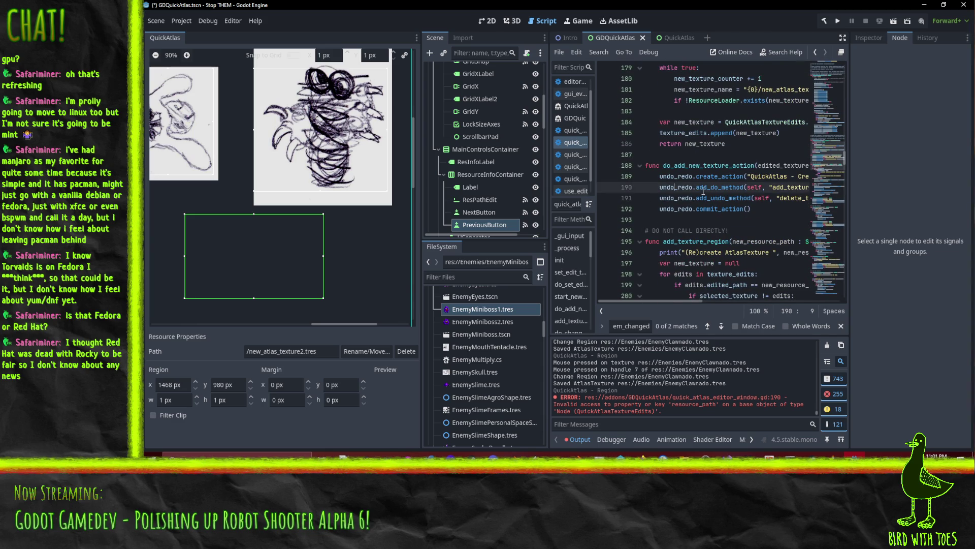
pyautogui.press('End')
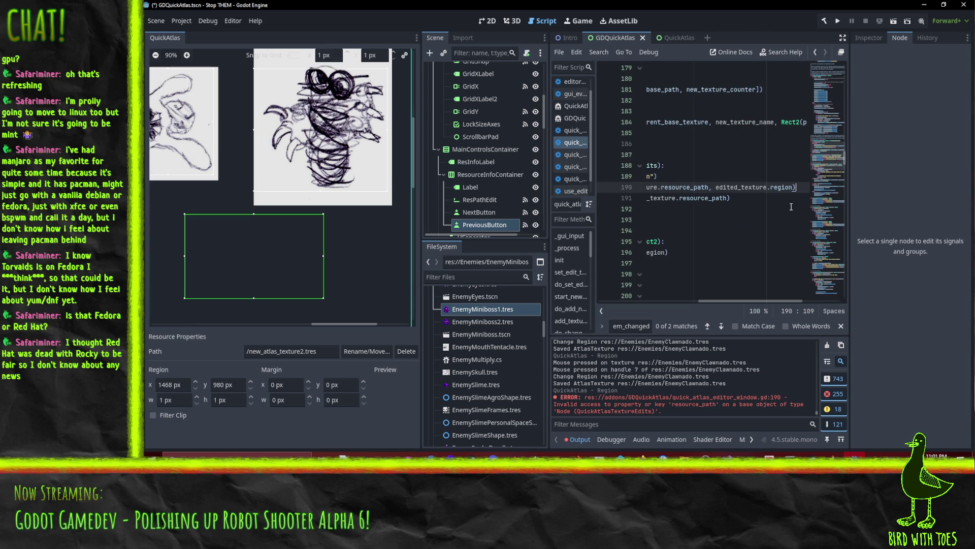
pyautogui.hscroll(-3, 703, 301)
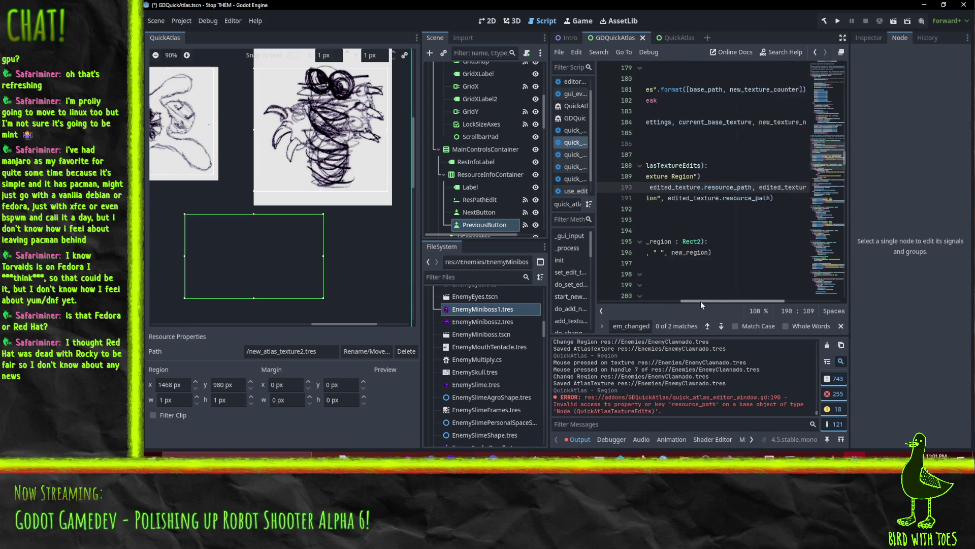
pyautogui.doubleClick(731, 187)
pyautogui.write('ed')
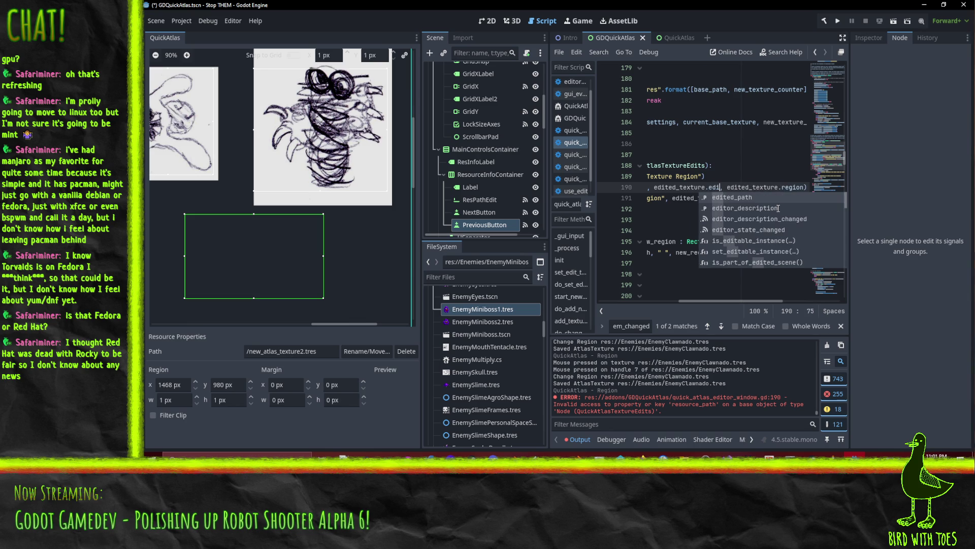
pyautogui.press('Return')
pyautogui.doubleClick(733, 187)
pyautogui.hotkey('ctrl', 'c')
pyautogui.doubleClick(736, 198)
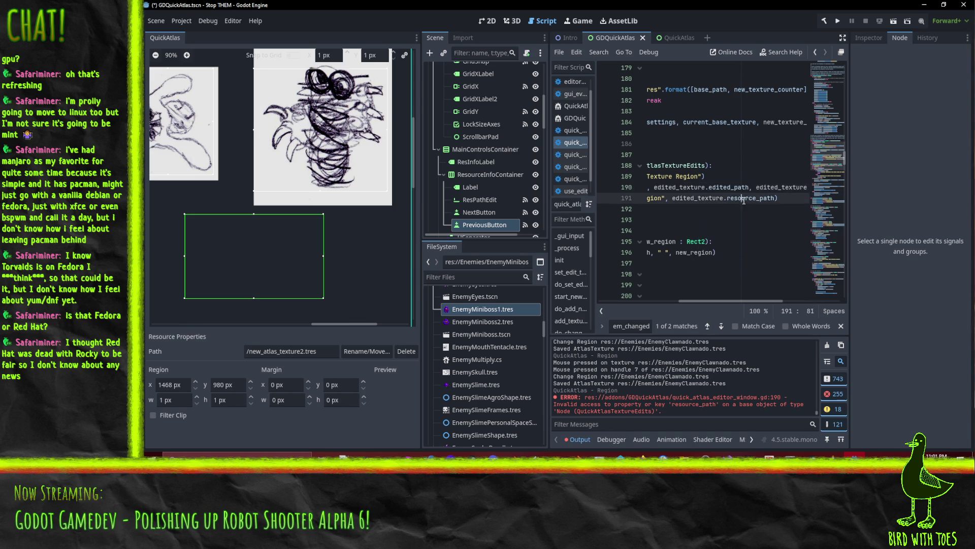
pyautogui.hotkey('ctrl', 'v')
pyautogui.press('Home')
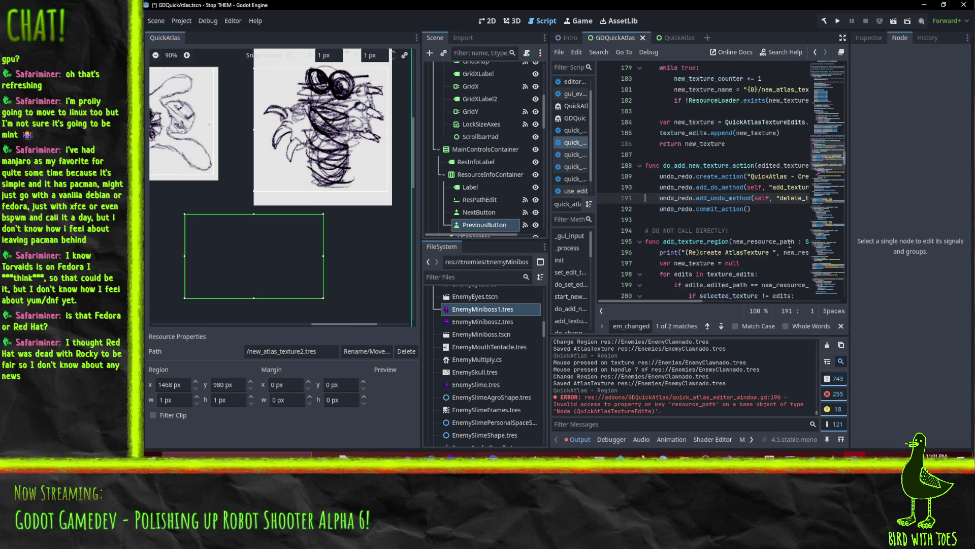
# Step: Search the script for .res, trimming the query down from edited_texture.res
pyautogui.hotkey('ctrl', 'f')
pyautogui.write('e')
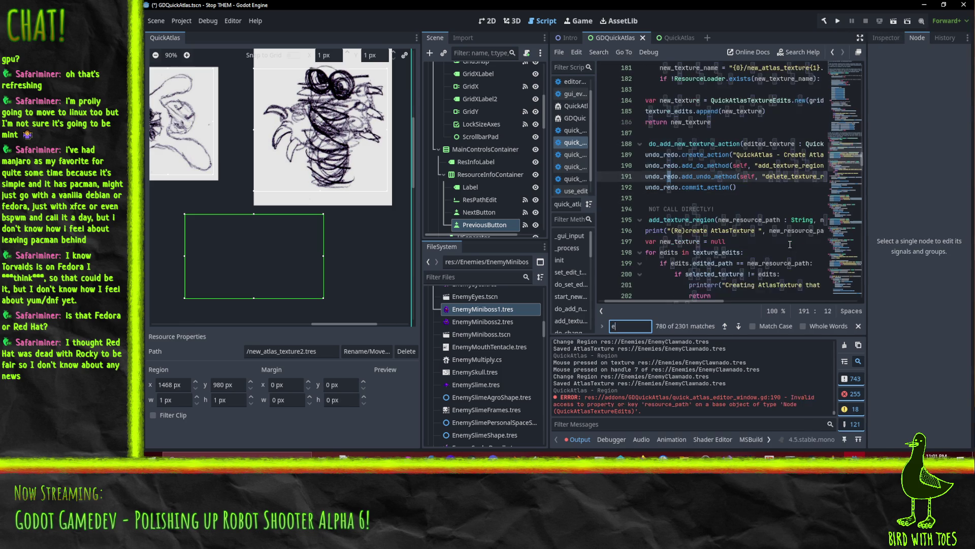
pyautogui.write('dited_texture.res')
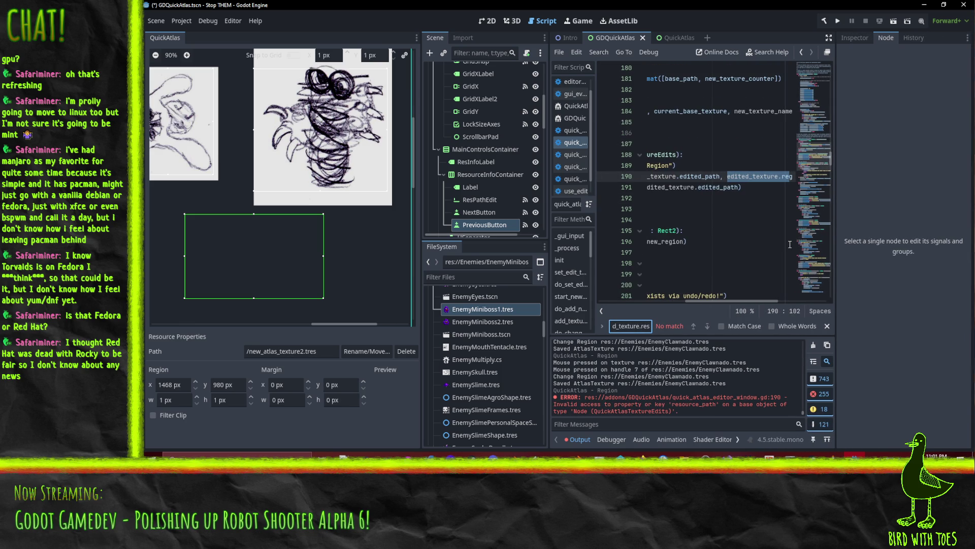
pyautogui.press('Home')
pyautogui.press('Right')
pyautogui.press('Right')
pyautogui.press('Right')
pyautogui.press('Delete')
pyautogui.press('Delete')
pyautogui.press('Delete')
pyautogui.press('BackSpace')
pyautogui.write('s')
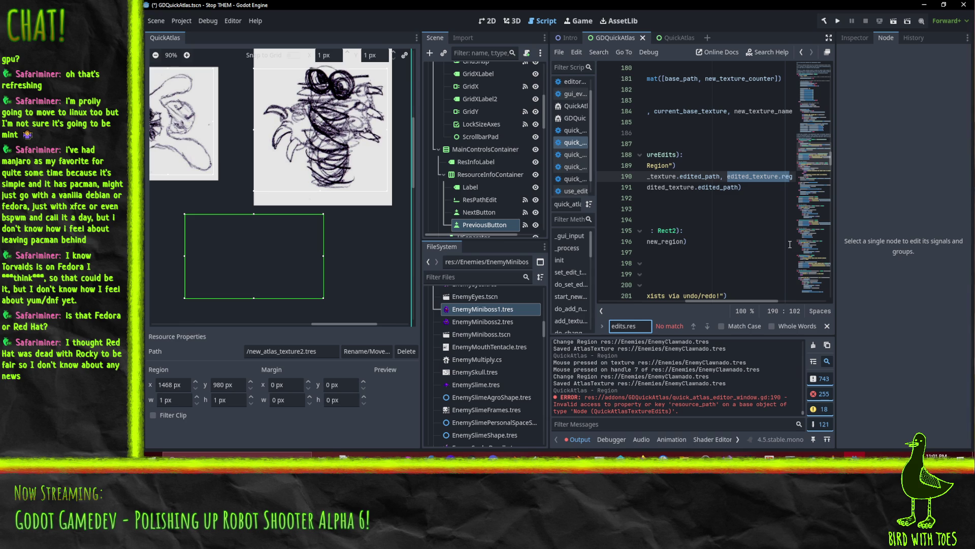
pyautogui.press('BackSpace')
pyautogui.press('BackSpace')
pyautogui.press('BackSpace')
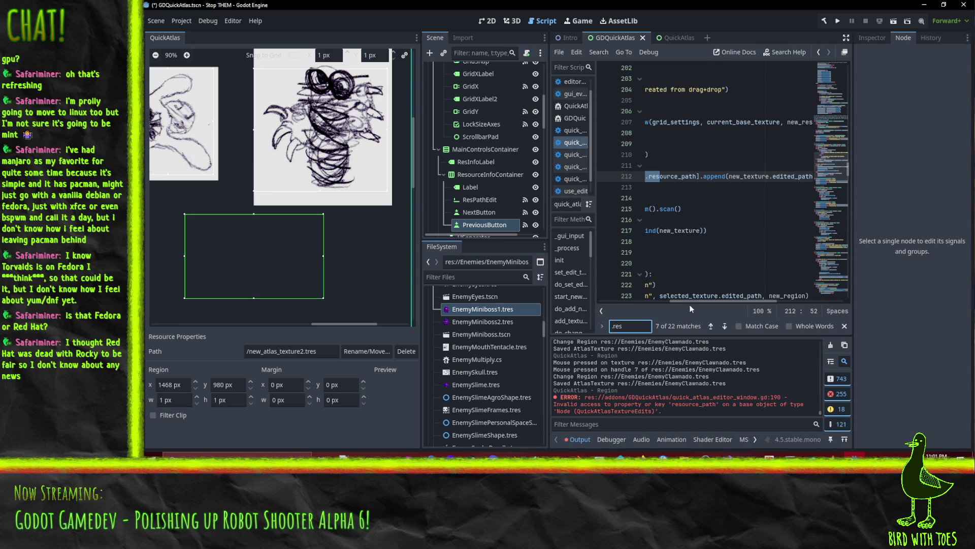
# Step: Draw another region to the right, producing new_atlas_texture3 and the line 190 resource_path error again
pyautogui.moveTo(702, 302); pyautogui.dragTo(646, 302)
pyautogui.click(725, 187)
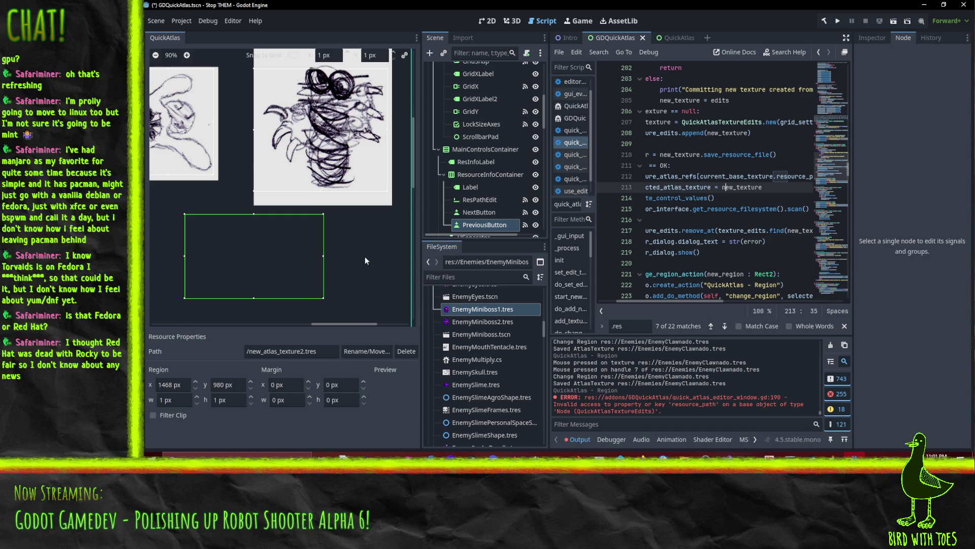
pyautogui.moveTo(348, 231); pyautogui.dragTo(386, 291)
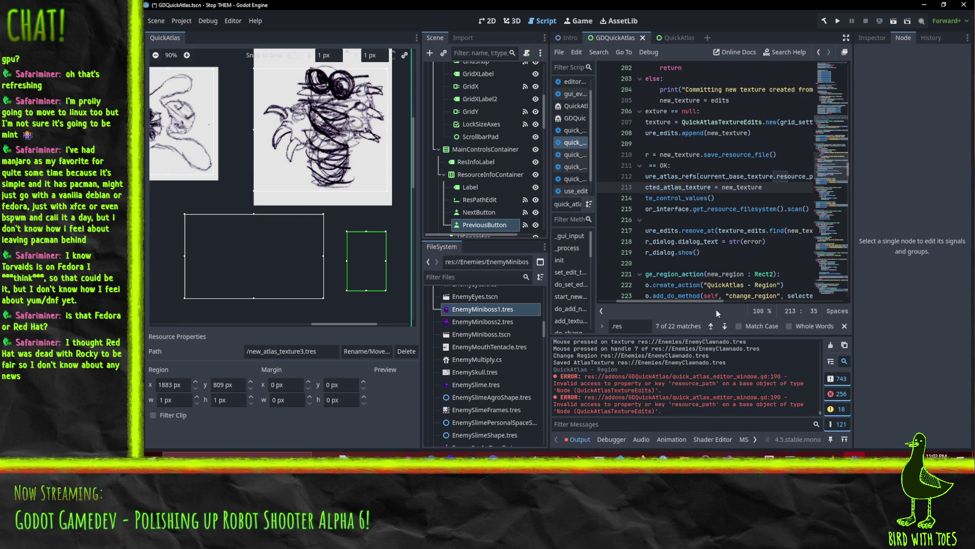
pyautogui.scroll(5, 722, 248)
pyautogui.scroll(1, 722, 248)
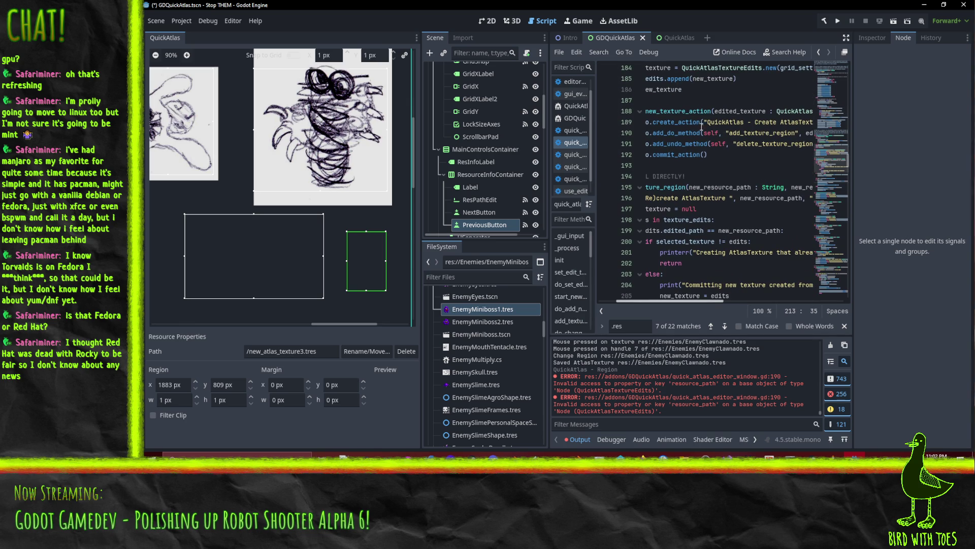
pyautogui.click(712, 132)
pyautogui.press('End')
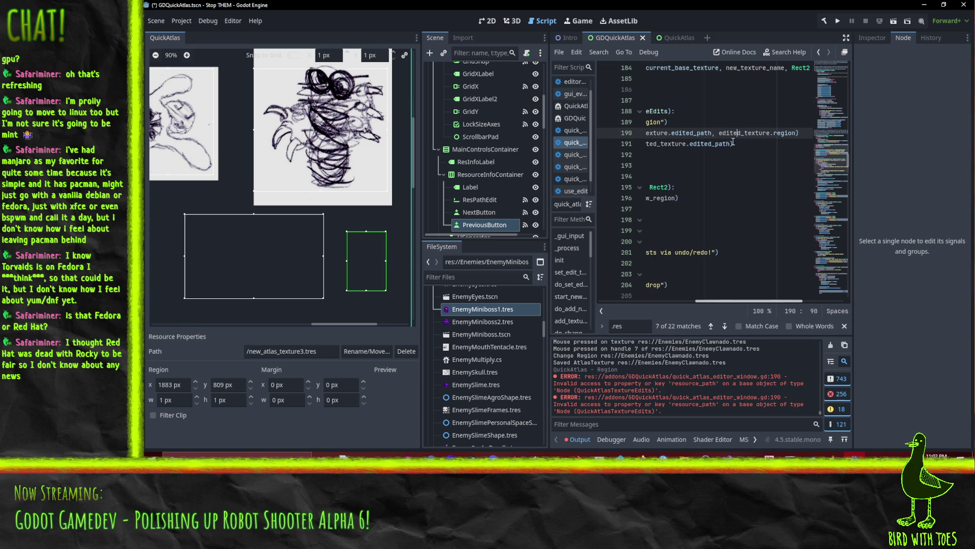
pyautogui.press('Left')
pyautogui.press('Left')
pyautogui.press('Left')
pyautogui.press('Right')
pyautogui.press('Right')
pyautogui.press('Right')
pyautogui.press('Home')
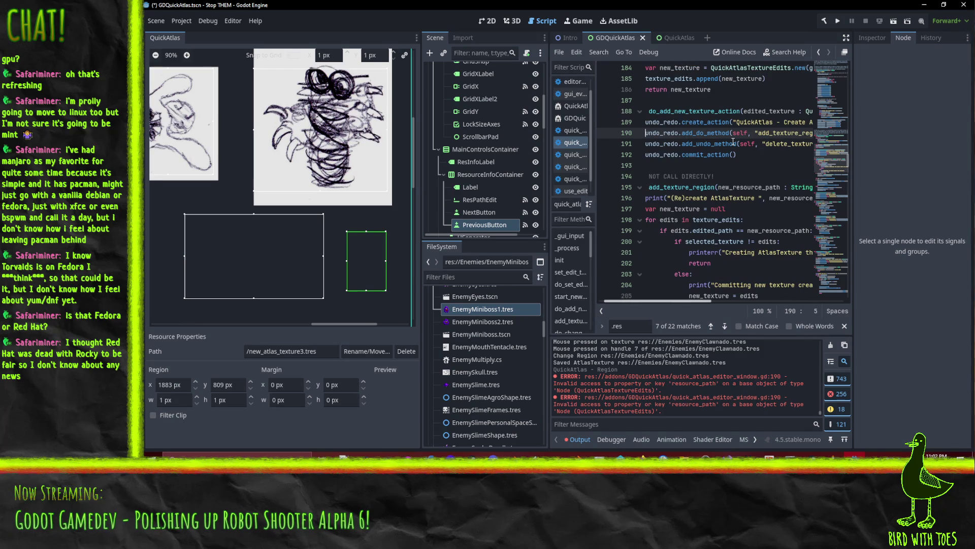
pyautogui.click(179, 24)
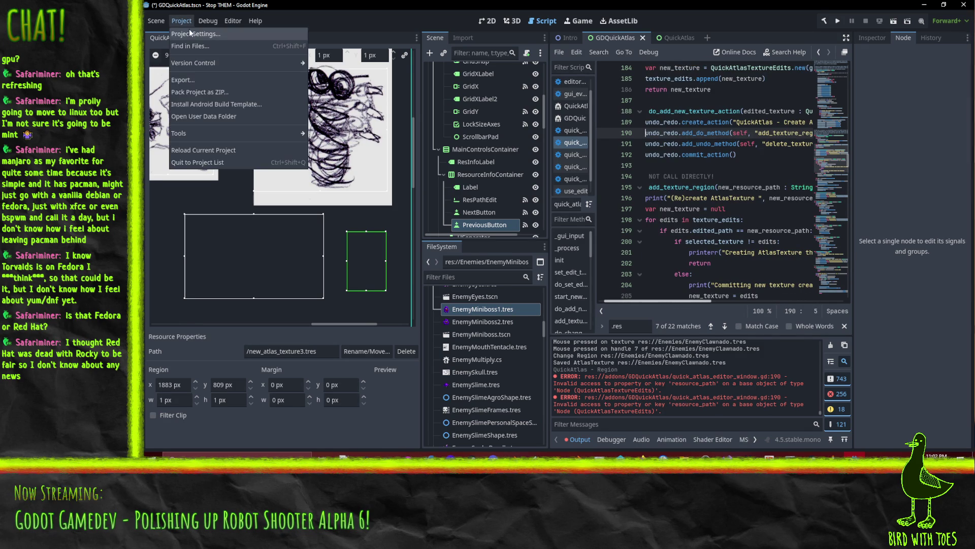
# Step: Disable the QuickAtlas 0.4 plugin in Project Settings and save the scene
pyautogui.click(193, 35)
pyautogui.click(391, 184)
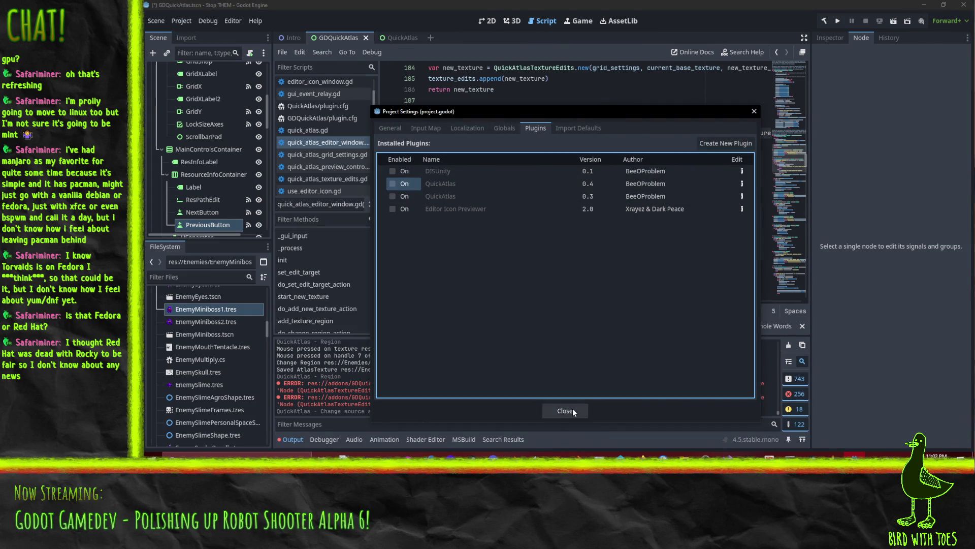
pyautogui.click(574, 411)
pyautogui.hotkey('ctrl', 's')
# Step: Re-enable QuickAtlas 0.4 and load EnemyMiniboss1.tres into the atlas editor
pyautogui.click(181, 20)
pyautogui.click(193, 35)
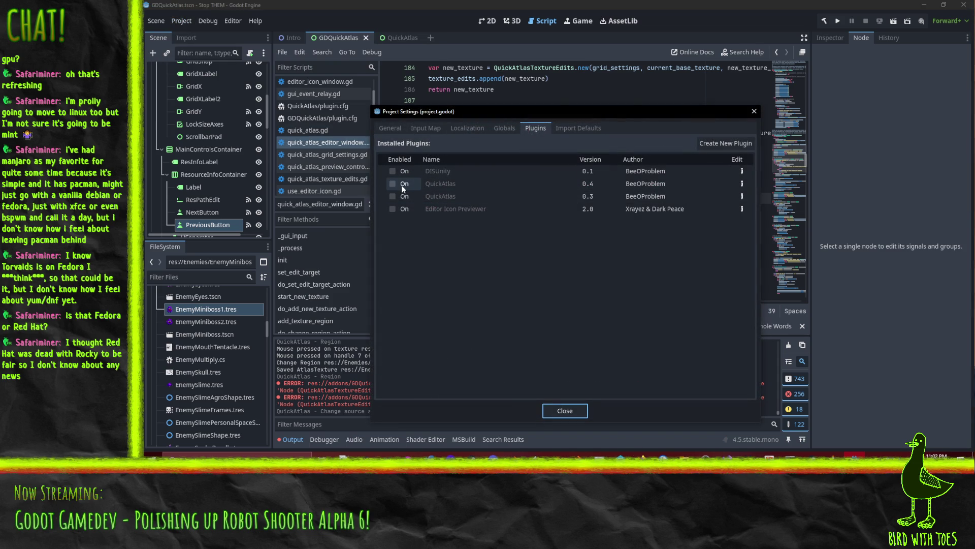
pyautogui.click(396, 185)
pyautogui.click(565, 411)
pyautogui.click(465, 310)
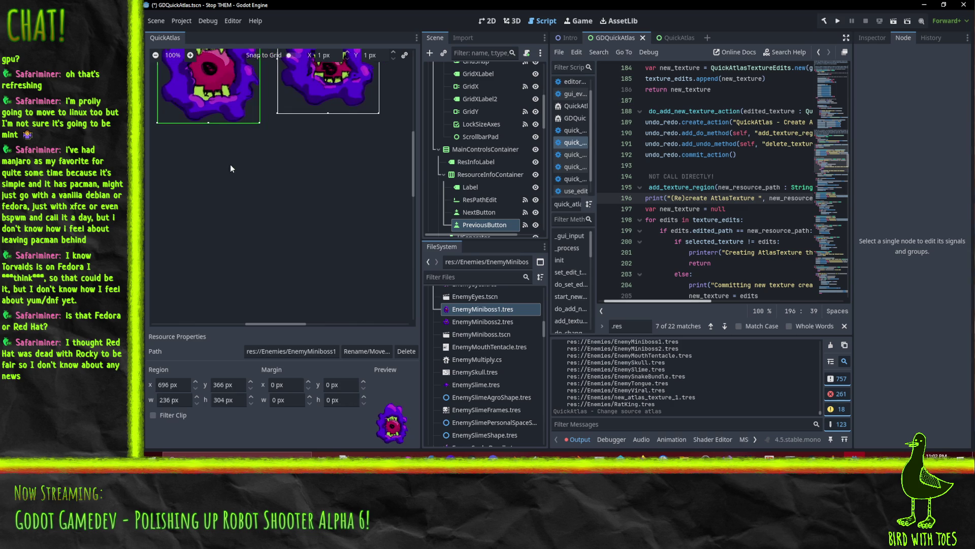
# Step: Drag a new region on the EnemyMiniboss1 sheet, dismiss the error 19 dialog, and pan the canvas
pyautogui.moveTo(230, 164); pyautogui.dragTo(305, 213)
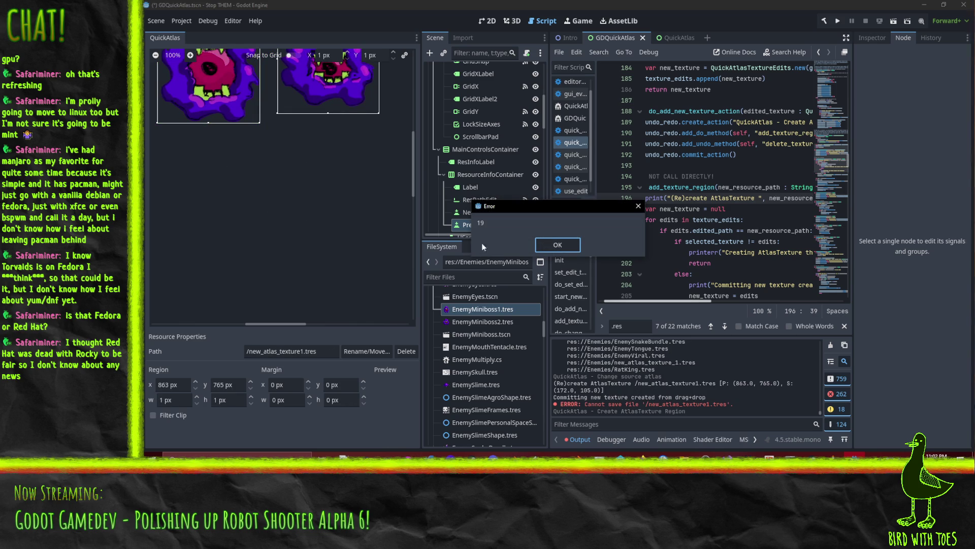
pyautogui.click(547, 247)
pyautogui.scroll(-3, 180, 180)
pyautogui.scroll(1, 268, 187)
pyautogui.moveTo(254, 163)
pyautogui.mouseDown()
pyautogui.moveTo(165, 236)
pyautogui.moveTo(201, 205)
pyautogui.moveTo(218, 235)
pyautogui.moveTo(291, 214)
pyautogui.moveTo(299, 257)
pyautogui.mouseUp()
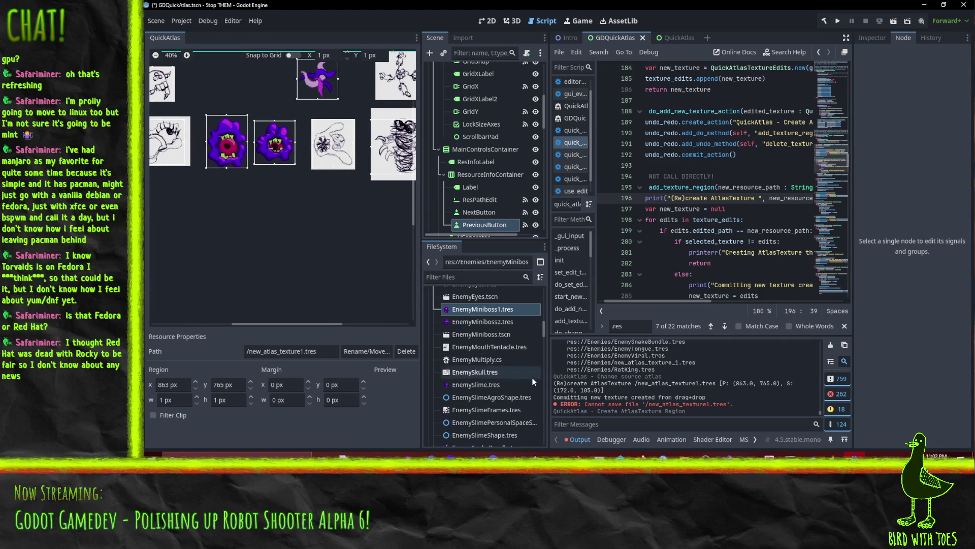
# Step: Delete new_atlas_texture_1.tres from the Enemies folder and load RatKing.tres into QuickAtlas
pyautogui.scroll(2, 478, 368)
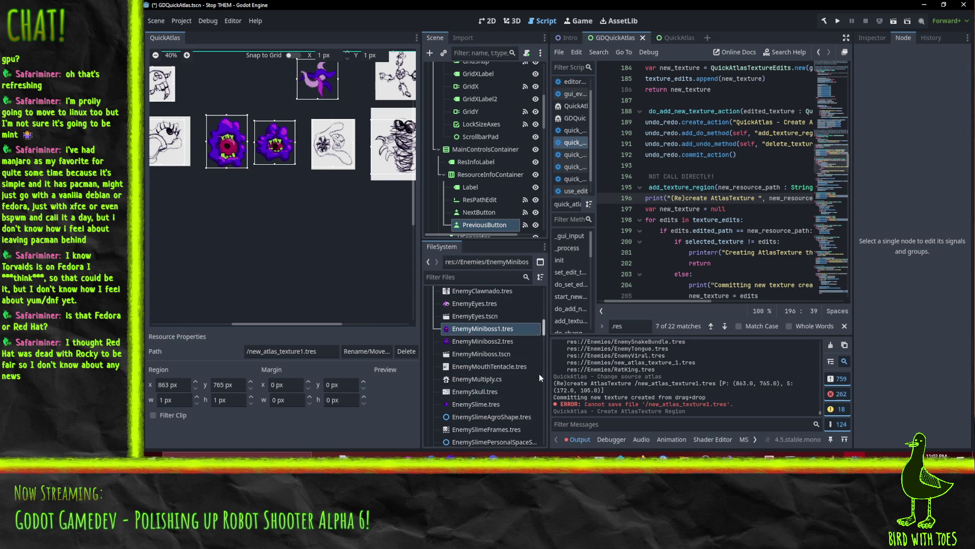
pyautogui.scroll(-5, 506, 362)
pyautogui.scroll(-4, 496, 371)
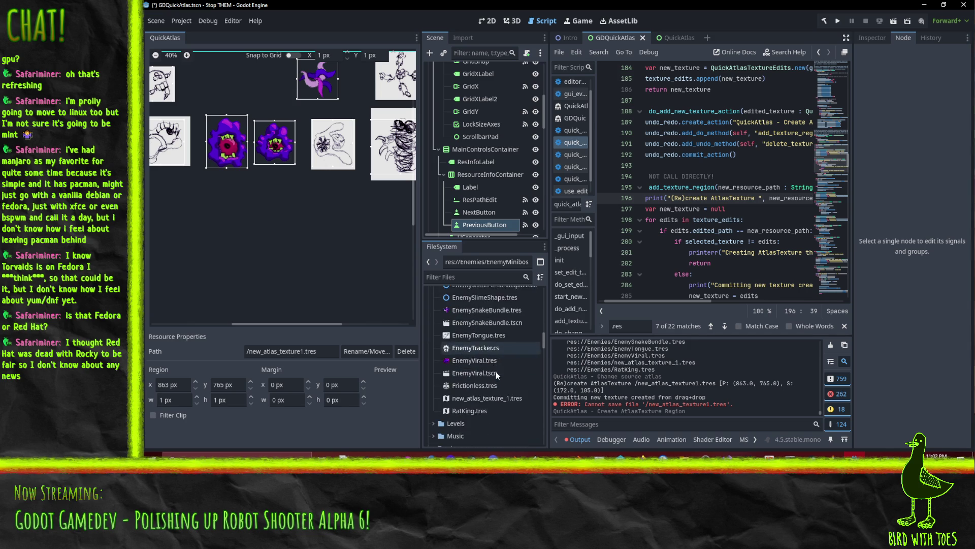
pyautogui.click(474, 381)
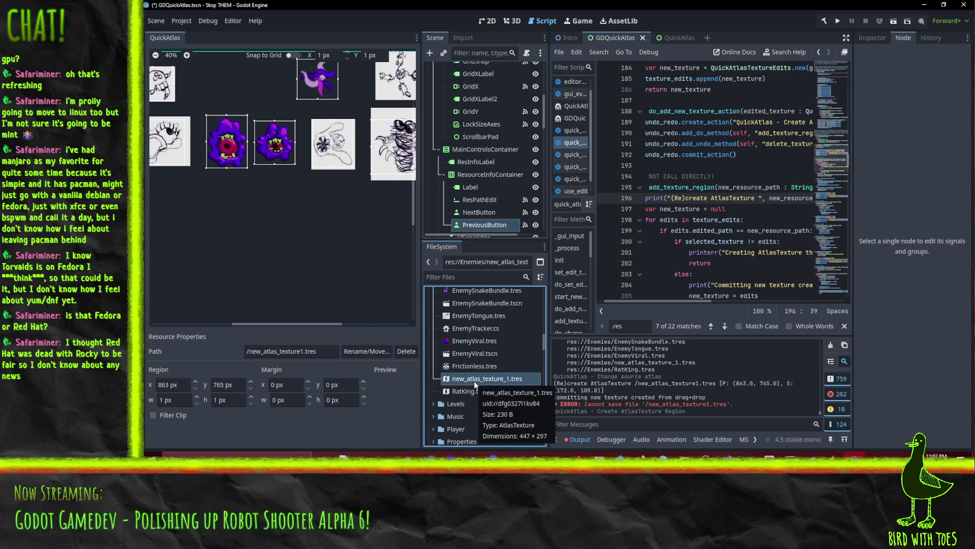
pyautogui.press('Delete')
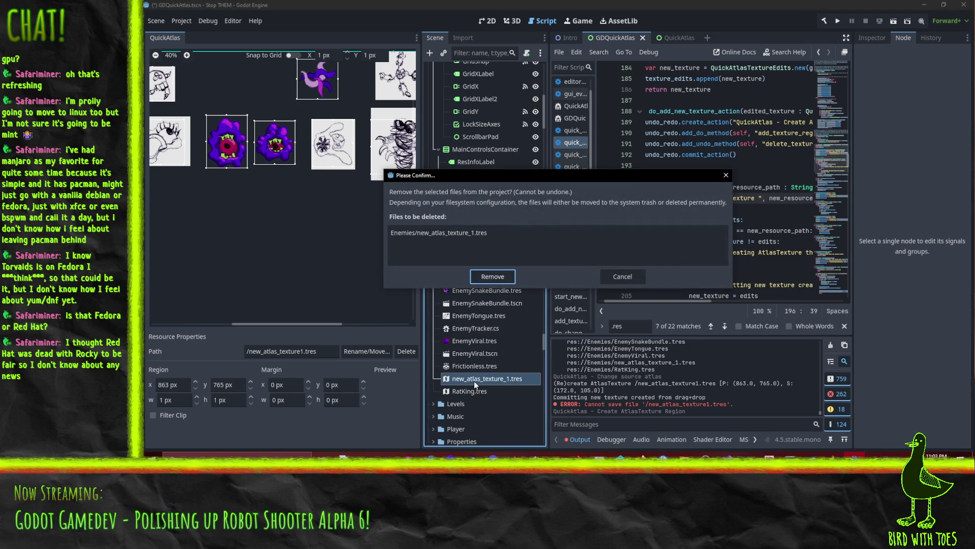
pyautogui.press('Return')
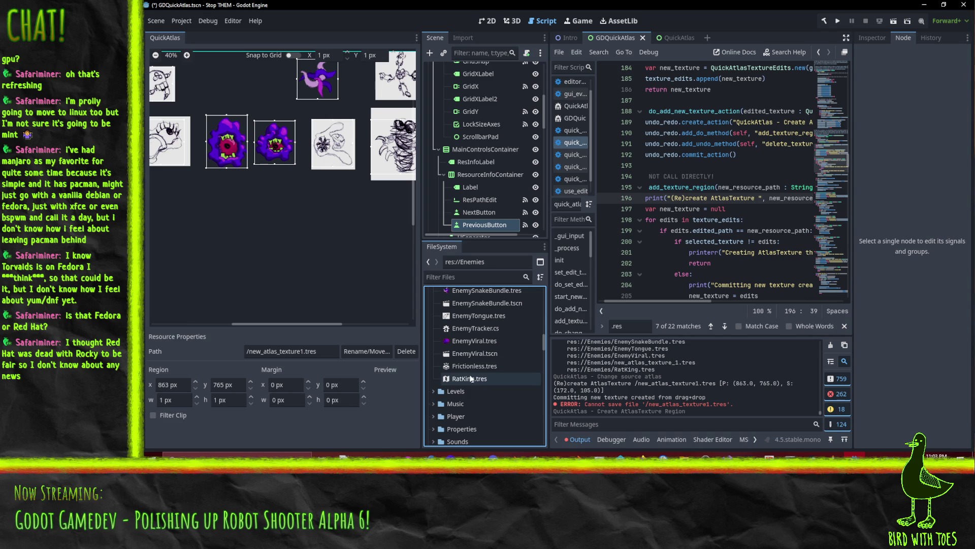
pyautogui.click(490, 319)
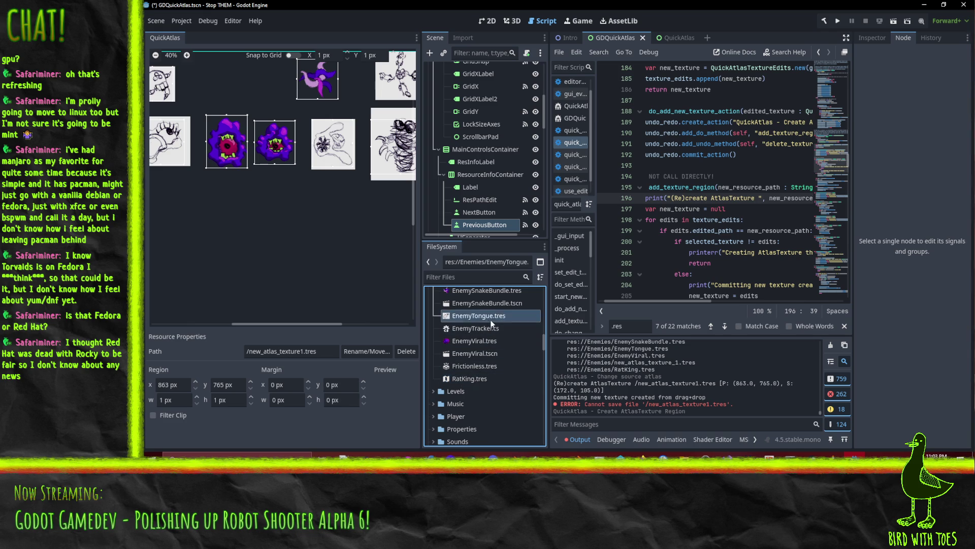
pyautogui.click(488, 379)
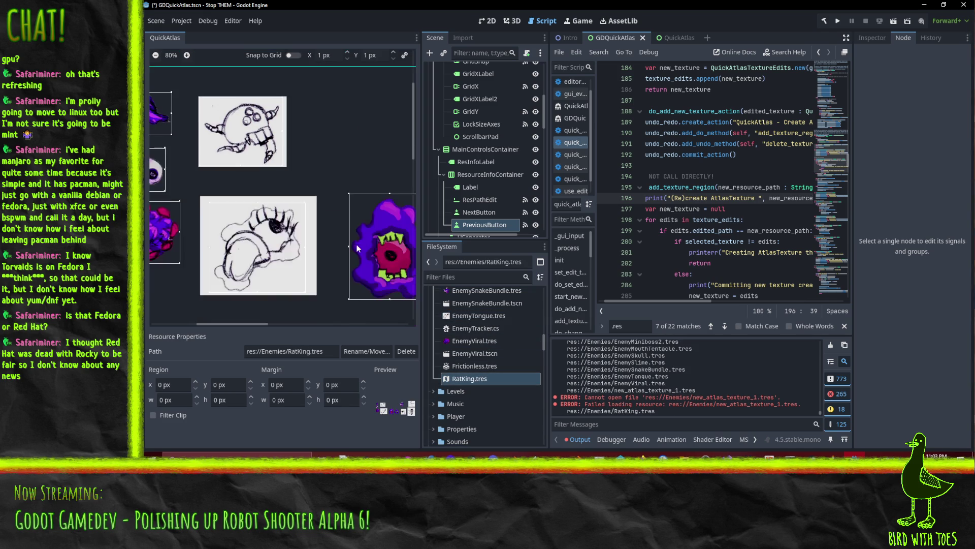
# Step: Set the RatKing region's width and height to 100 px
pyautogui.hscroll(8, 239, 209)
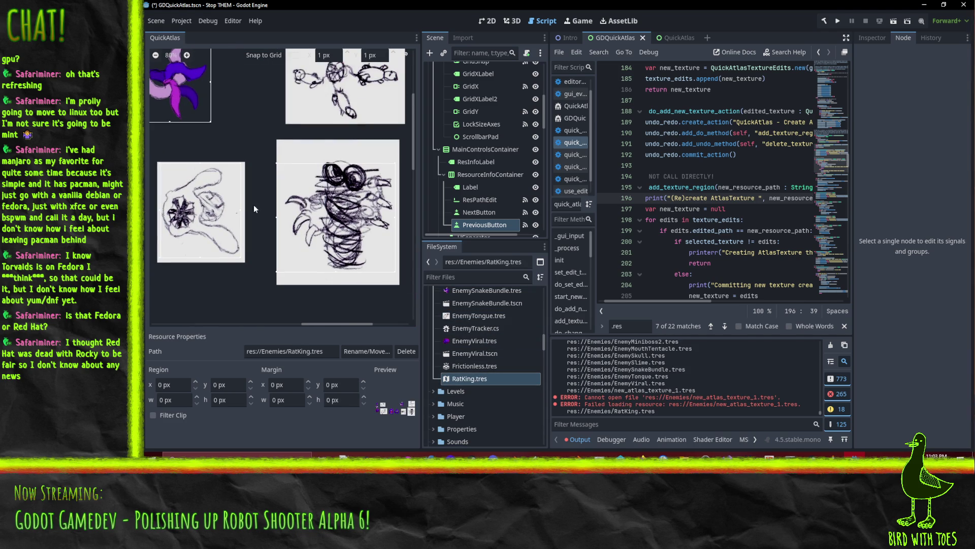
pyautogui.scroll(5, 244, 208)
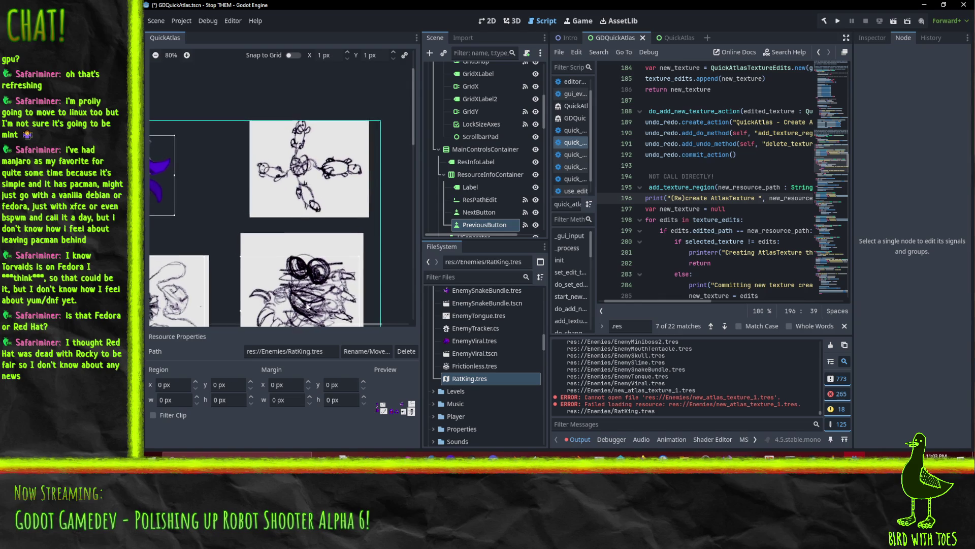
pyautogui.scroll(-4, 307, 306)
pyautogui.hscroll(-5, 275, 297)
pyautogui.hscroll(3, 248, 289)
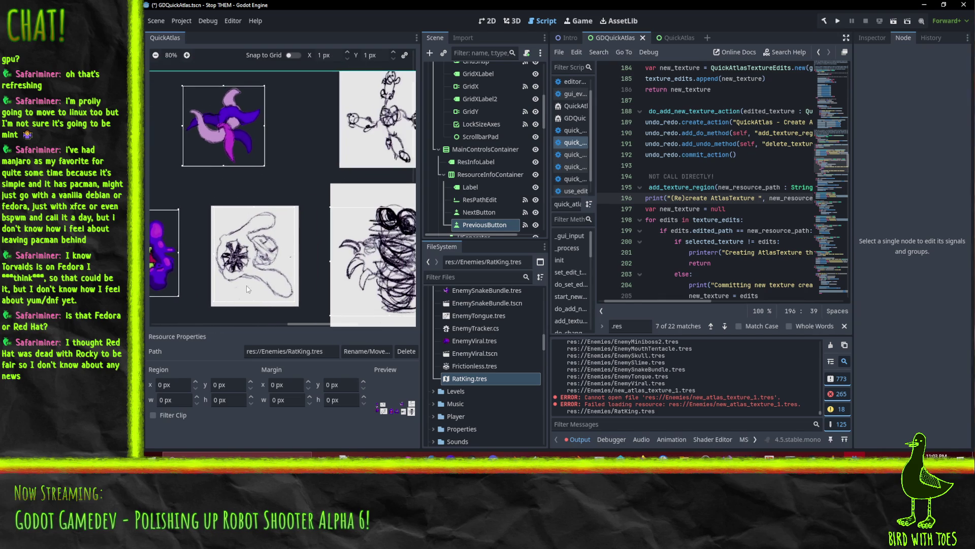
pyautogui.click(227, 385)
pyautogui.click(158, 401)
pyautogui.write('100')
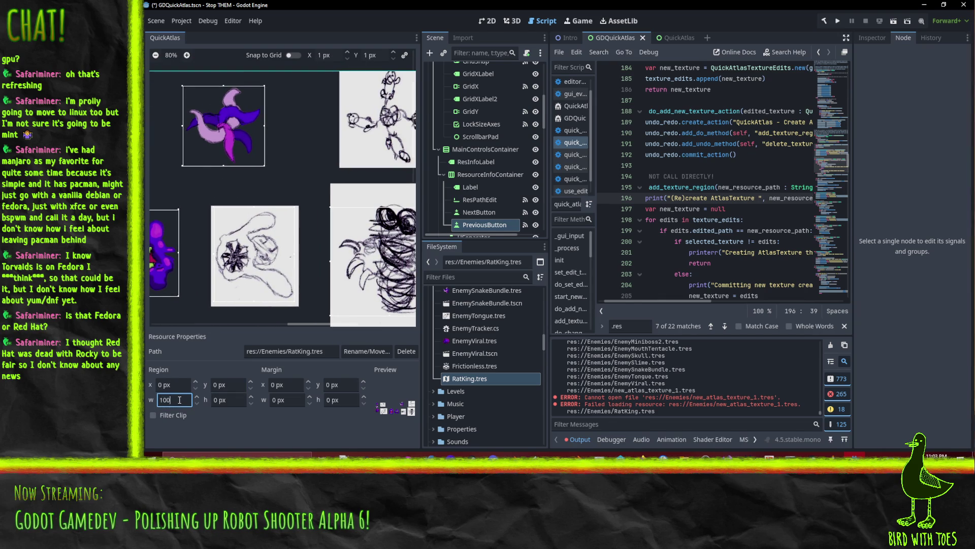
pyautogui.press('Return')
pyautogui.click(232, 404)
pyautogui.write('100')
pyautogui.press('Return')
# Step: Set the region position to x 500, y 1000, correcting the clamped y value, and re-enter the height
pyautogui.click(179, 386)
pyautogui.write('5')
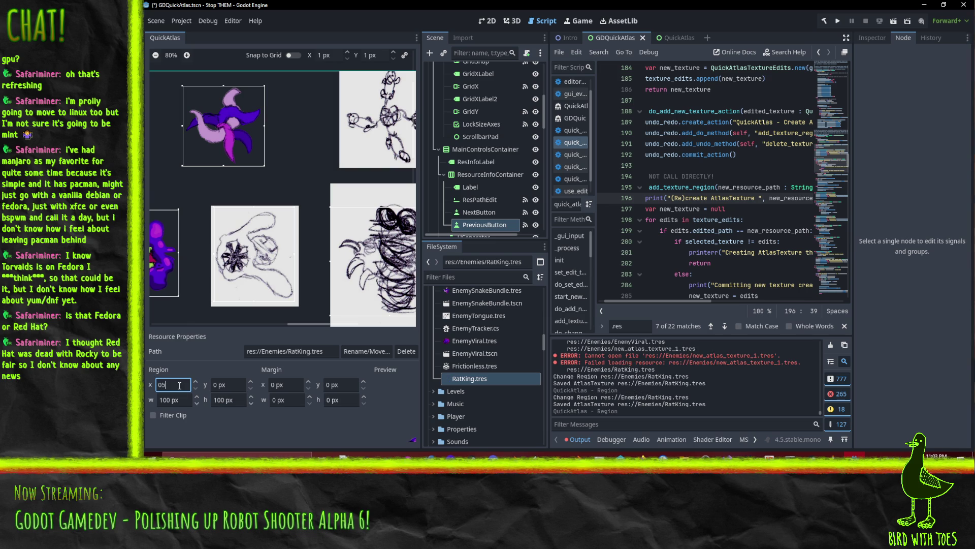
pyautogui.write('00')
pyautogui.press('Return')
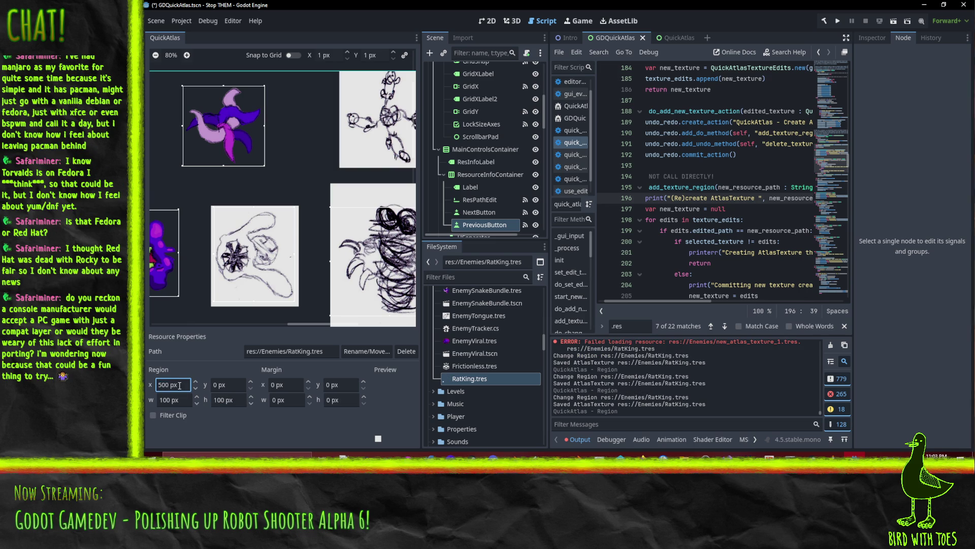
pyautogui.click(228, 387)
pyautogui.write('5')
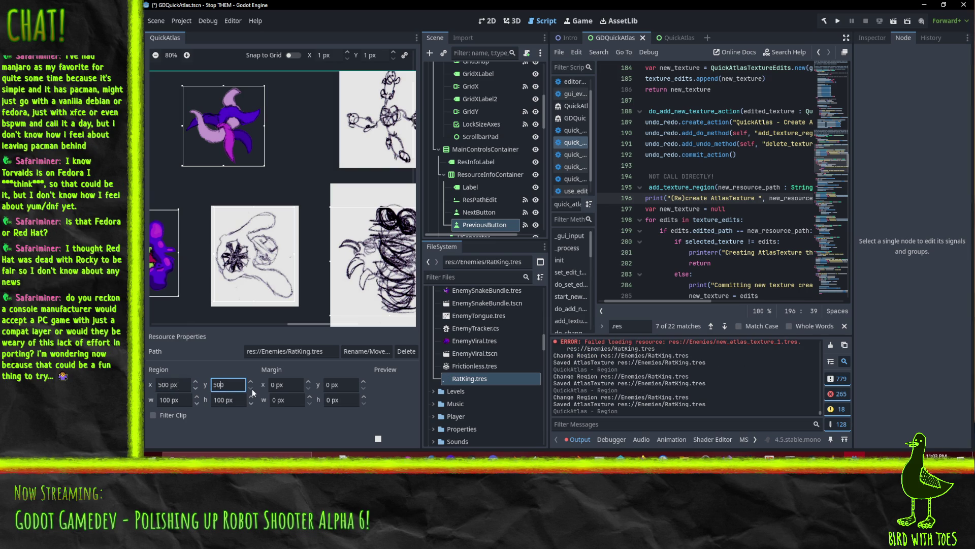
pyautogui.write('00')
pyautogui.press('Return')
pyautogui.click(225, 386)
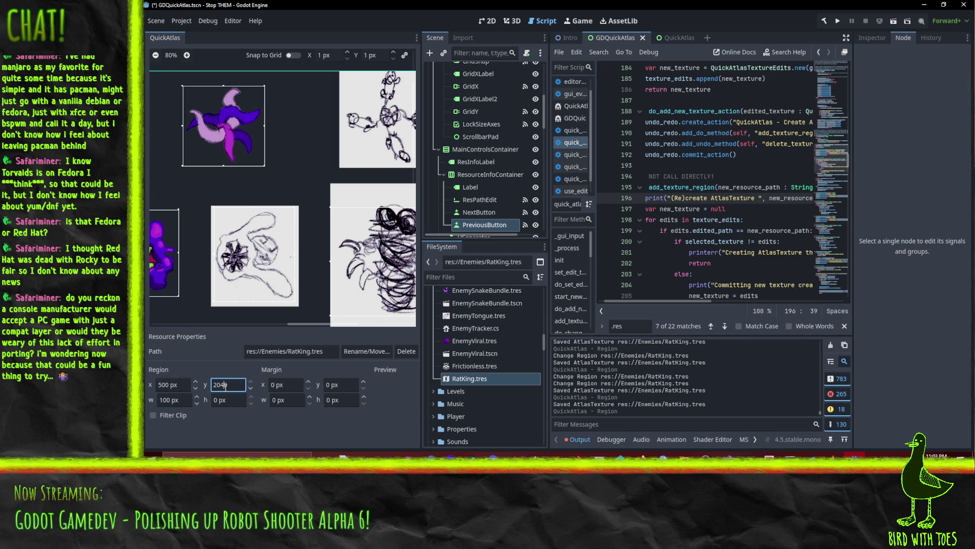
pyautogui.doubleClick(225, 386)
pyautogui.write('1000')
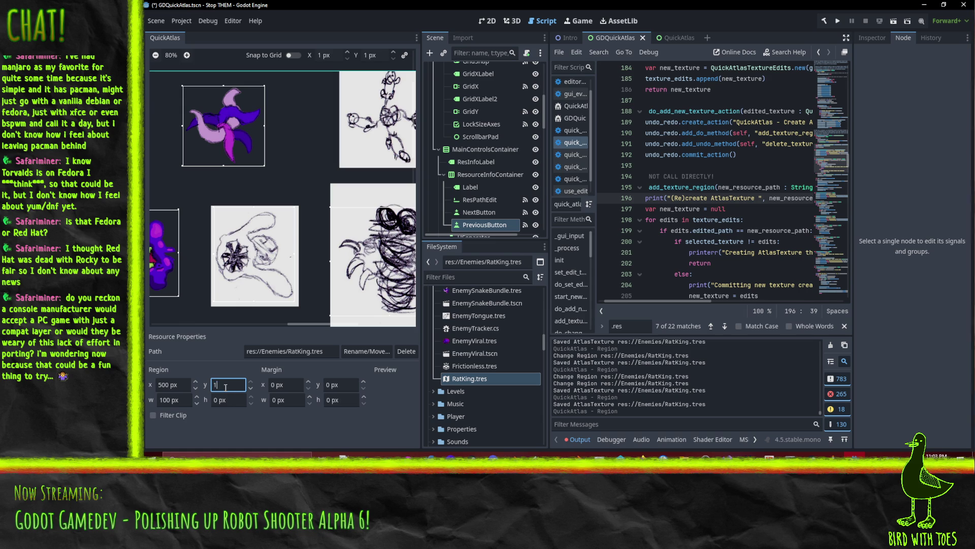
pyautogui.press('Return')
pyautogui.click(239, 398)
pyautogui.write('1000')
pyautogui.press('Return')
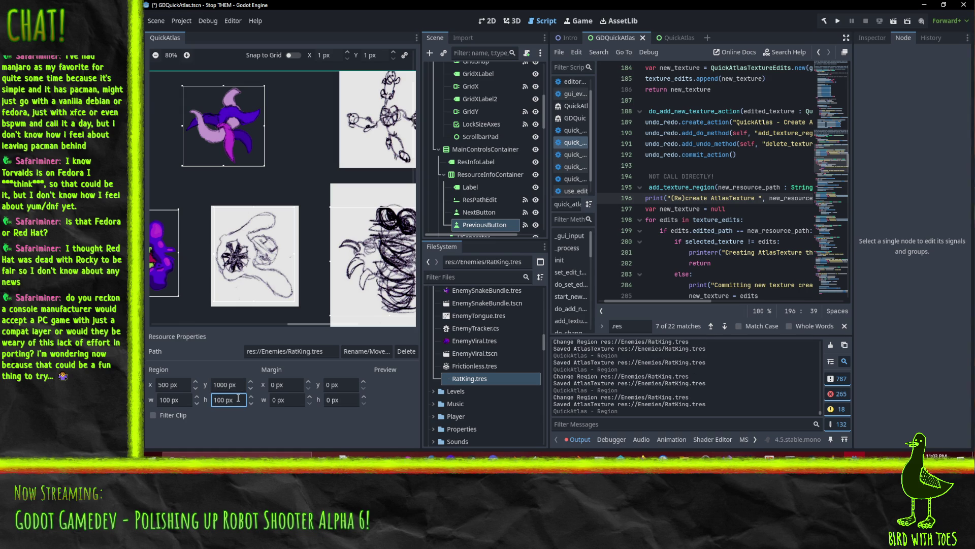
pyautogui.moveTo(299, 324)
pyautogui.mouseDown()
pyautogui.moveTo(372, 323)
pyautogui.moveTo(184, 311)
pyautogui.moveTo(244, 320)
pyautogui.moveTo(209, 297)
pyautogui.moveTo(392, 167)
pyautogui.moveTo(407, 129)
pyautogui.moveTo(292, 247)
pyautogui.mouseUp()
# Step: Zoom out the QuickAtlas canvas to view more of the RatKing atlas
pyautogui.scroll(-2, 249, 251)
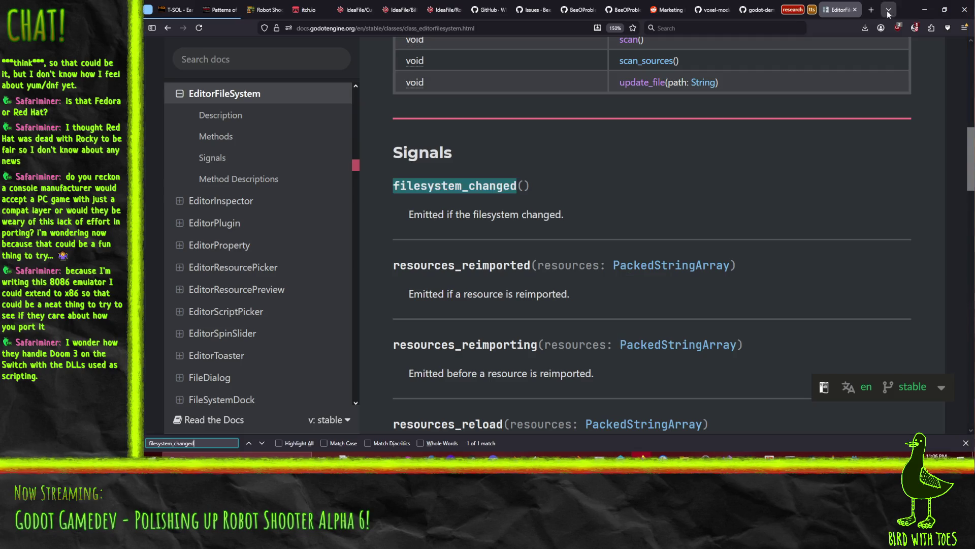
# Step: Open a new blank browser tab beside the Godot Docs page
pyautogui.click(872, 15)
# Step: Search the web for 'nintendo switch architecture'
pyautogui.write('nitendo sqi')
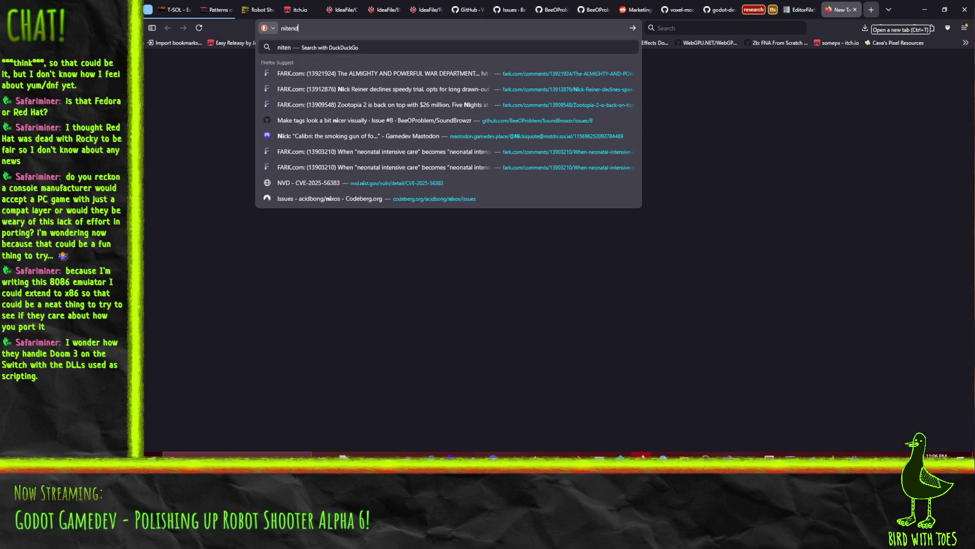
pyautogui.press('BackSpace')
pyautogui.press('BackSpace')
pyautogui.write('witc')
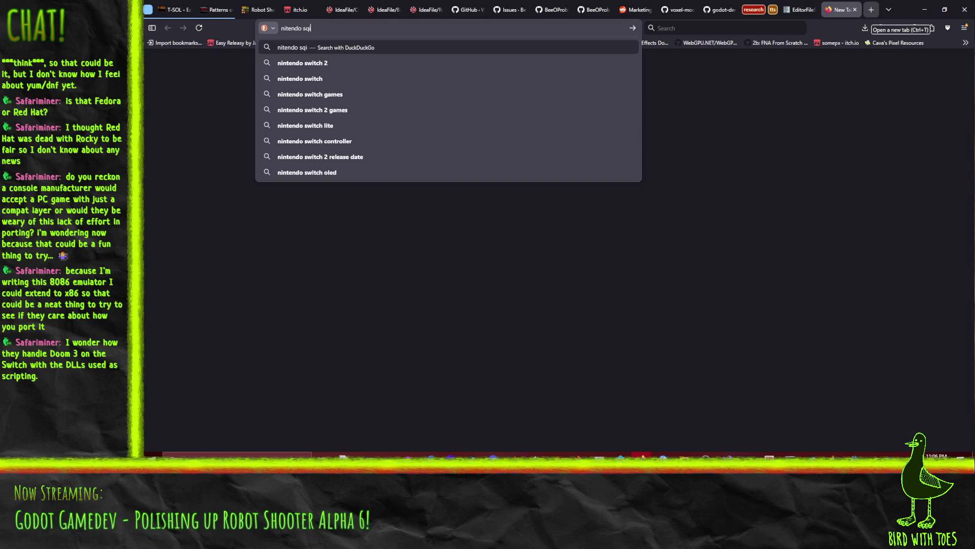
pyautogui.write('h')
pyautogui.press('Home')
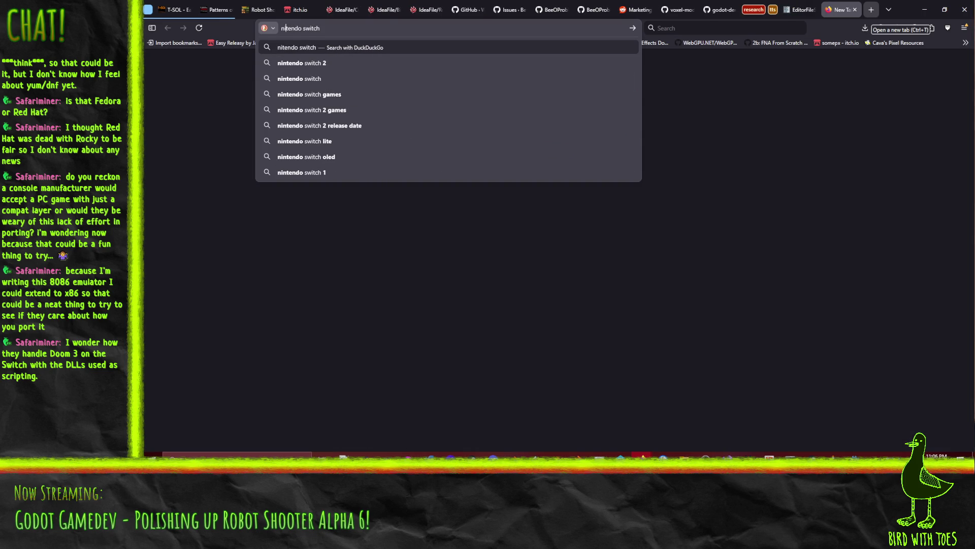
pyautogui.press('Right')
pyautogui.press('Right')
pyautogui.write('n')
pyautogui.press('End')
pyautogui.write('architecture')
pyautogui.press('Return')
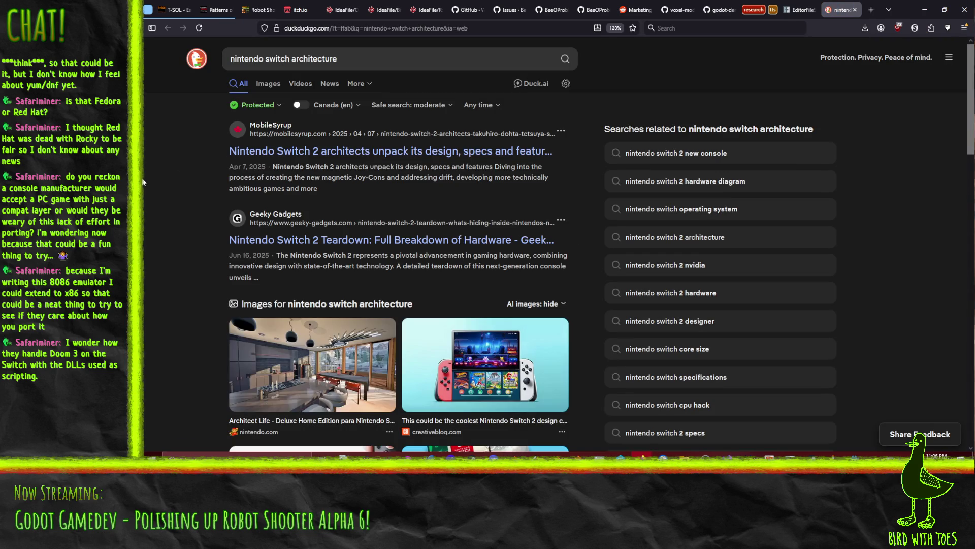
# Step: Read the Geeky Gadgets Switch 2 teardown article, then return to the search results
pyautogui.click(359, 243)
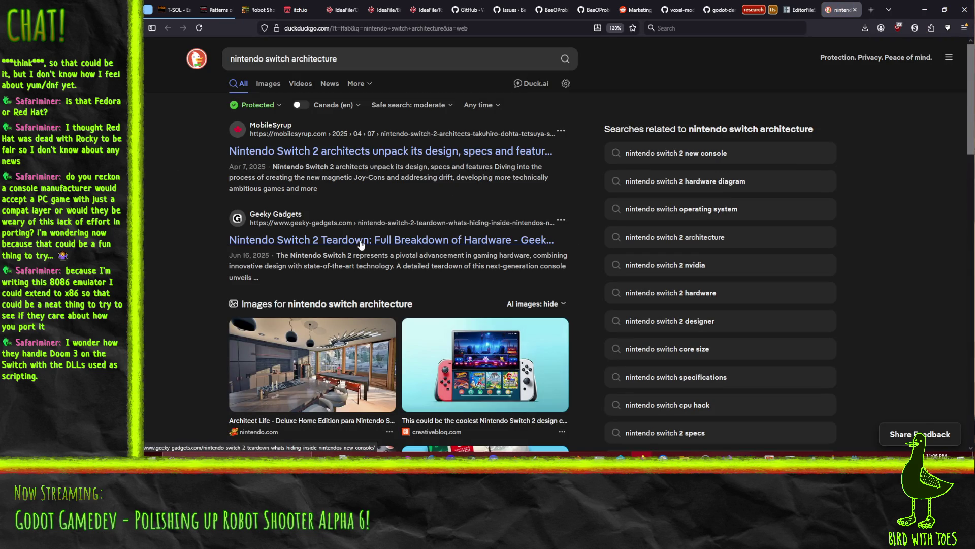
pyautogui.scroll(-15, 201, 254)
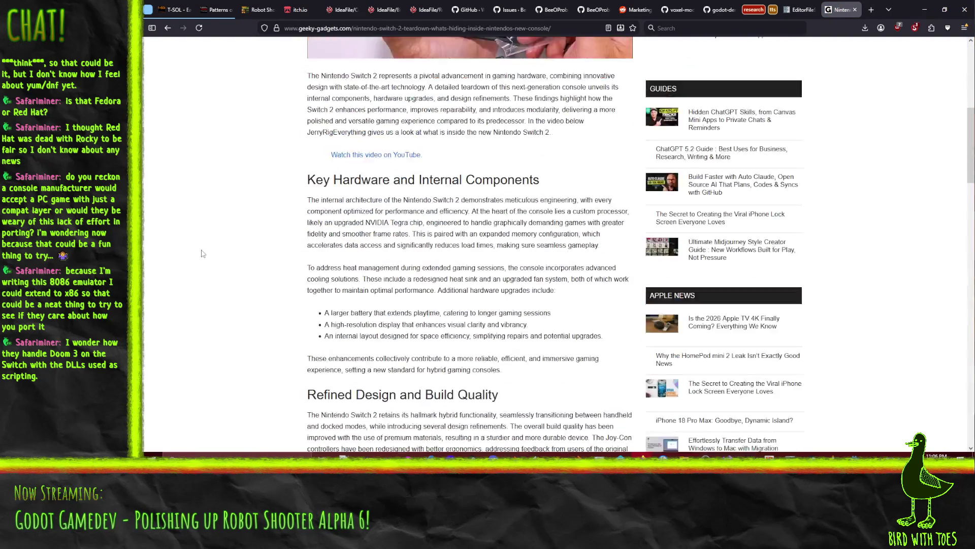
pyautogui.scroll(-5, 177, 212)
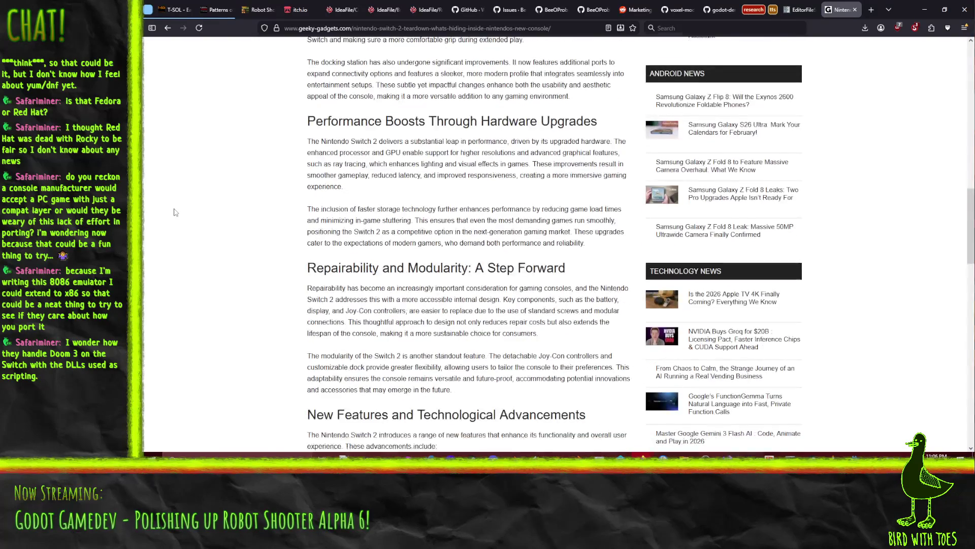
pyautogui.scroll(-7, 178, 212)
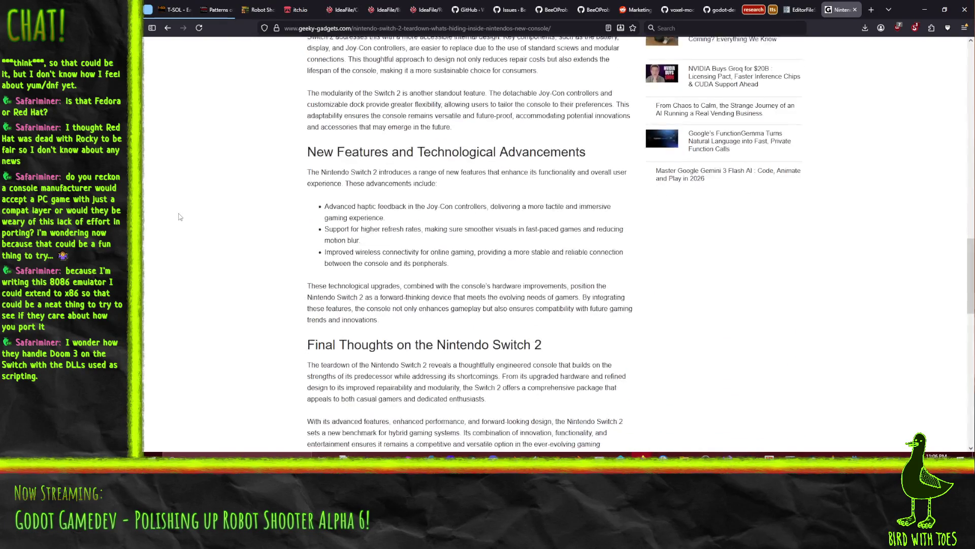
pyautogui.scroll(-4, 230, 213)
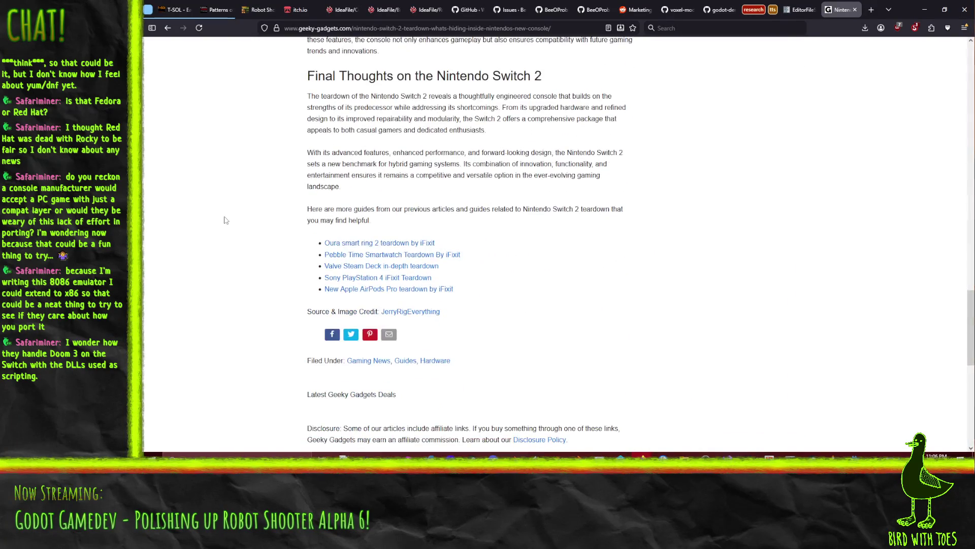
pyautogui.scroll(20, 230, 213)
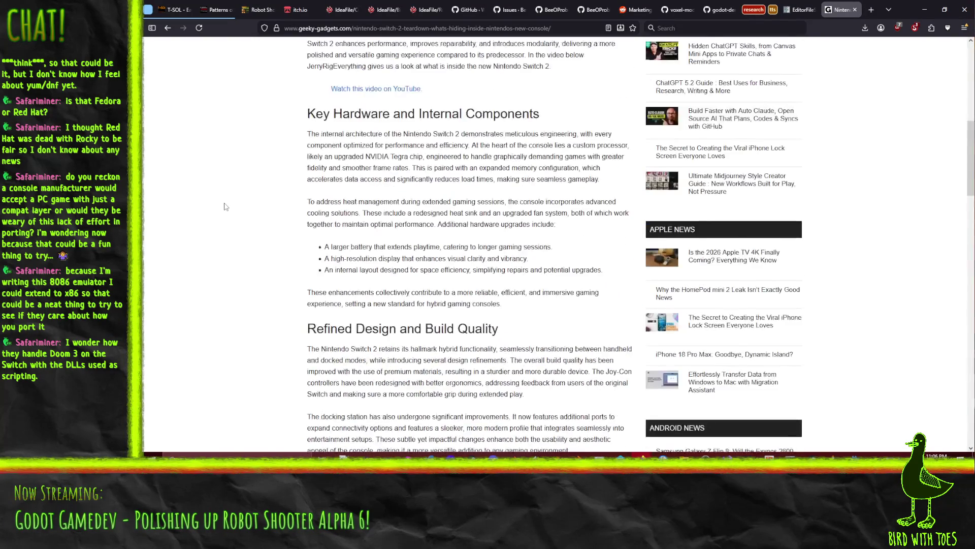
pyautogui.scroll(3, 226, 207)
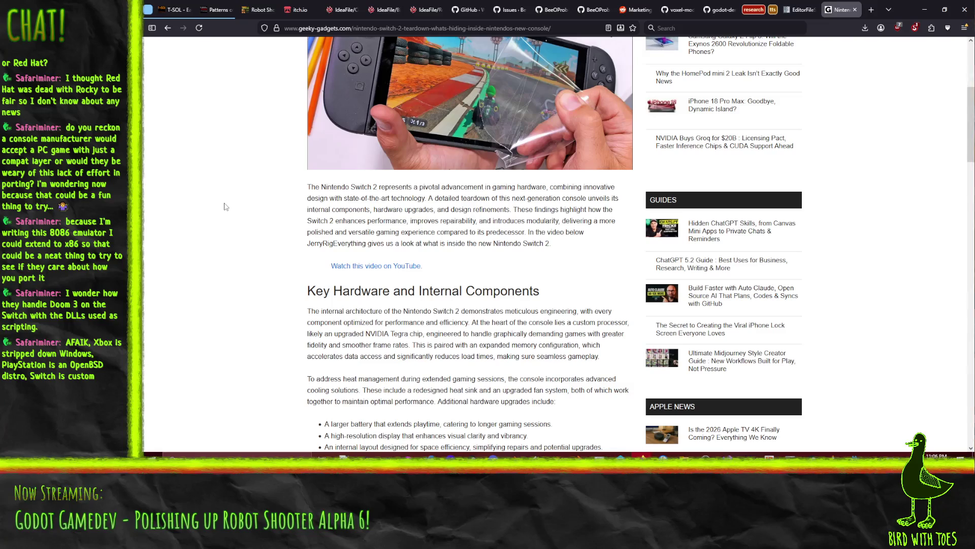
pyautogui.scroll(-5, 226, 206)
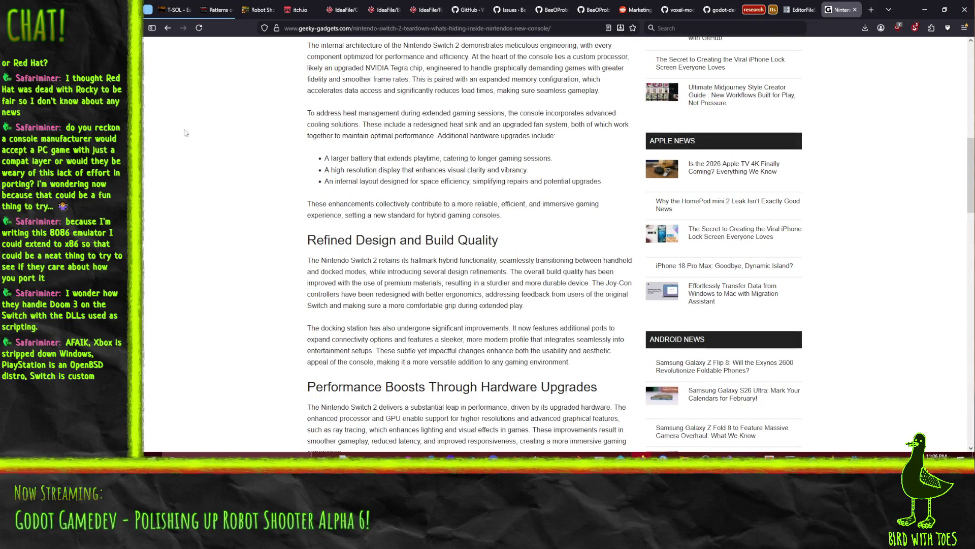
pyautogui.click(167, 27)
# Step: Scroll the search results and open the Nintendo Switch Wikipedia article
pyautogui.scroll(-6, 187, 221)
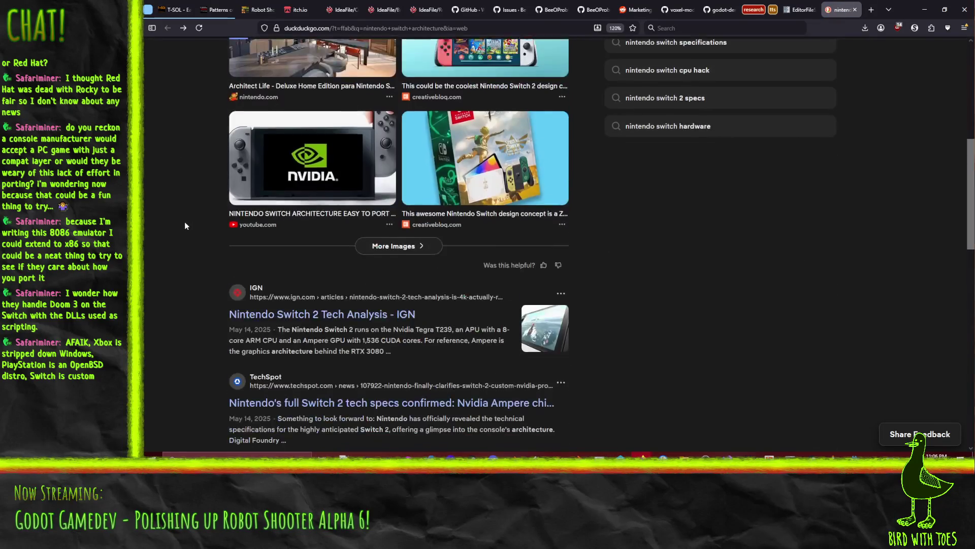
pyautogui.scroll(-3, 184, 223)
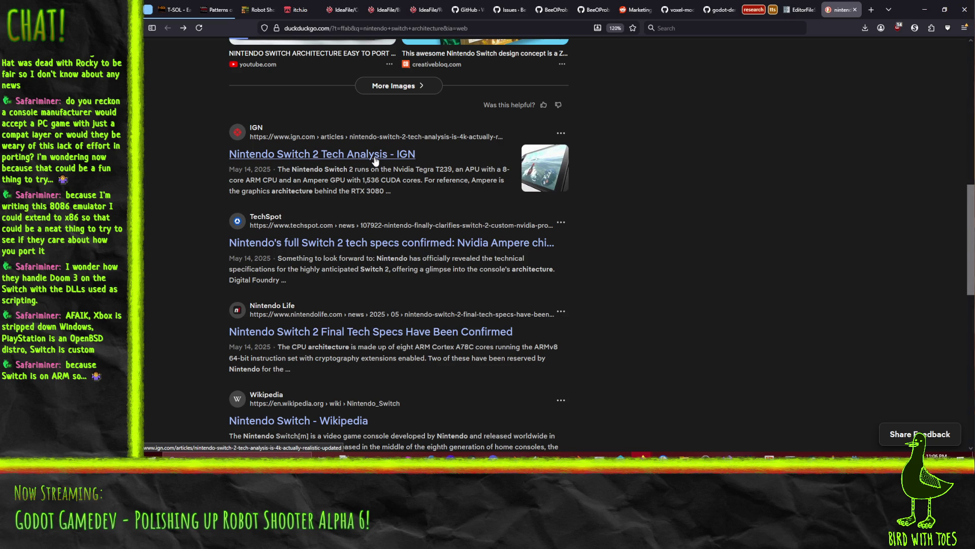
pyautogui.scroll(-4, 376, 160)
pyautogui.click(325, 202)
# Step: Read through the Switch article, then close its tab to return to the EditorFileSystem docs
pyautogui.scroll(-5, 401, 244)
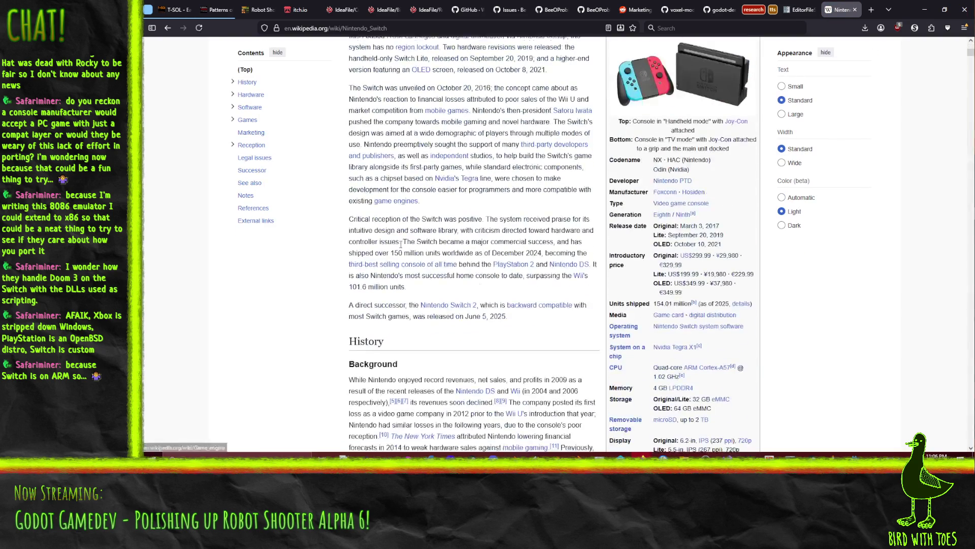
pyautogui.scroll(-1, 404, 244)
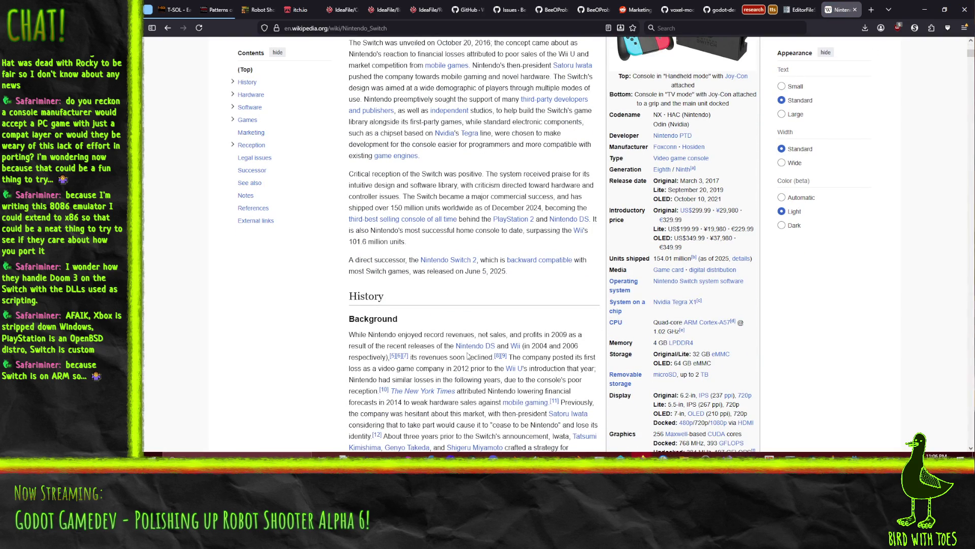
pyautogui.scroll(-1, 528, 308)
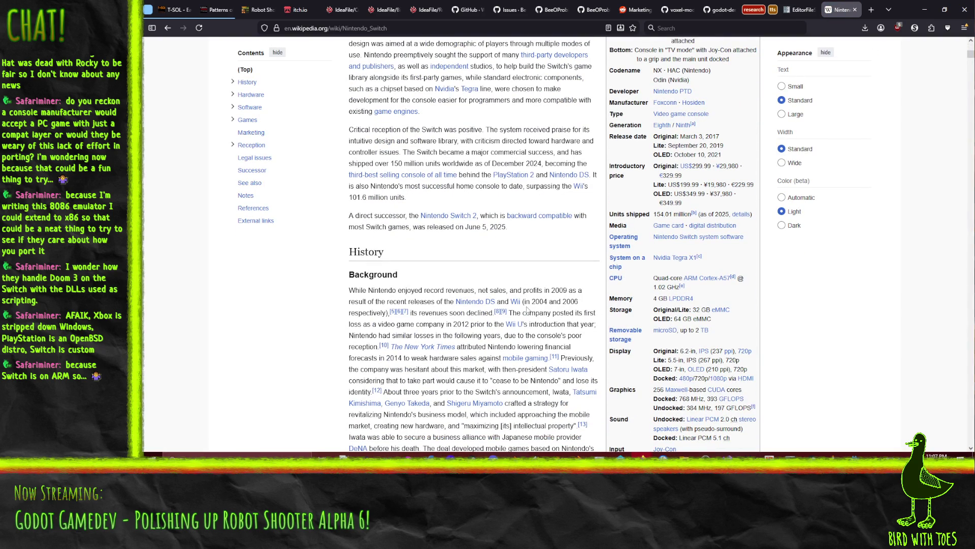
pyautogui.scroll(-2, 528, 260)
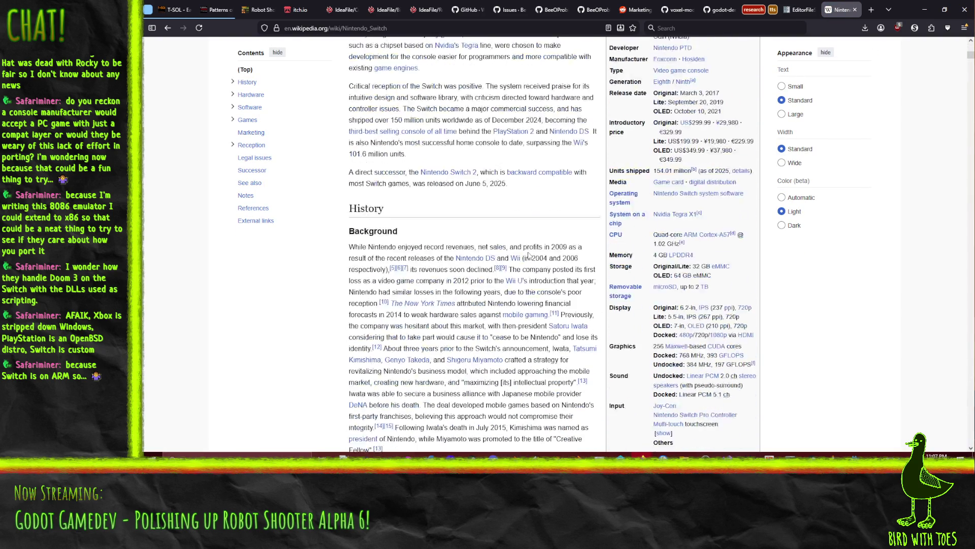
pyautogui.scroll(1, 859, 203)
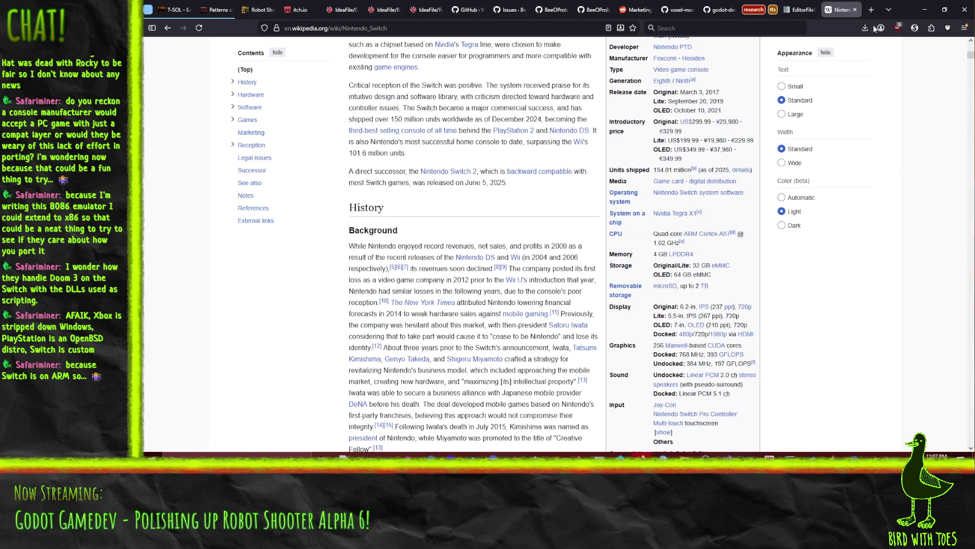
pyautogui.click(855, 10)
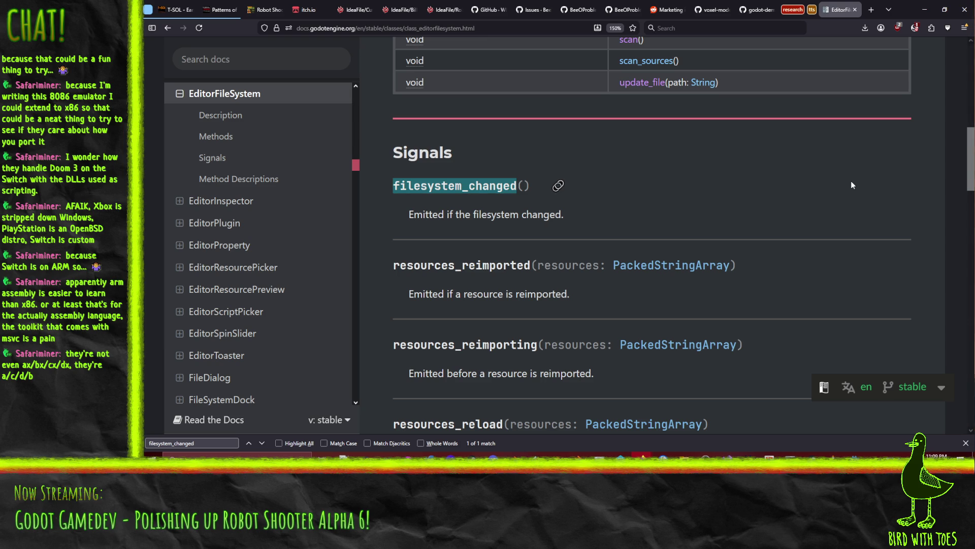
# Step: Start a fresh Firefox tab
pyautogui.click(871, 10)
# Step: Search the web for '68k asm' and browse the results
pyautogui.write('68k asm')
pyautogui.press('Return')
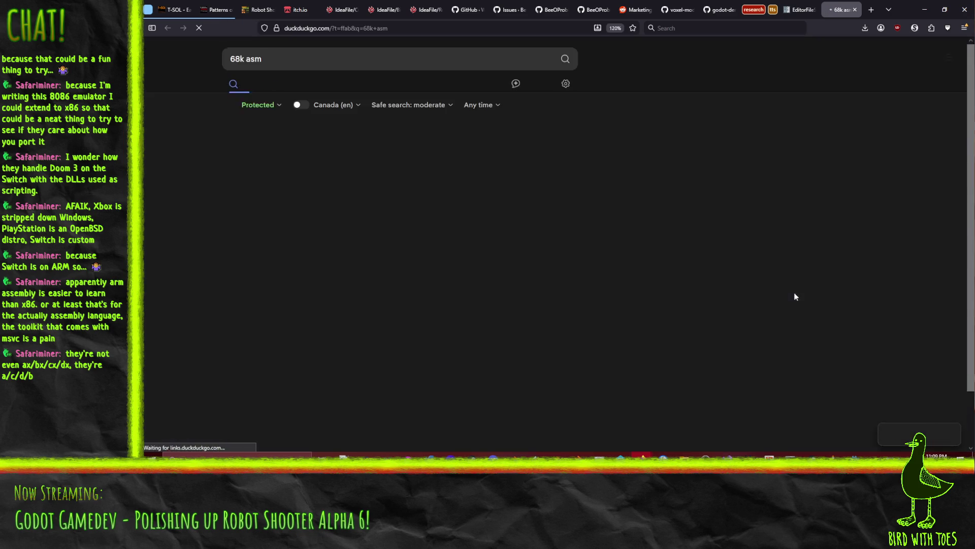
pyautogui.scroll(-2, 144, 218)
pyautogui.scroll(-2, 147, 226)
pyautogui.scroll(3, 745, 199)
pyautogui.scroll(-8, 703, 227)
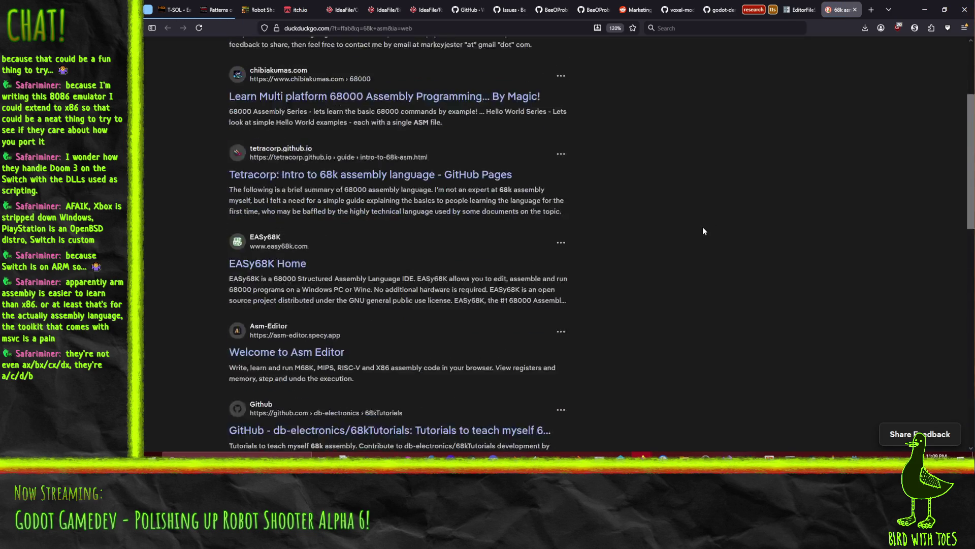
pyautogui.scroll(-4, 203, 180)
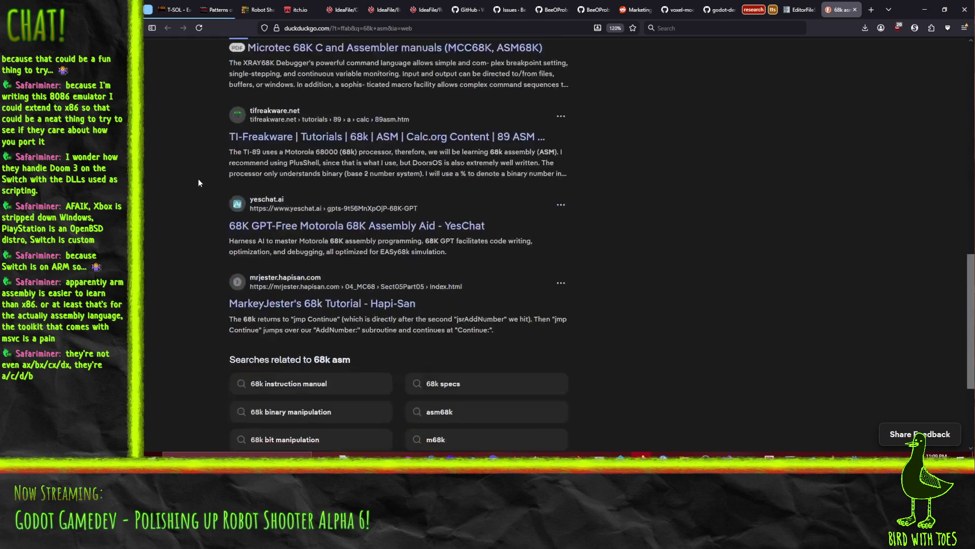
pyautogui.scroll(10, 193, 199)
pyautogui.moveTo(360, 167); pyautogui.dragTo(364, 167)
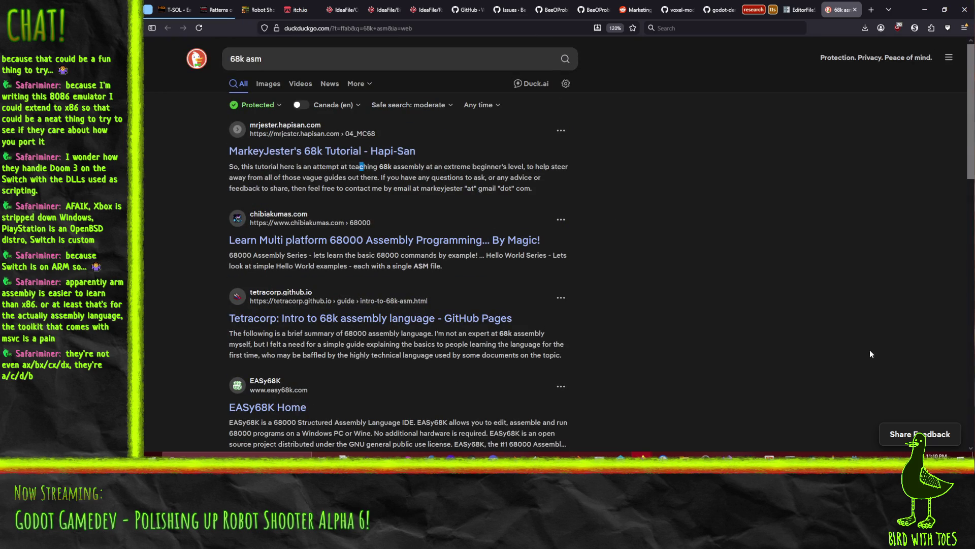
# Step: Open the 68k beginner's tutorial and go to its Registers part
pyautogui.click(312, 151)
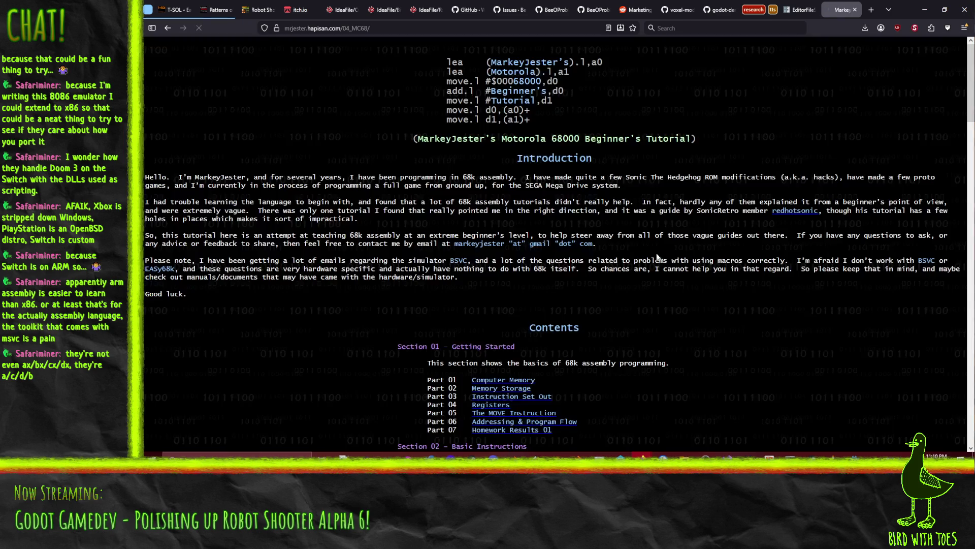
pyautogui.scroll(-6, 258, 182)
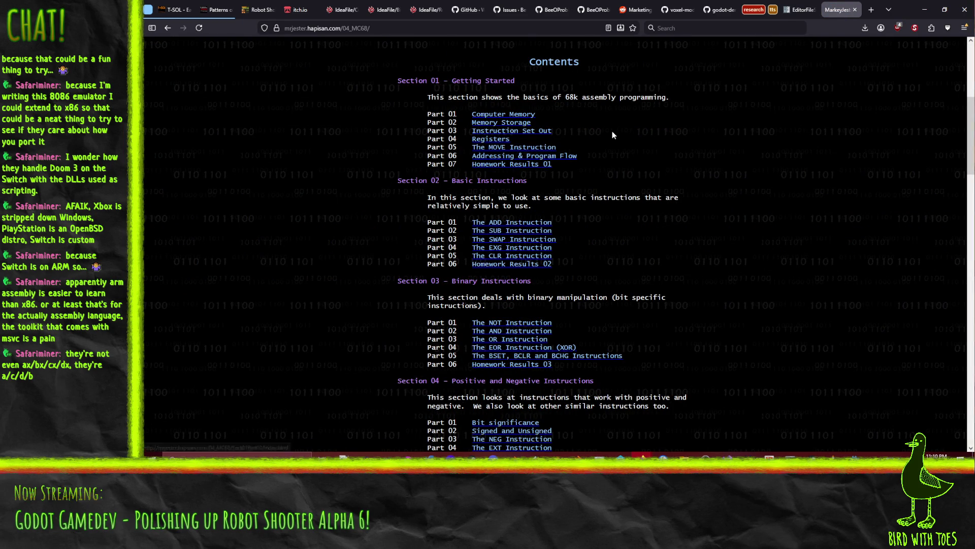
pyautogui.click(488, 141)
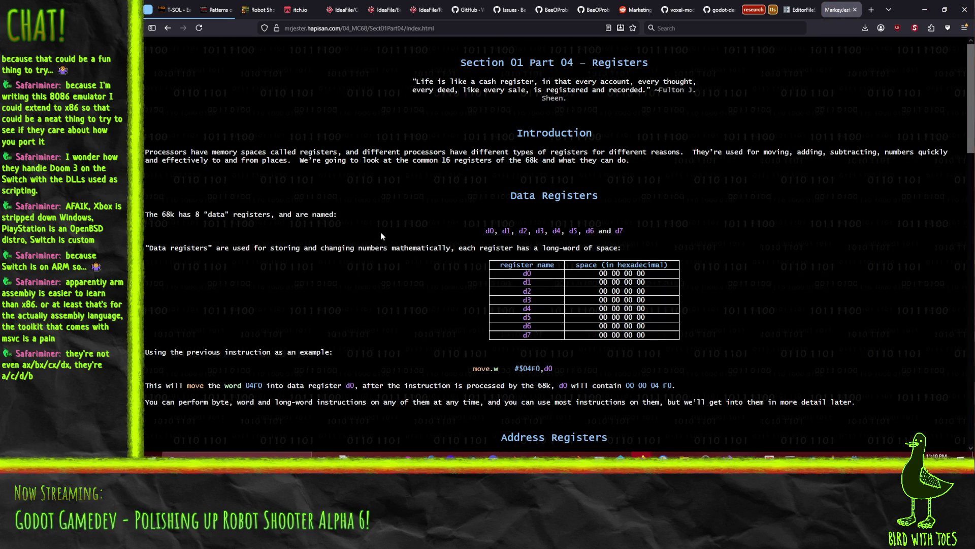
pyautogui.scroll(-1, 525, 234)
pyautogui.scroll(1, 525, 233)
pyautogui.scroll(-3, 387, 249)
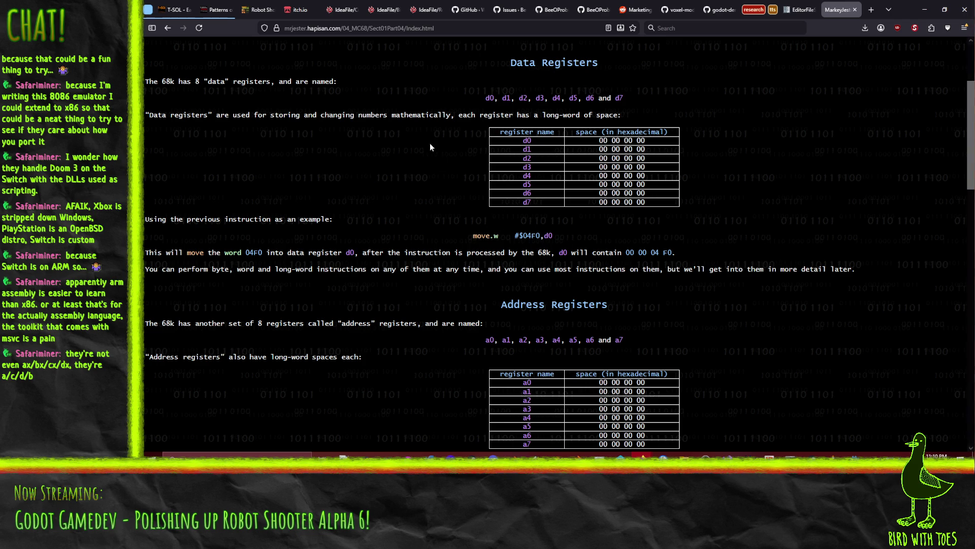
pyautogui.scroll(-3, 430, 147)
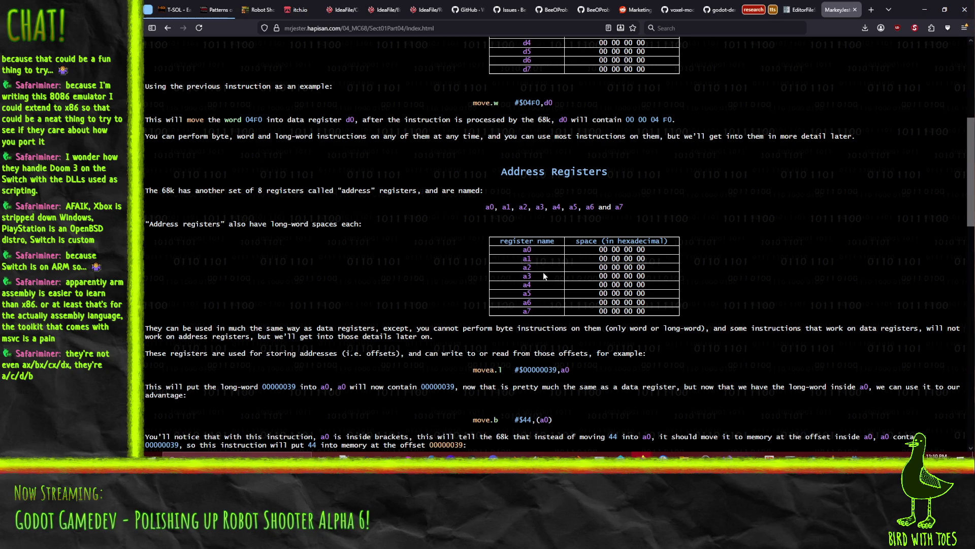
pyautogui.scroll(-1, 544, 273)
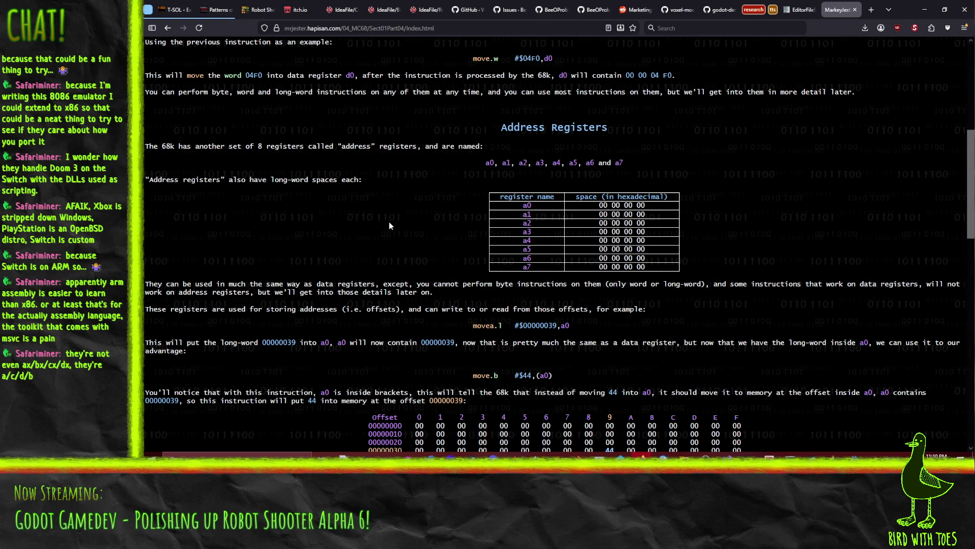
pyautogui.scroll(-3, 323, 205)
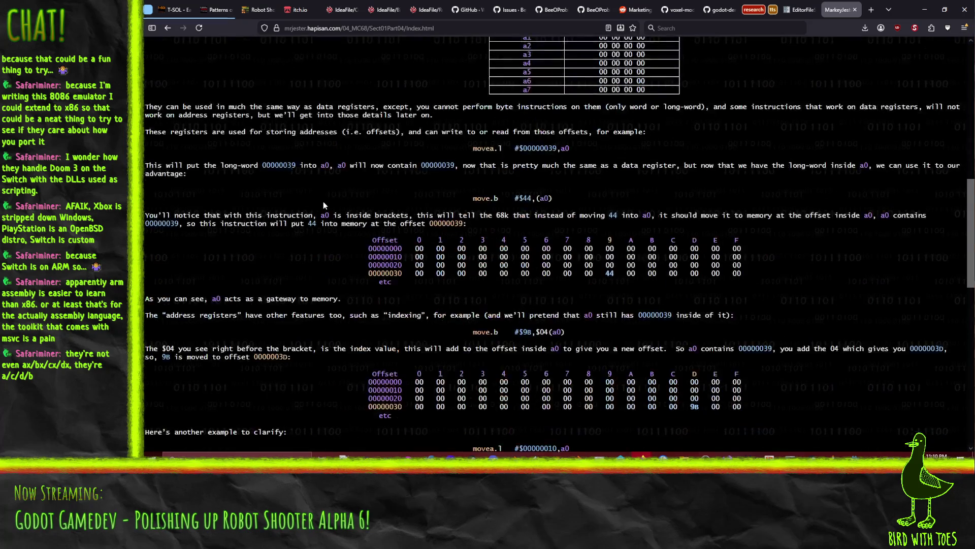
pyautogui.scroll(3, 323, 204)
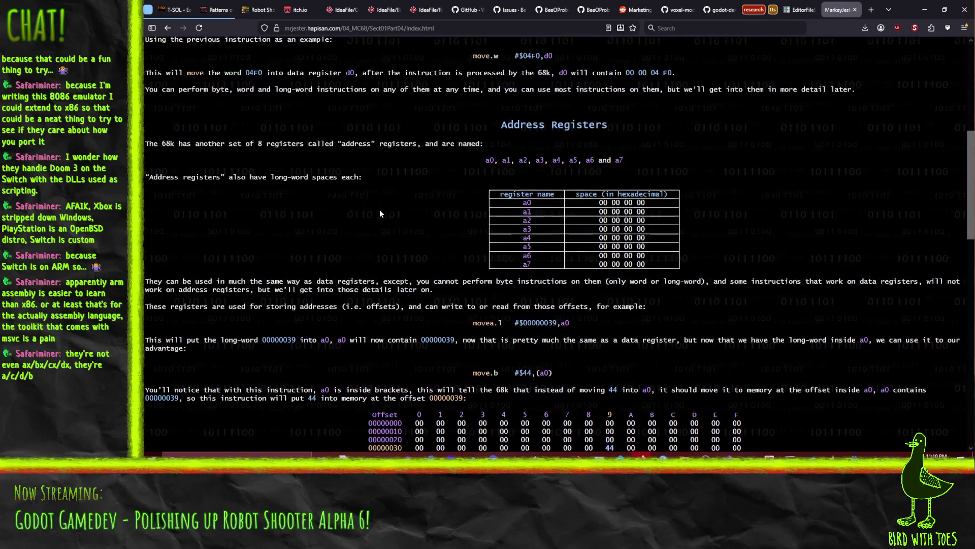
# Step: Highlight the address and data register table rows while explaining them
pyautogui.moveTo(490, 242)
pyautogui.mouseDown()
pyautogui.moveTo(640, 293)
pyautogui.moveTo(616, 317)
pyautogui.moveTo(669, 315)
pyautogui.mouseUp()
pyautogui.click(669, 315)
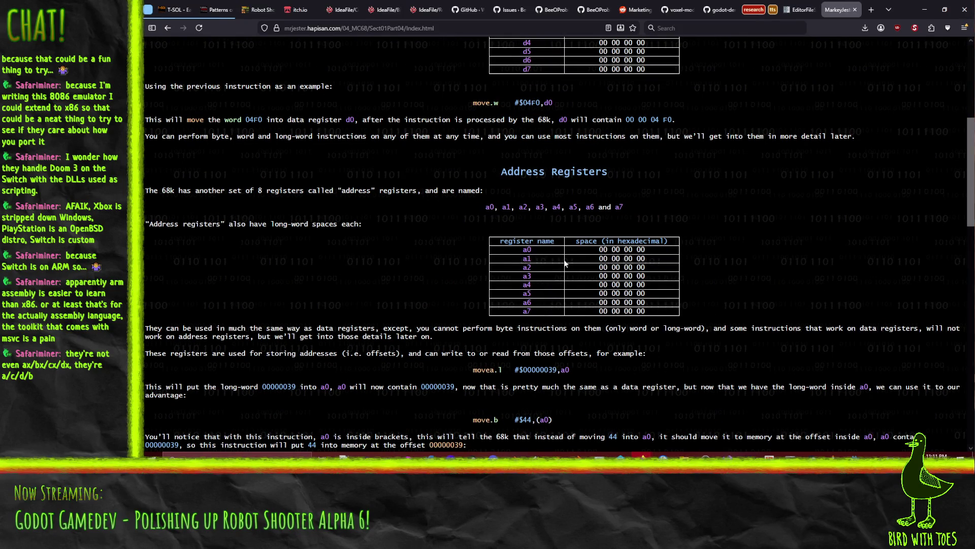
pyautogui.scroll(3, 534, 274)
pyautogui.moveTo(507, 132)
pyautogui.mouseDown()
pyautogui.moveTo(585, 193)
pyautogui.moveTo(660, 208)
pyautogui.mouseUp()
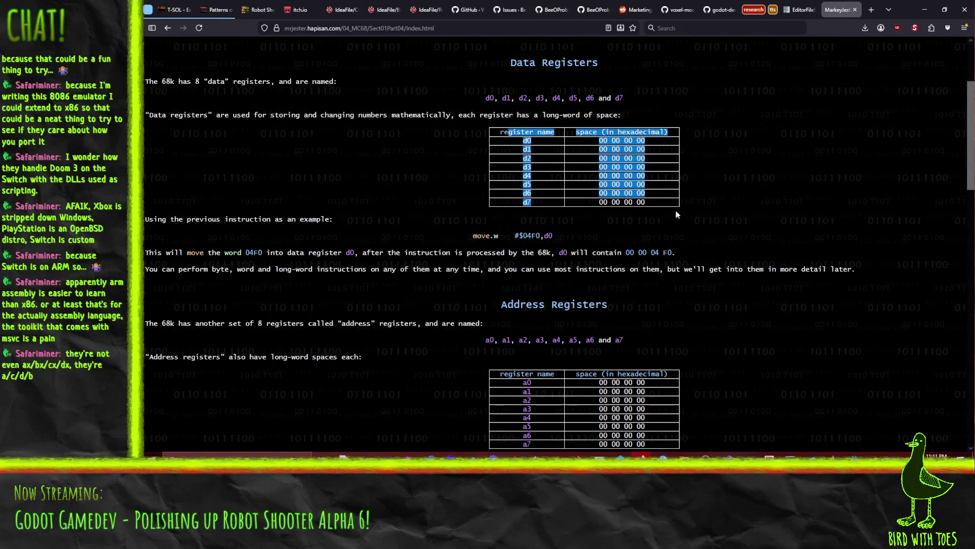
pyautogui.click(681, 210)
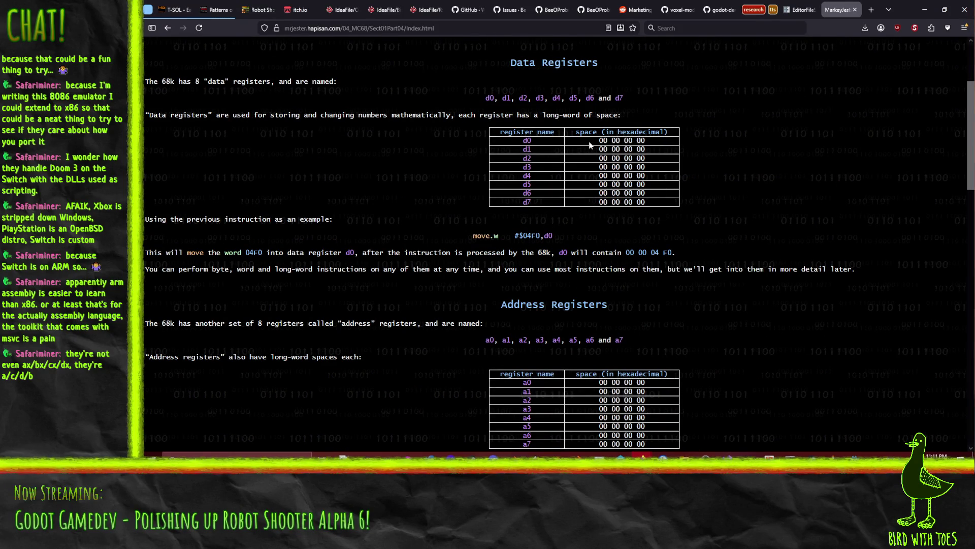
pyautogui.moveTo(517, 133); pyautogui.dragTo(676, 140)
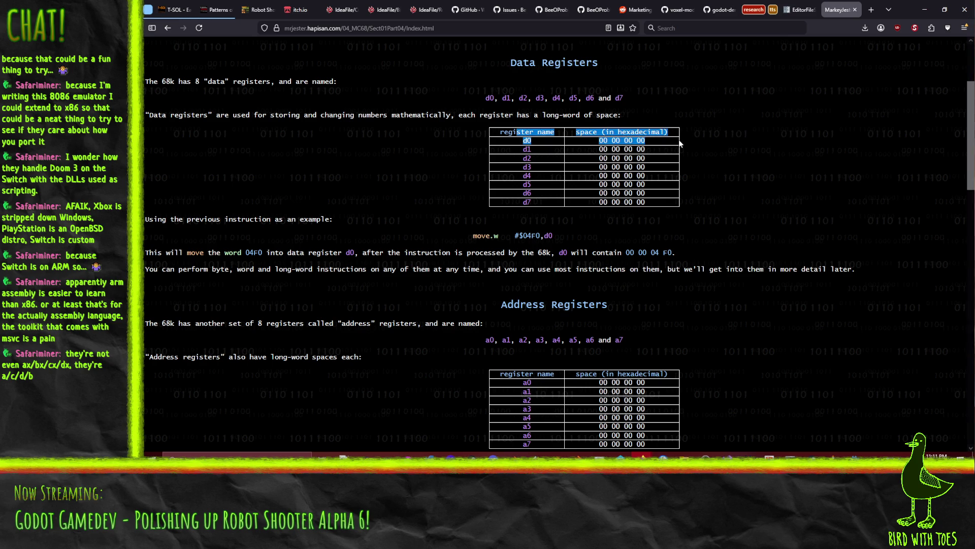
pyautogui.click(678, 139)
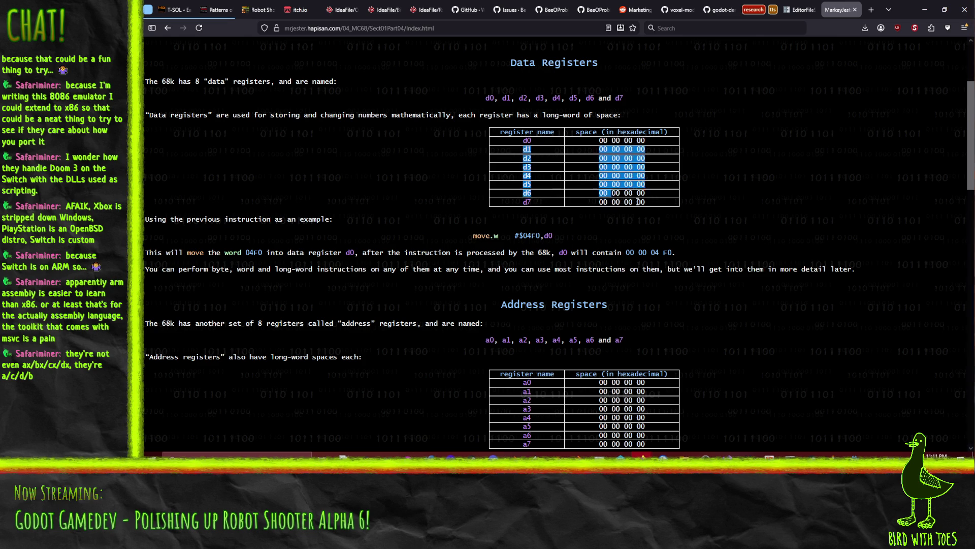
# Step: Close the 68k tutorial tab and minimize Firefox to show Godot
pyautogui.scroll(-3, 678, 203)
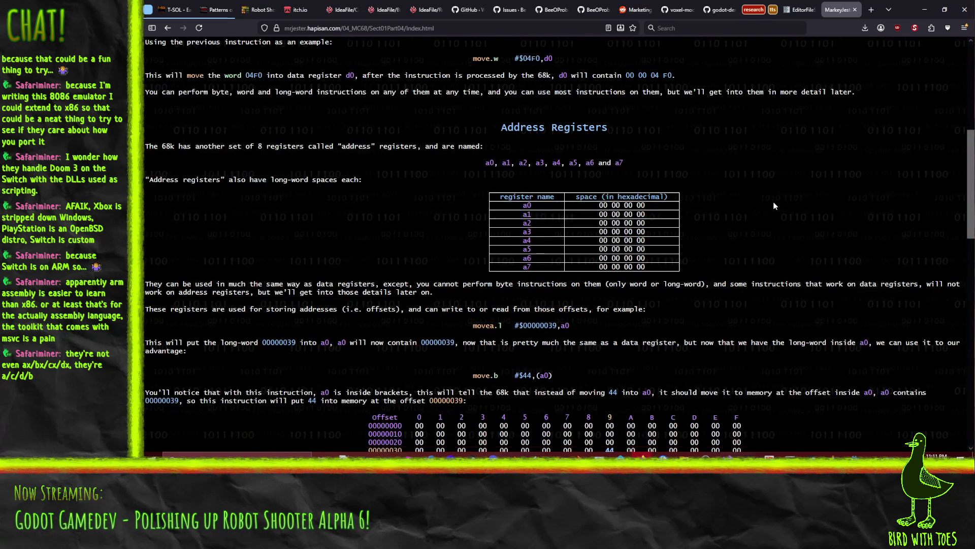
pyautogui.scroll(1, 713, 208)
pyautogui.scroll(1, 741, 174)
pyautogui.scroll(1, 305, 173)
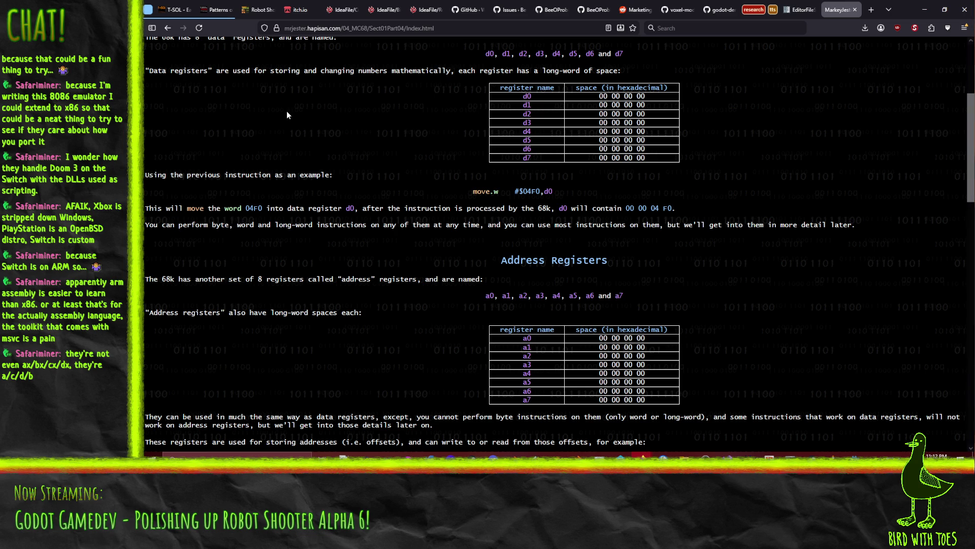
pyautogui.click(856, 11)
pyautogui.click(932, 10)
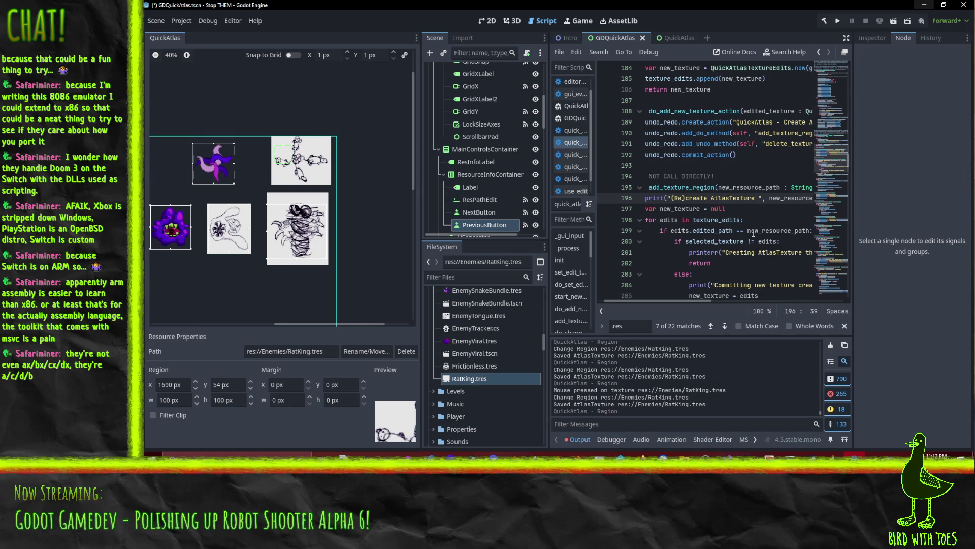
# Step: Restore Firefox from the taskbar to the EditorFileSystem Signals documentation
pyautogui.moveTo(753, 233)
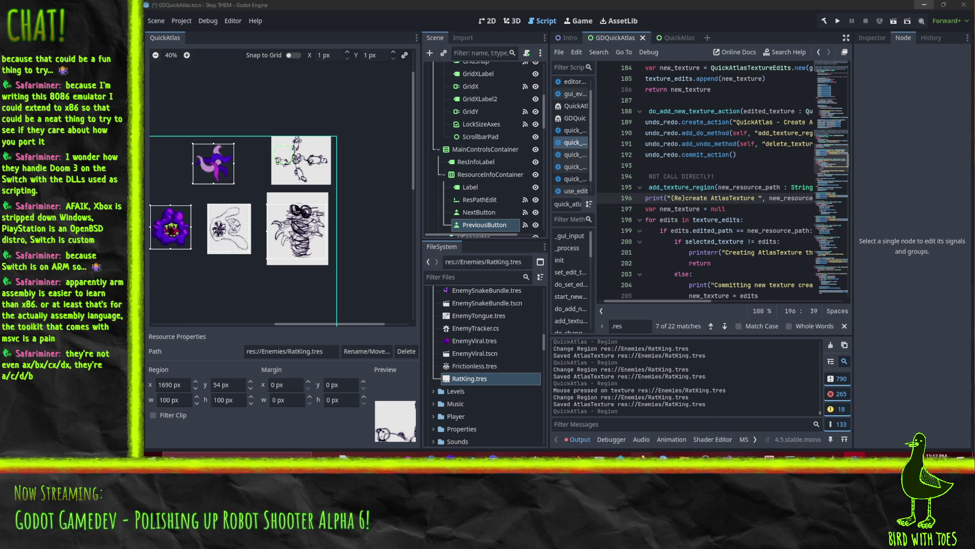
pyautogui.moveTo(643, 456)
pyautogui.click(666, 427)
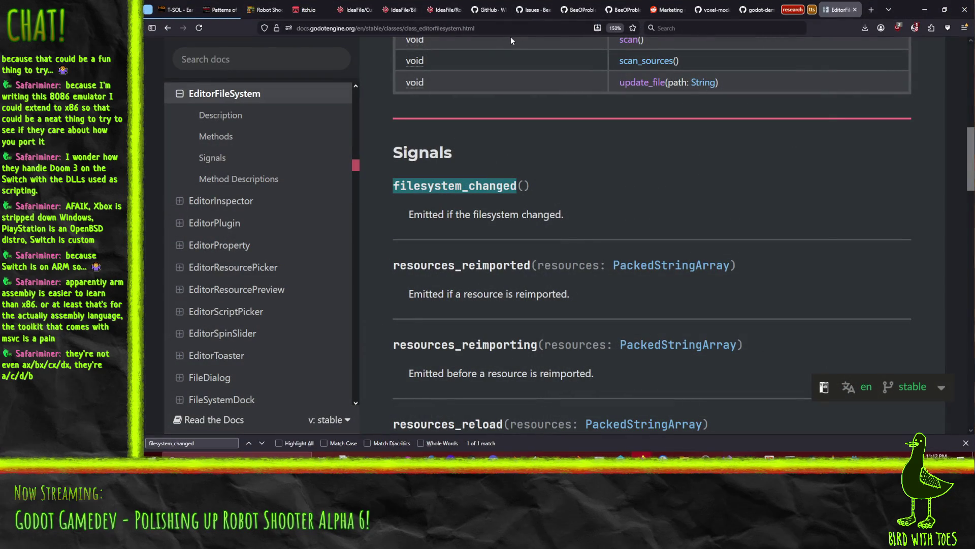
pyautogui.click(871, 10)
pyautogui.write('ax vs a vs eax')
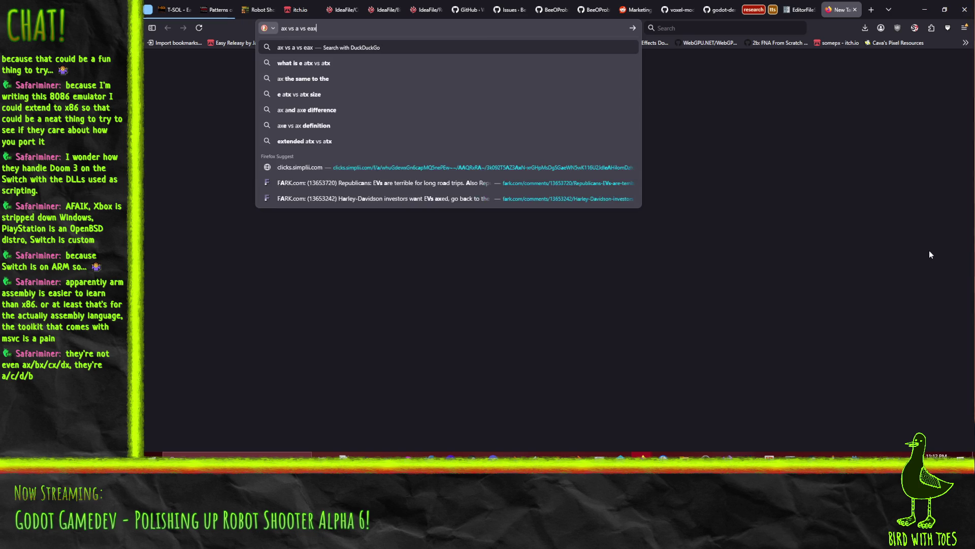
pyautogui.press('Return')
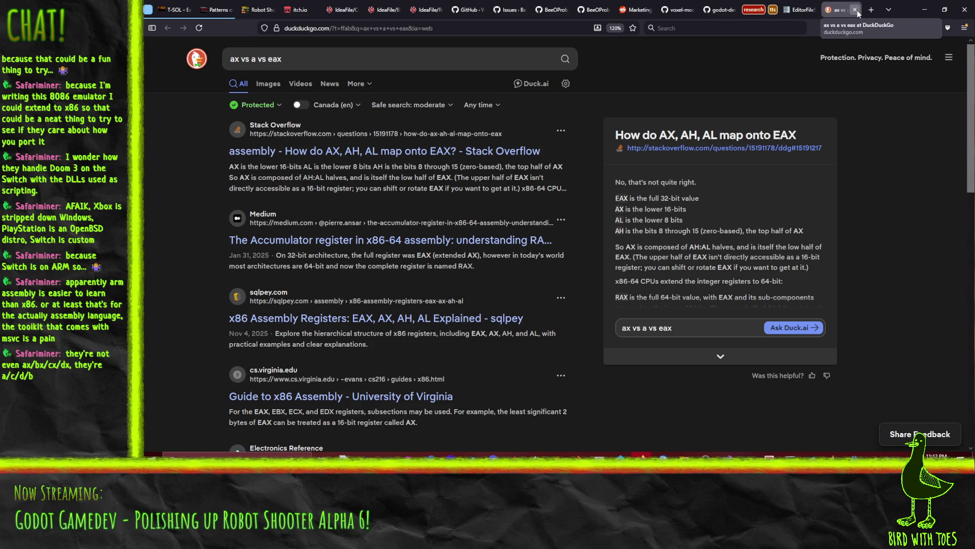
pyautogui.click(855, 10)
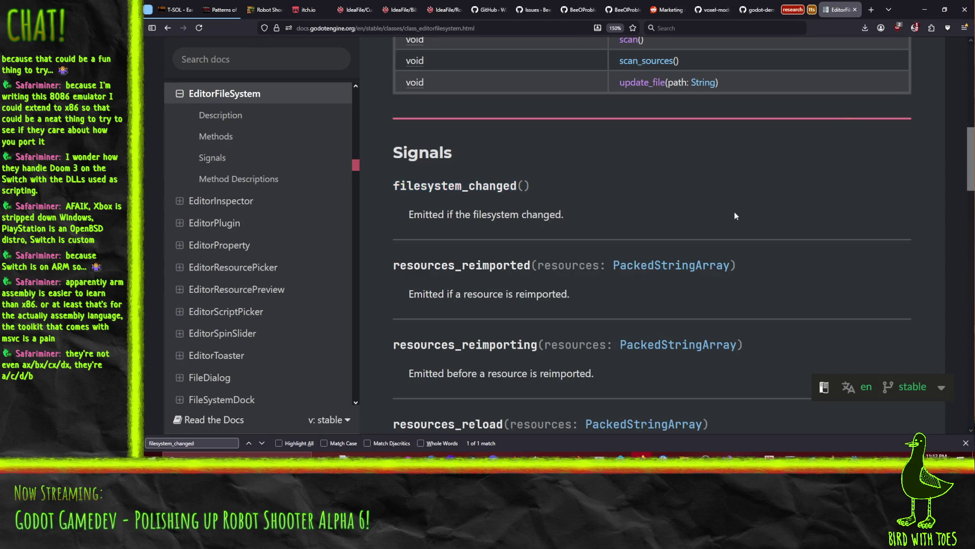
# Step: Return to the Godot editor and place the cursor on the new_texture = null line 197
pyautogui.click(925, 9)
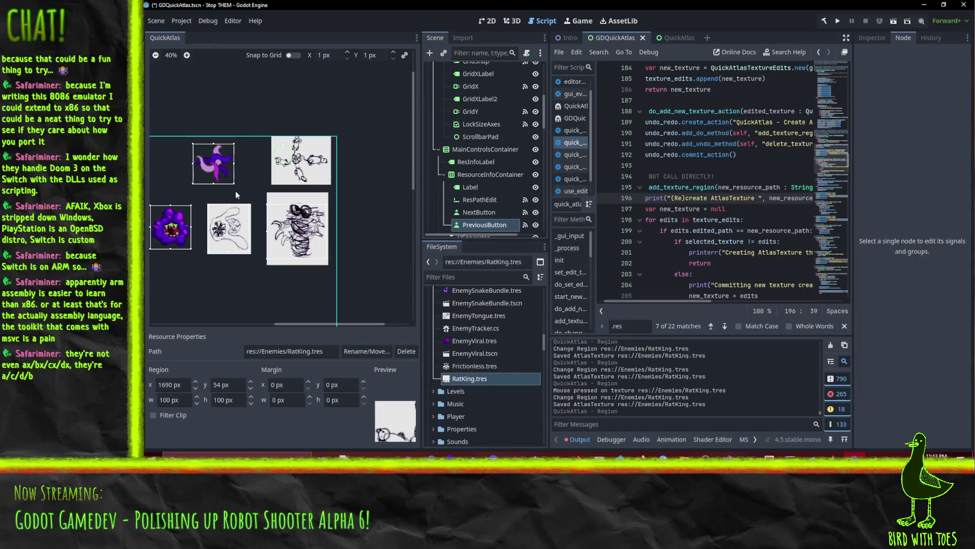
pyautogui.click(753, 208)
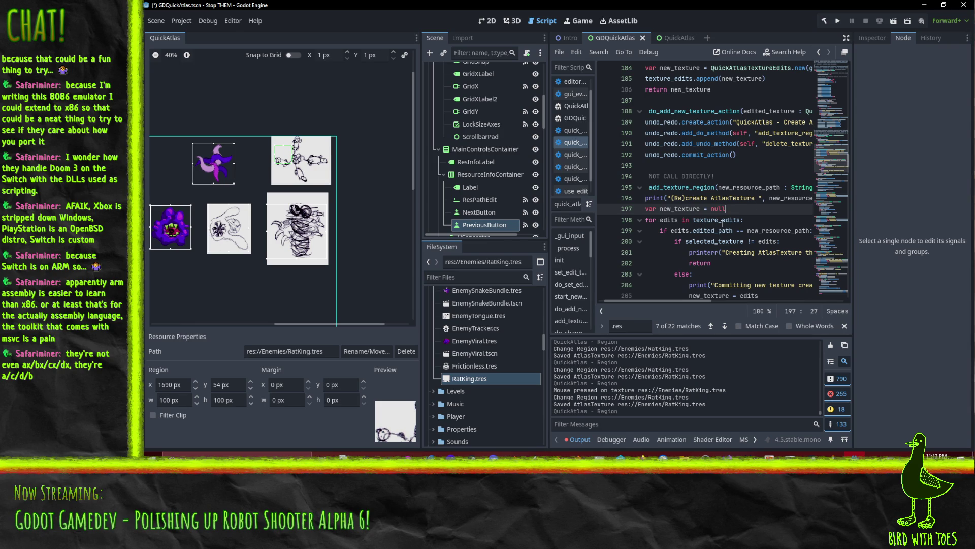
pyautogui.moveTo(722, 223)
# Step: Resize the RatKing region to 306×211 px and drag a new region, which raises error 19
pyautogui.moveTo(659, 298); pyautogui.dragTo(649, 301)
pyautogui.scroll(-2, 767, 202)
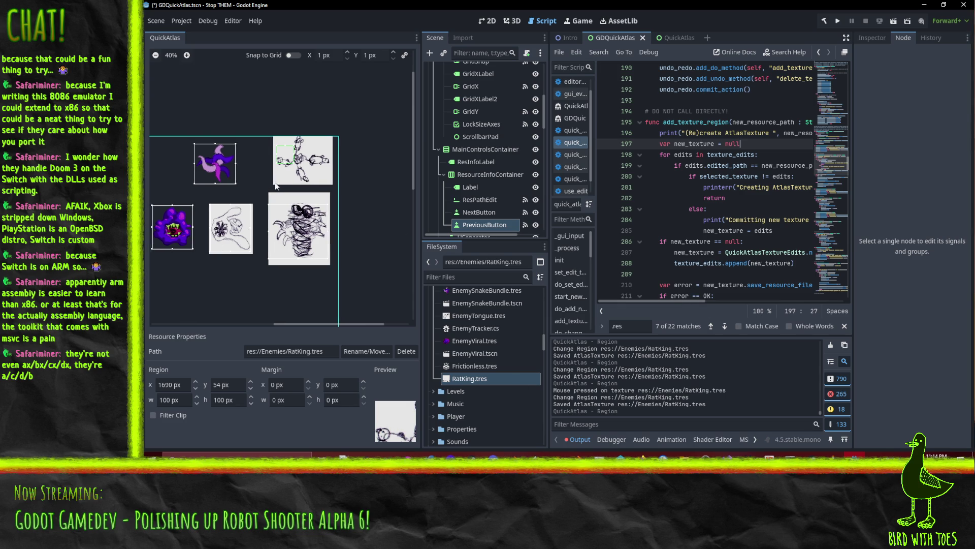
pyautogui.scroll(2, 183, 192)
pyautogui.hscroll(3, 184, 191)
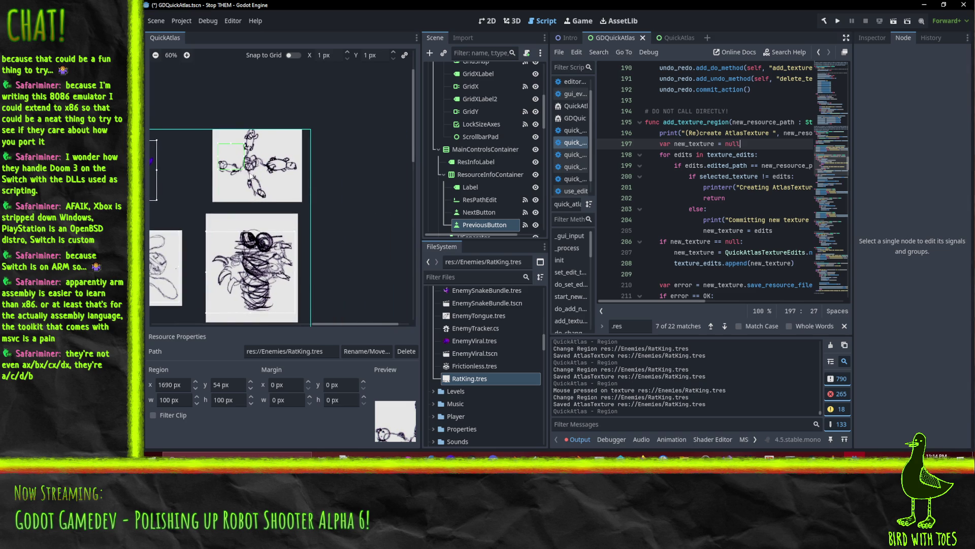
pyautogui.scroll(3, 247, 174)
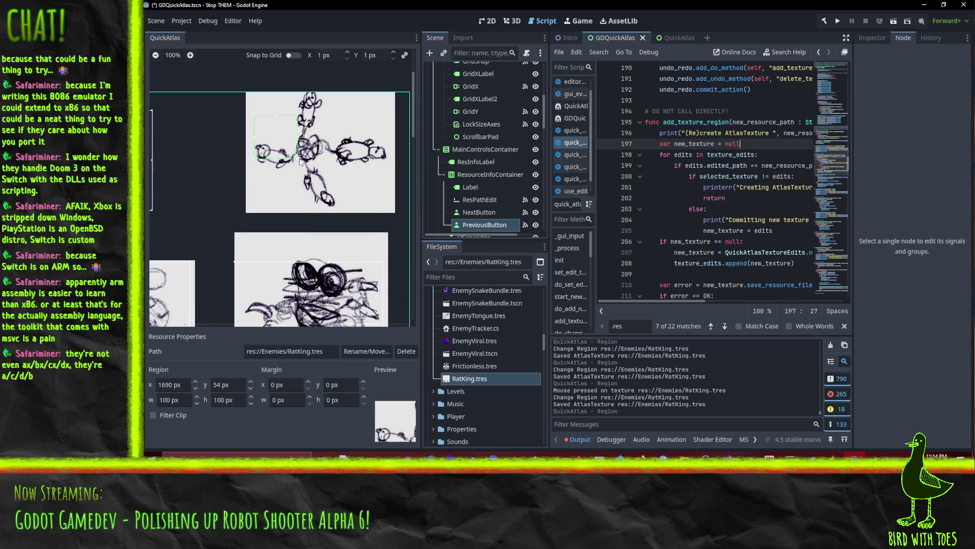
pyautogui.moveTo(300, 161); pyautogui.dragTo(392, 215)
pyautogui.scroll(3, 270, 182)
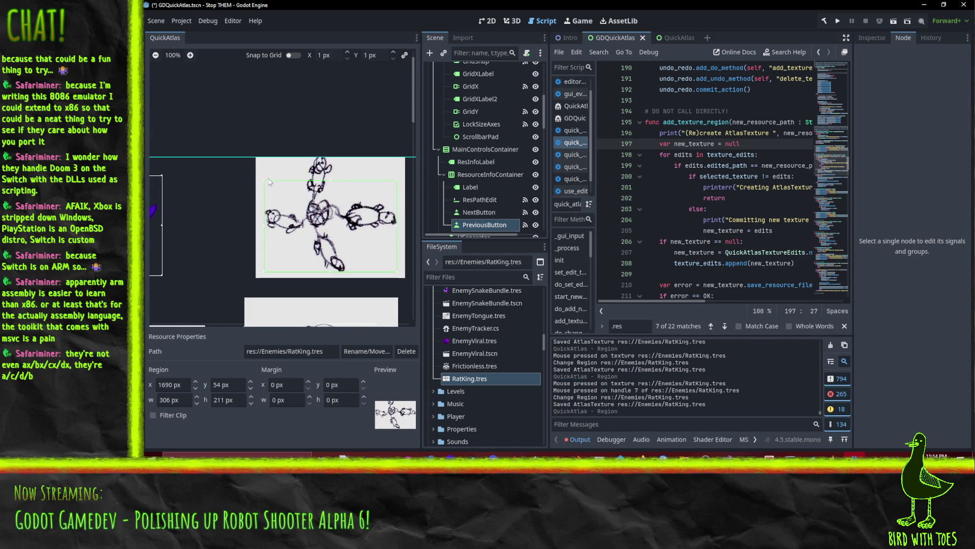
pyautogui.moveTo(264, 180)
pyautogui.mouseDown()
pyautogui.moveTo(181, 174)
pyautogui.moveTo(183, 285)
pyautogui.mouseUp()
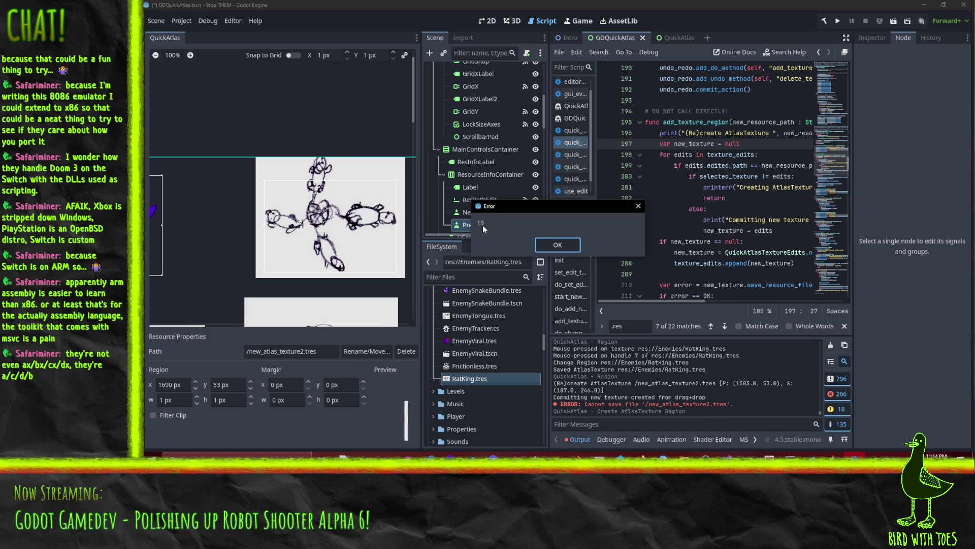
pyautogui.click(550, 246)
pyautogui.scroll(8, 478, 356)
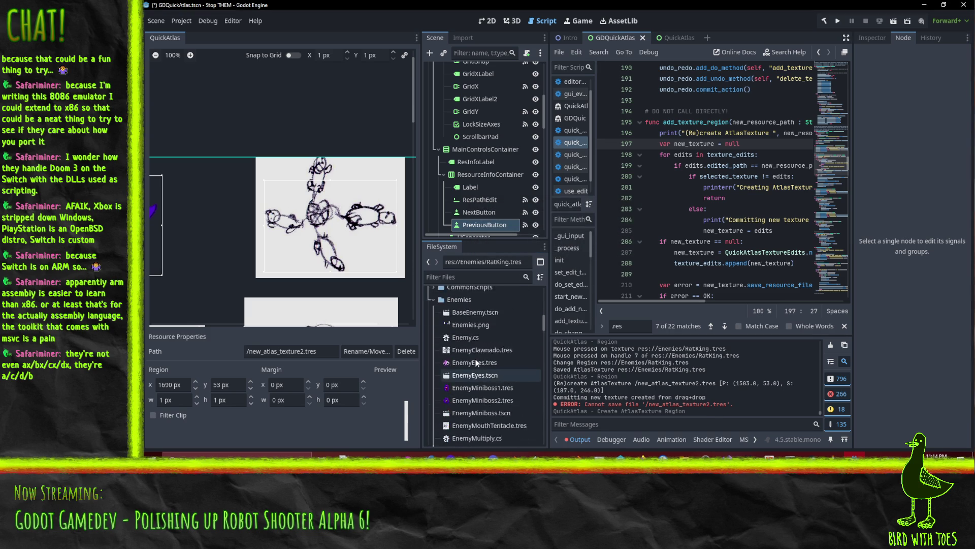
pyautogui.scroll(-5, 489, 354)
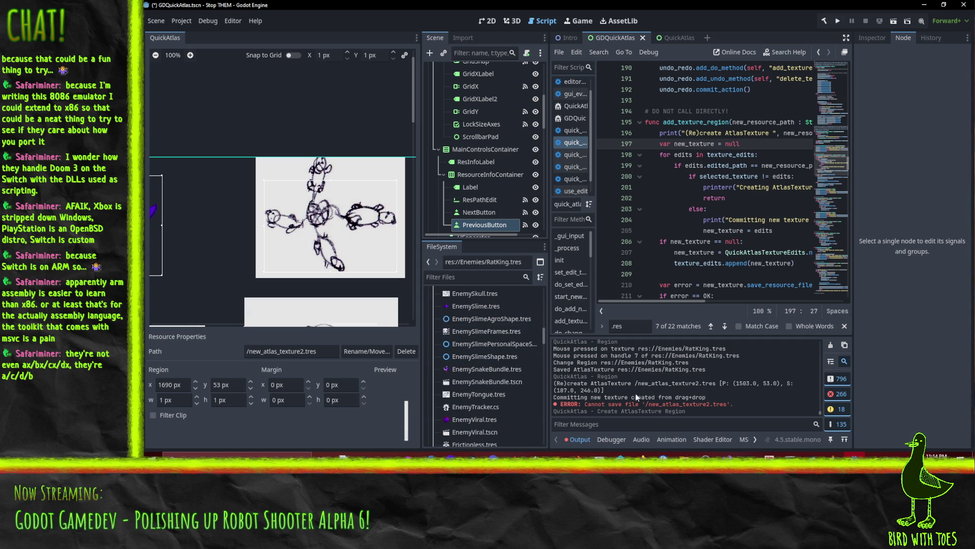
pyautogui.click(697, 208)
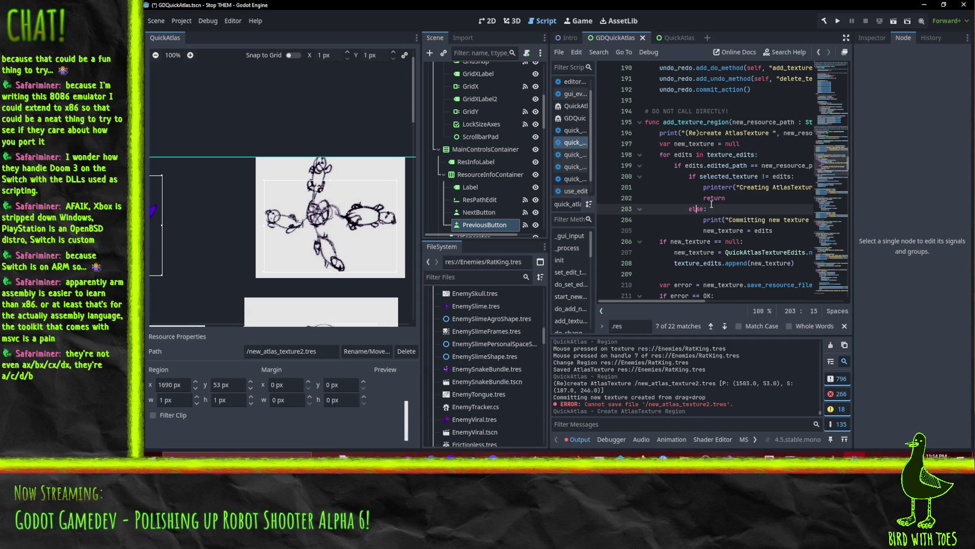
pyautogui.hotkey('ctrl', 'f')
pyautogui.write('cannot')
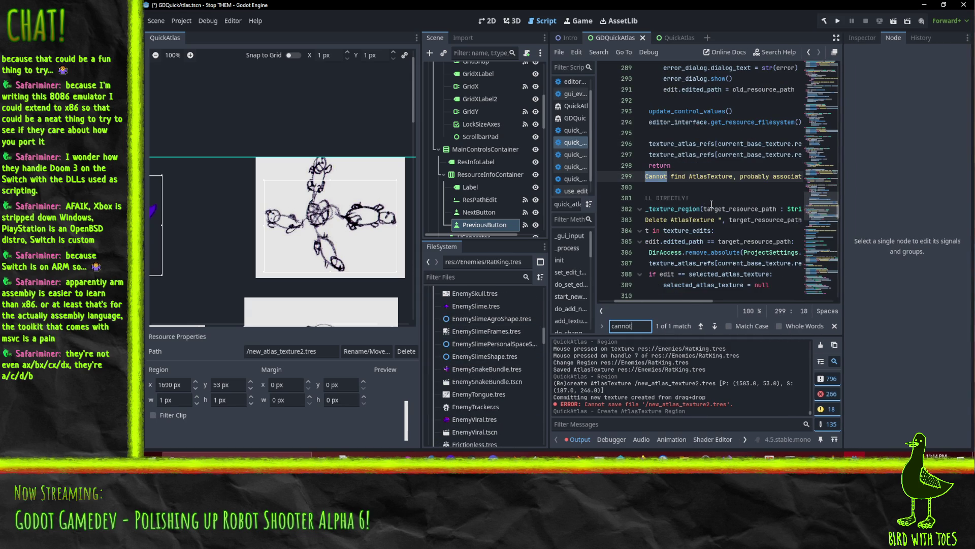
pyautogui.write(' save')
pyautogui.hotkey('ctrl', 'a')
pyautogui.write('error')
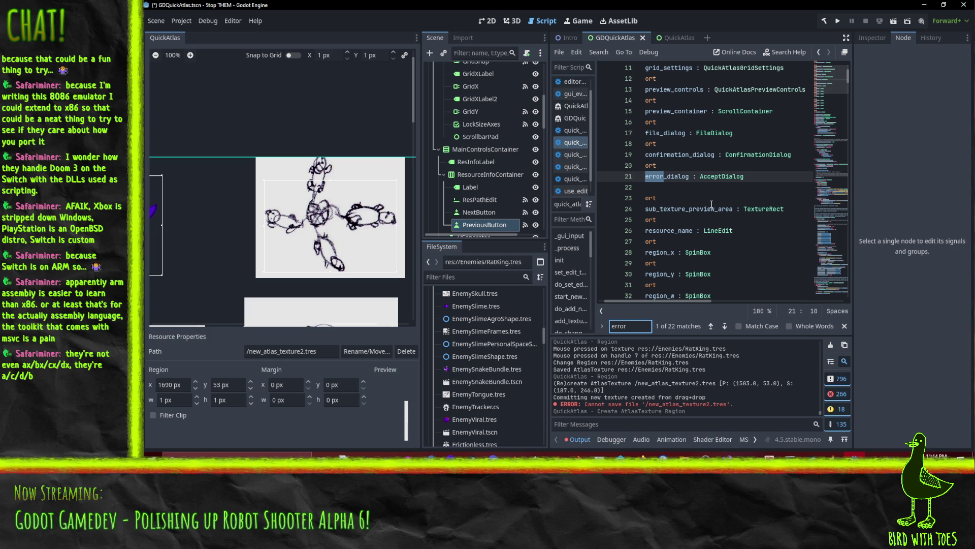
pyautogui.write('_dialog.show')
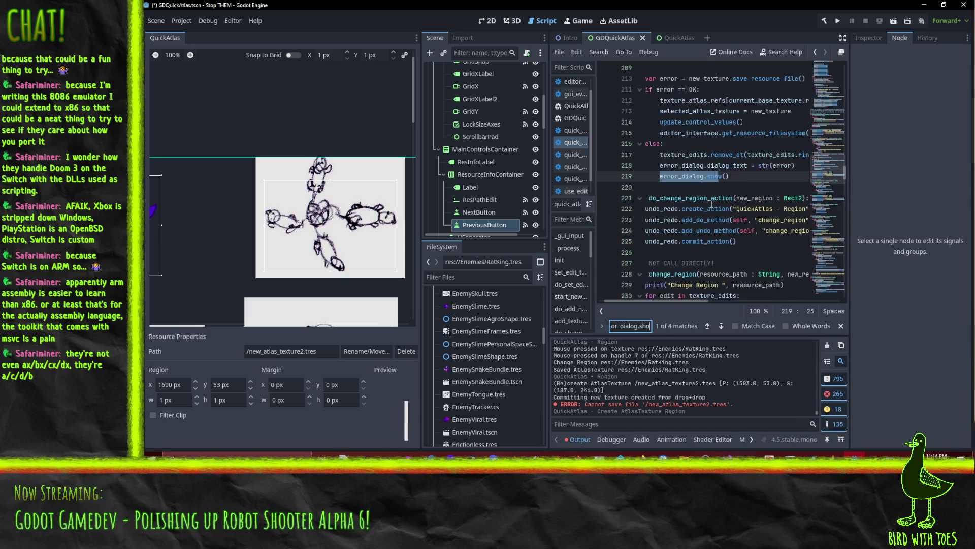
pyautogui.click(749, 163)
pyautogui.scroll(2, 751, 166)
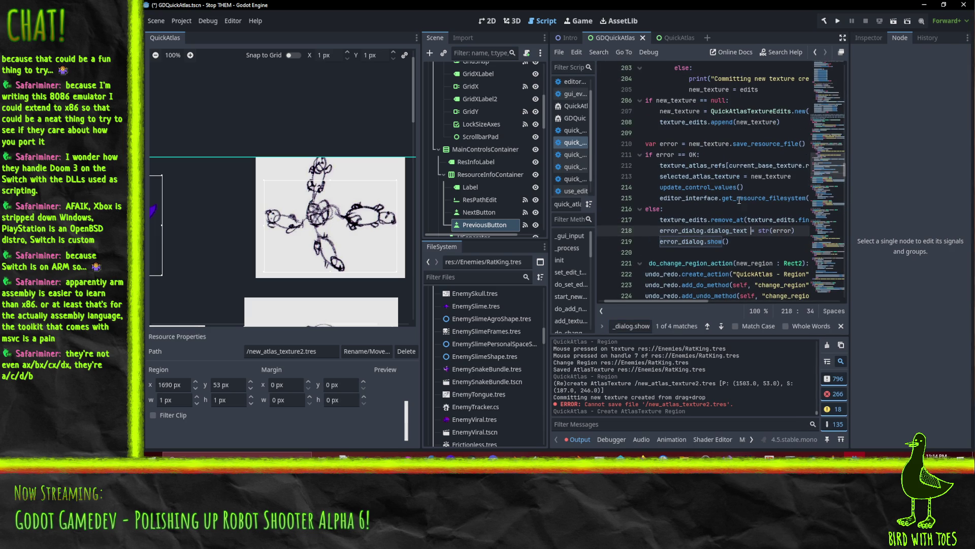
pyautogui.scroll(-2, 752, 199)
pyautogui.click(775, 197)
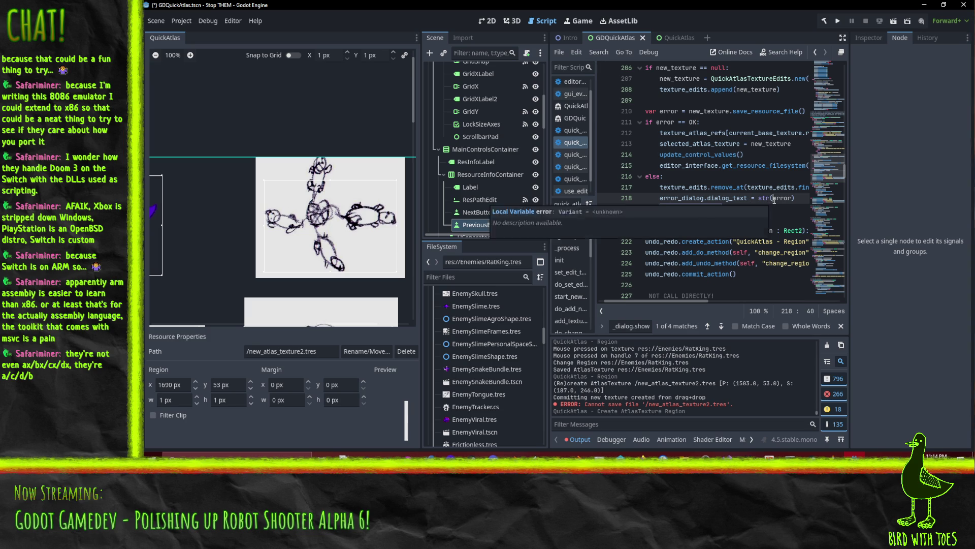
pyautogui.scroll(-3, 774, 199)
pyautogui.scroll(2, 765, 216)
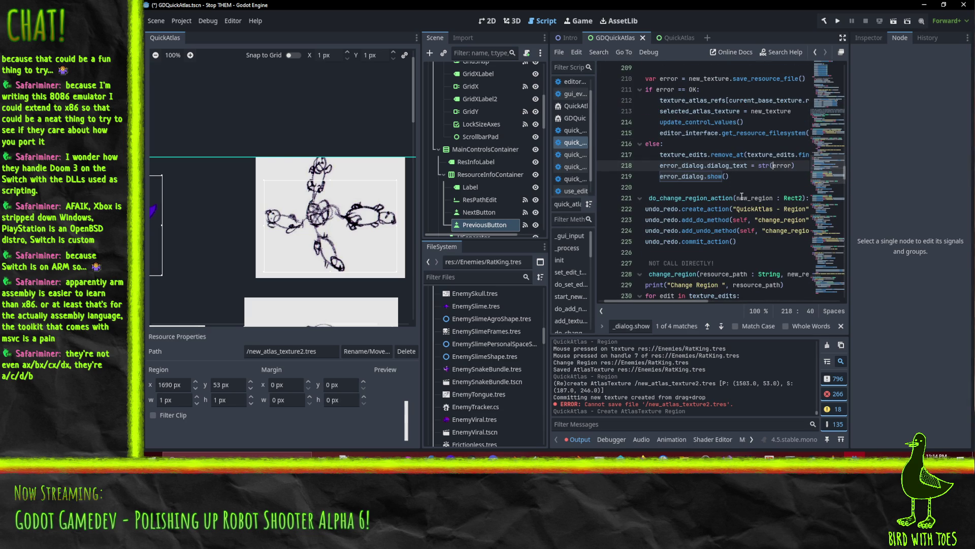
pyautogui.hotkey('ctrl', 'f')
pyautogui.press('Return')
pyautogui.press('Return')
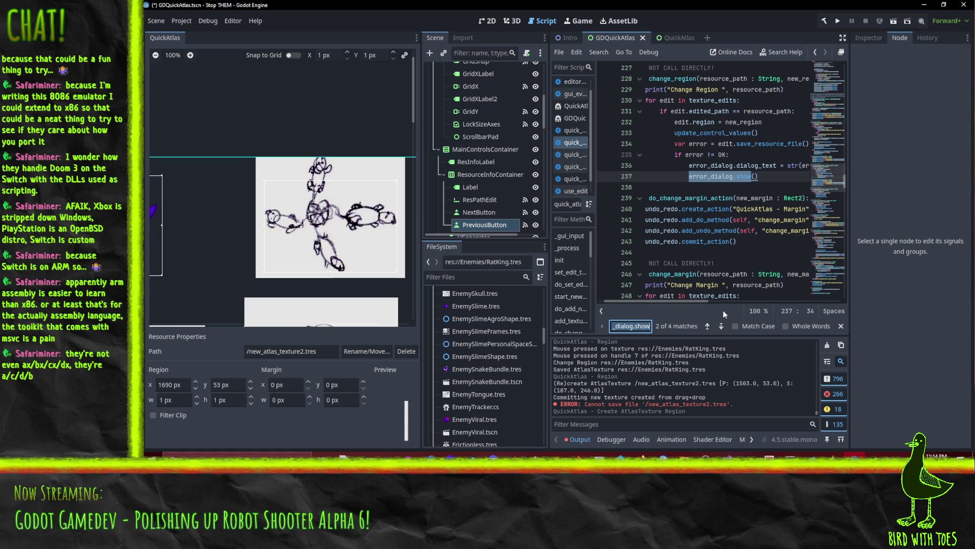
pyautogui.press('Return')
pyautogui.press('Return')
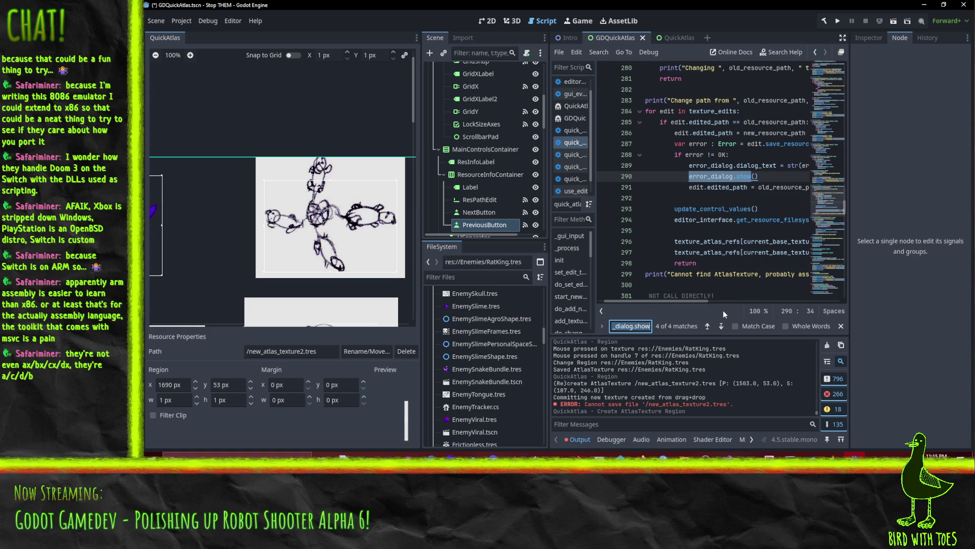
pyautogui.press('Return')
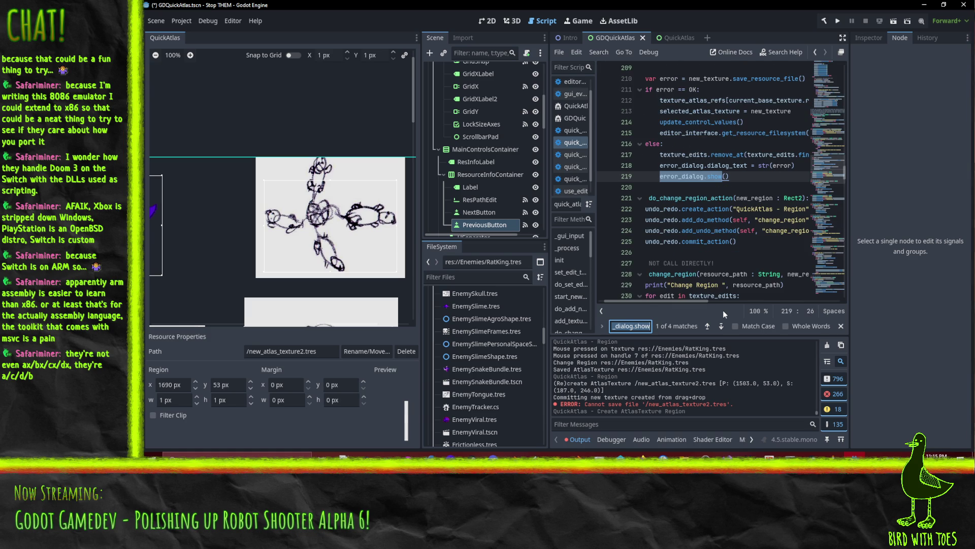
pyautogui.scroll(3, 681, 302)
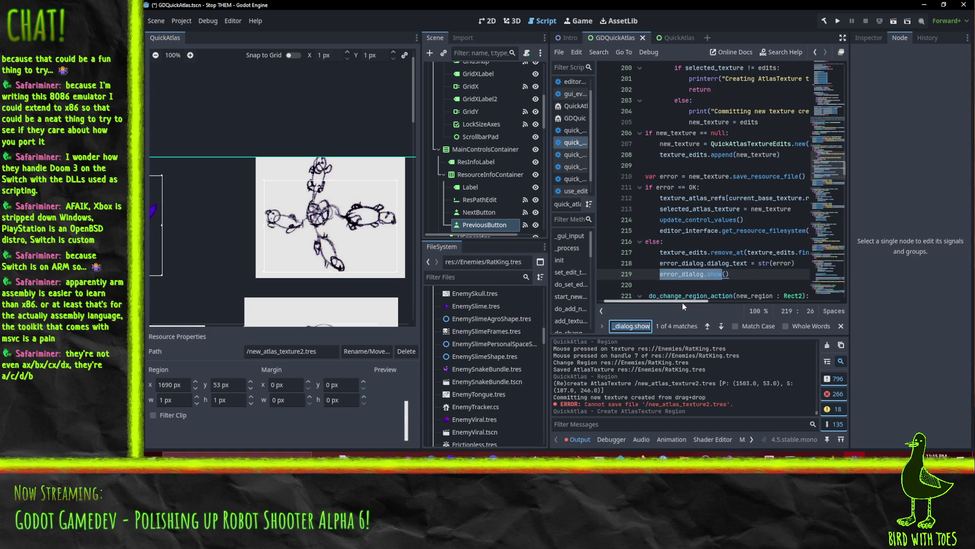
pyautogui.scroll(3, 706, 257)
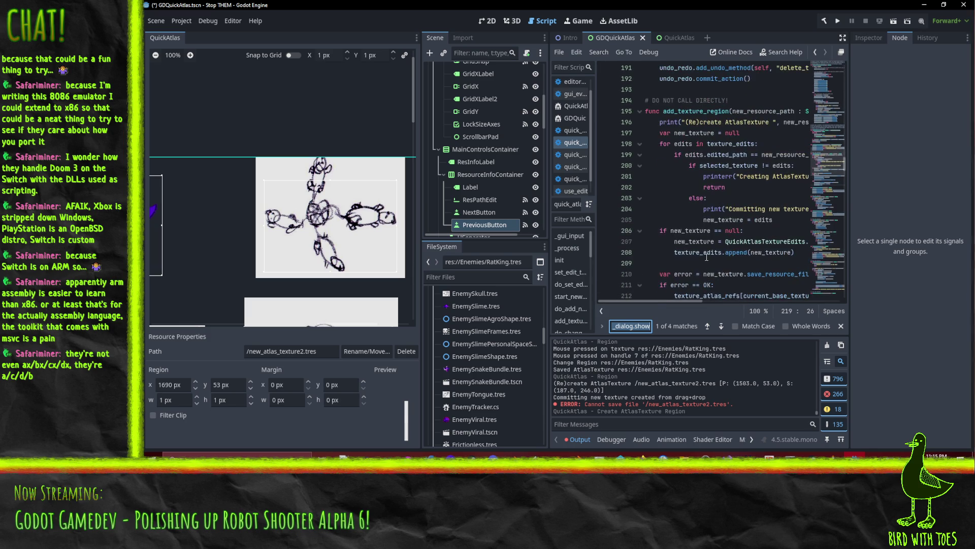
pyautogui.scroll(-4, 706, 257)
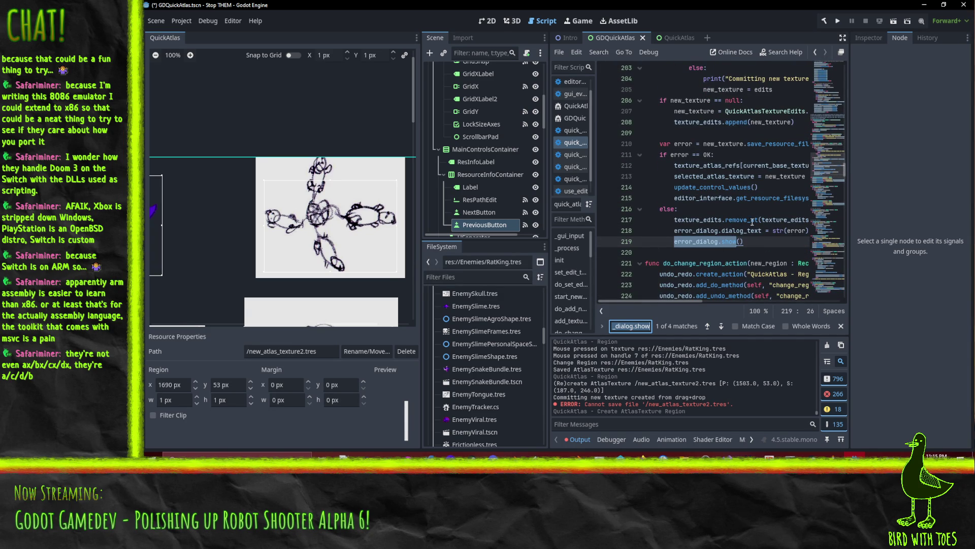
pyautogui.click(777, 230)
pyautogui.moveTo(641, 456)
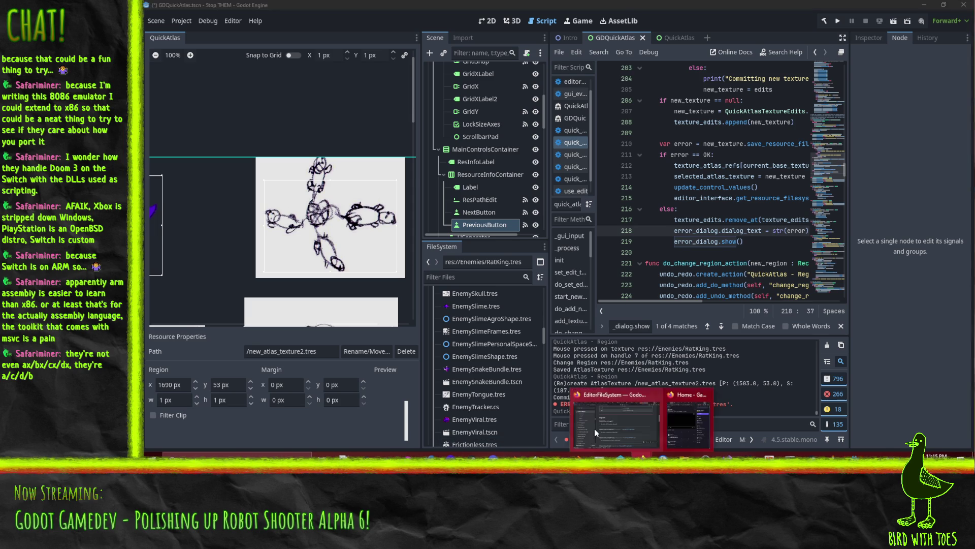
# Step: Search DuckDuckGo for 'godot error to string' in a new Firefox tab
pyautogui.click(611, 439)
pyautogui.hotkey('ctrl', 't')
pyautogui.write('godot errror t')
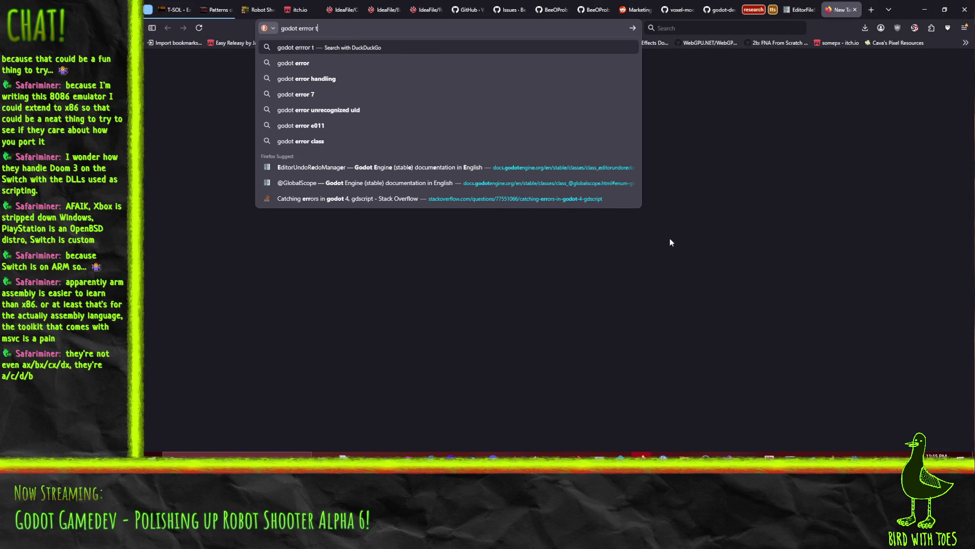
pyautogui.write('o string')
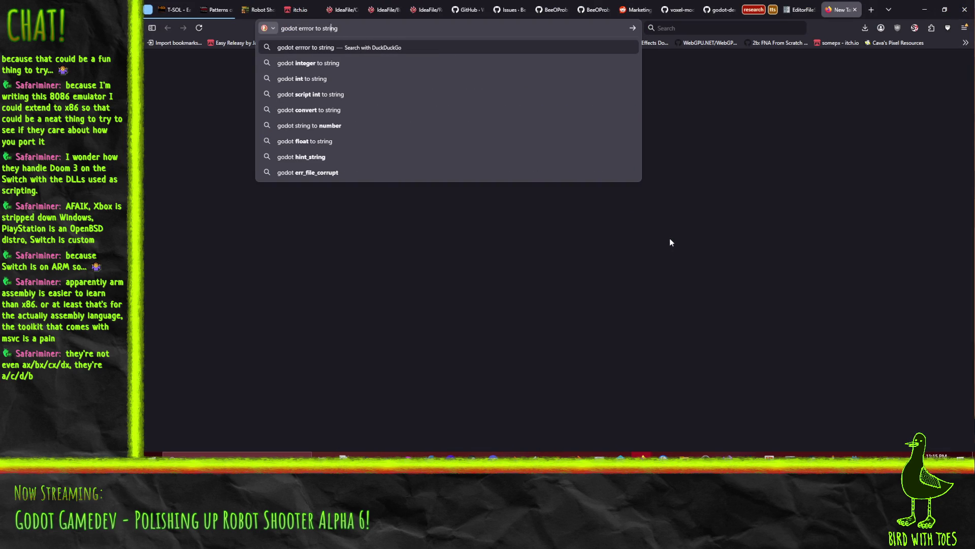
pyautogui.press('BackSpace')
pyautogui.press('Return')
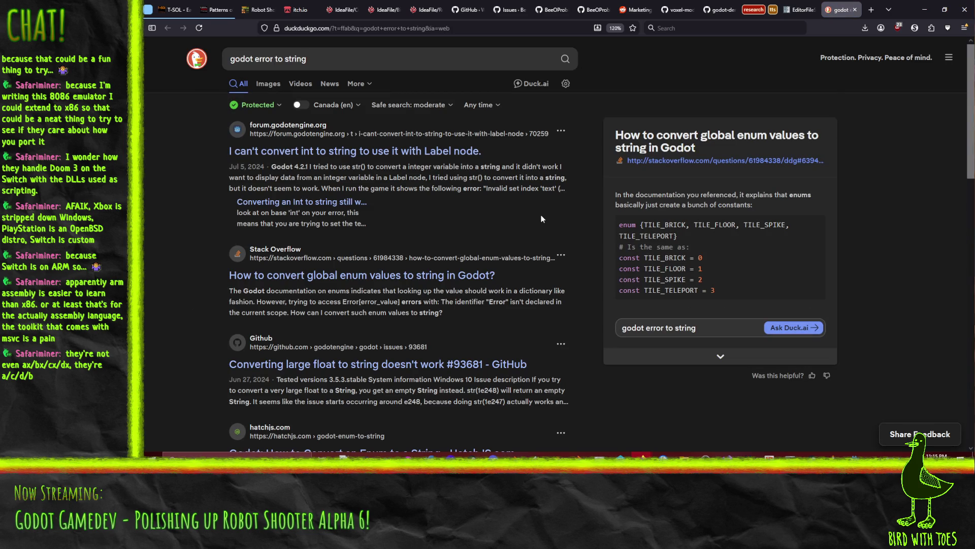
# Step: Open the Stack Overflow answer and select its error_string suggestion
pyautogui.click(382, 276)
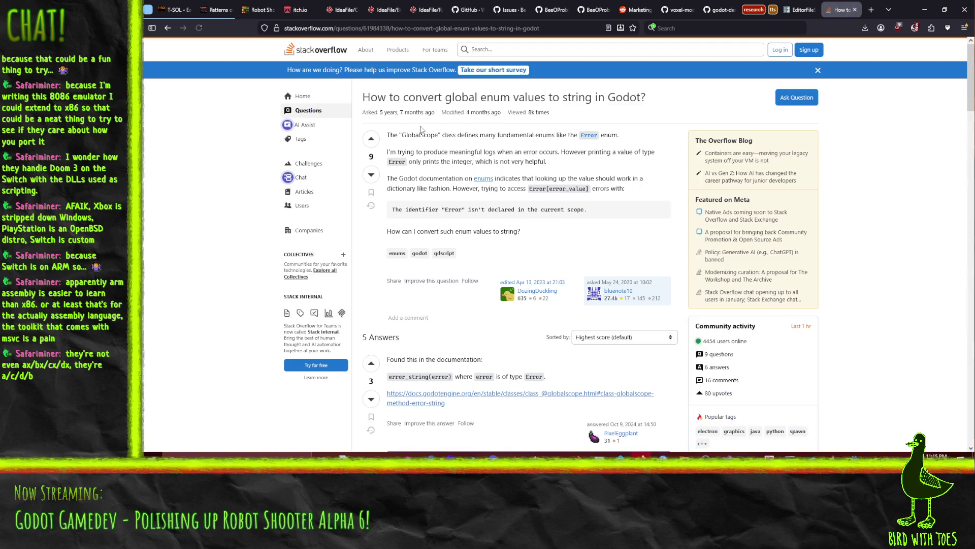
pyautogui.scroll(-2, 460, 304)
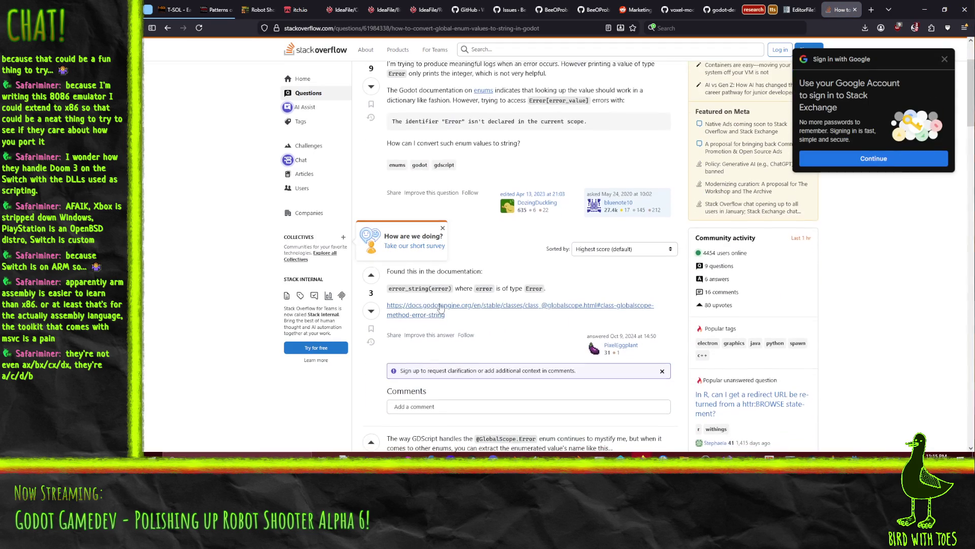
pyautogui.doubleClick(417, 288)
pyautogui.hotkey('ctrl', 'c')
pyautogui.click(925, 9)
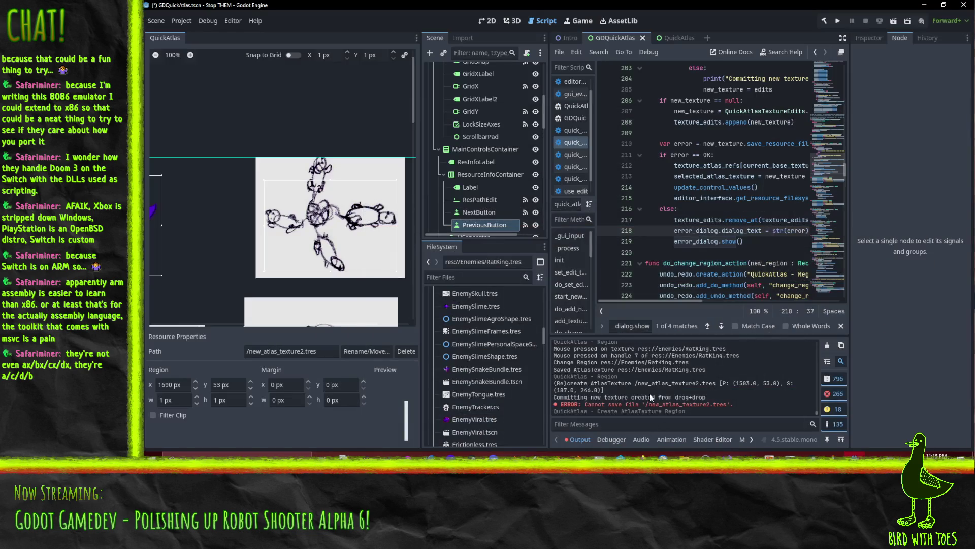
# Step: Replace str with error_string in the str(error) calls on lines 218, 236 and 263, and save
pyautogui.click(771, 268)
pyautogui.doubleClick(778, 230)
pyautogui.hotkey('ctrl', 'v')
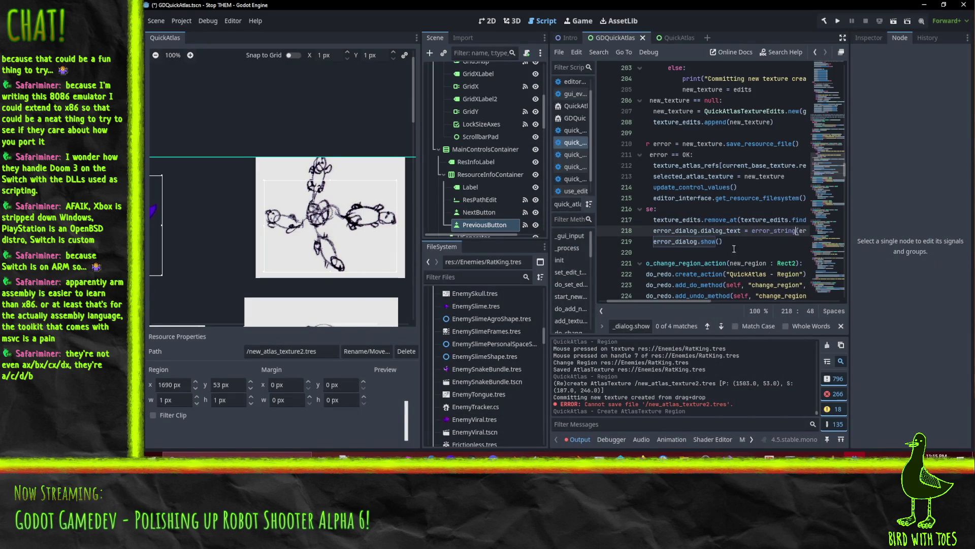
pyautogui.hotkey('ctrl', 'f')
pyautogui.write('str(error')
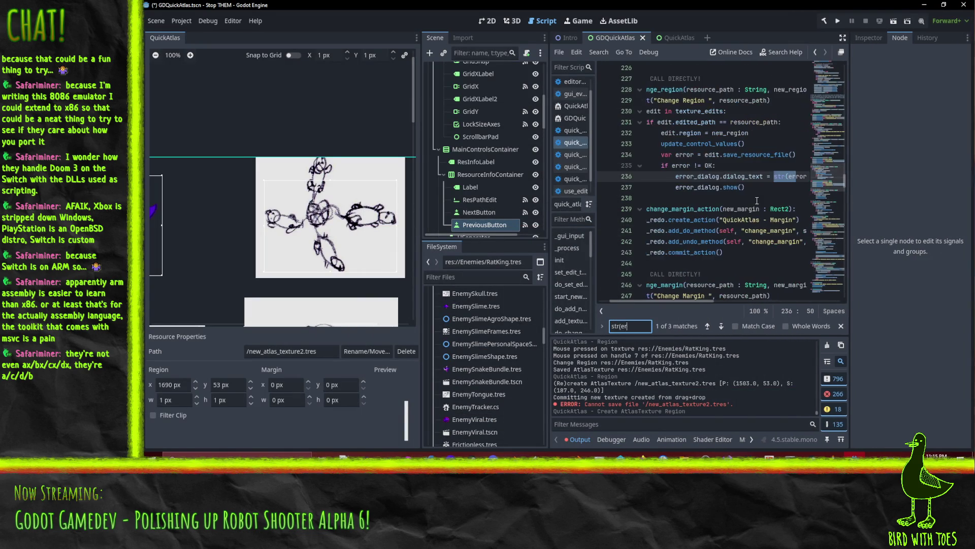
pyautogui.doubleClick(774, 177)
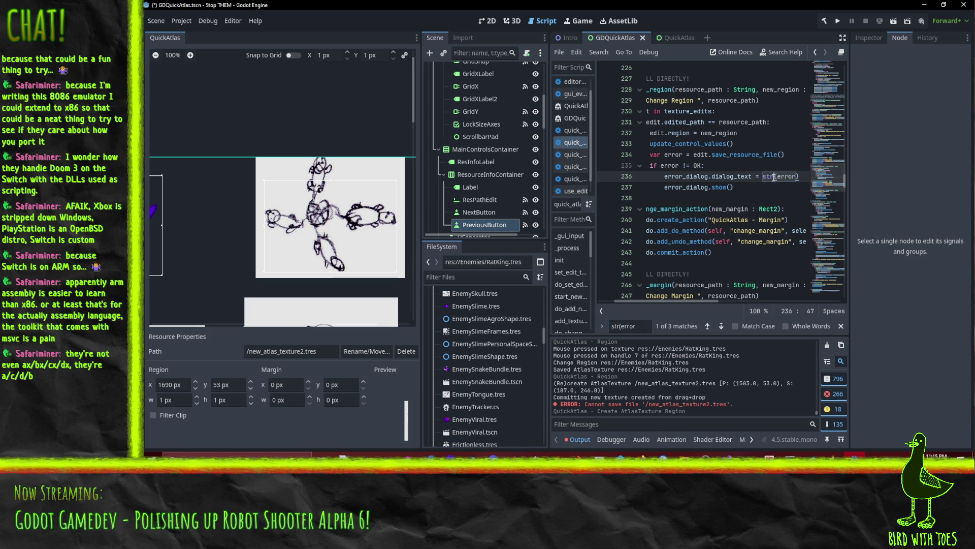
pyautogui.hotkey('ctrl', 'v')
pyautogui.click(720, 325)
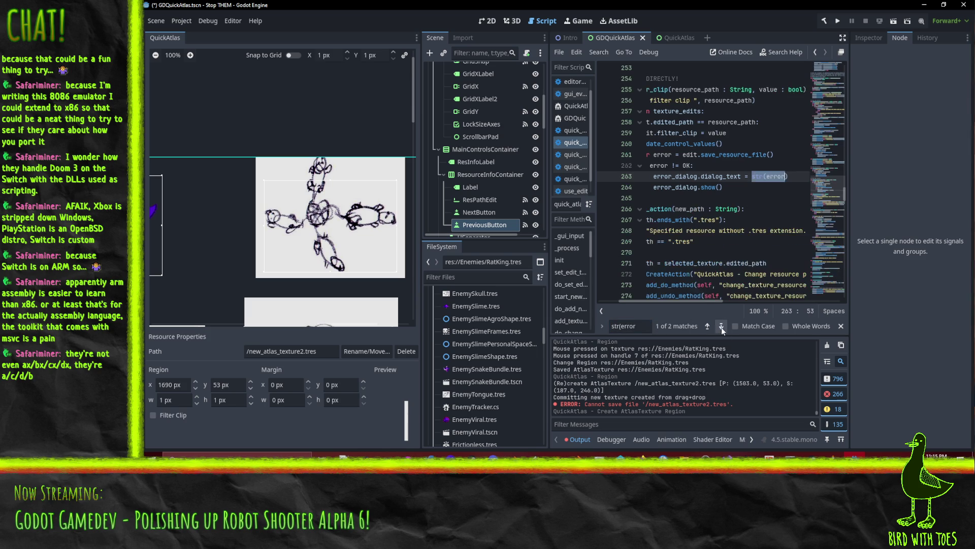
pyautogui.hotkey('ctrl', 'v')
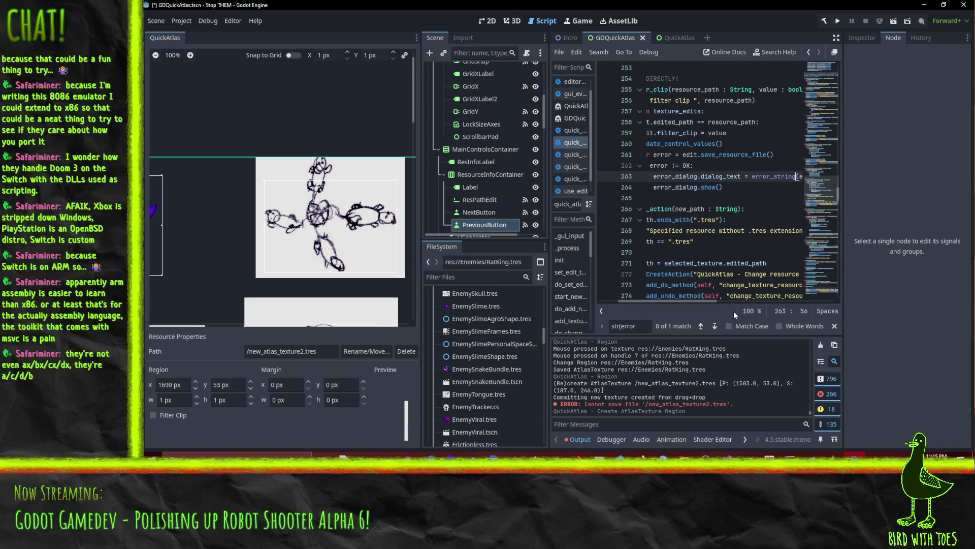
pyautogui.scroll(-8, 711, 203)
pyautogui.click(756, 198)
pyautogui.hotkey('ctrl', 's')
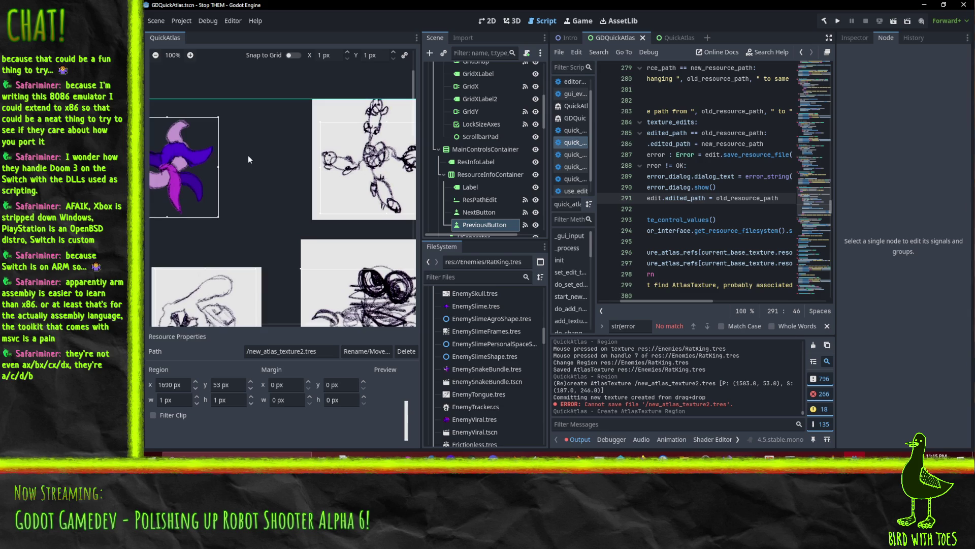
# Step: Drag a new atlas region, dismiss the Can't open error, and inspect line 289
pyautogui.moveTo(283, 214); pyautogui.dragTo(296, 218)
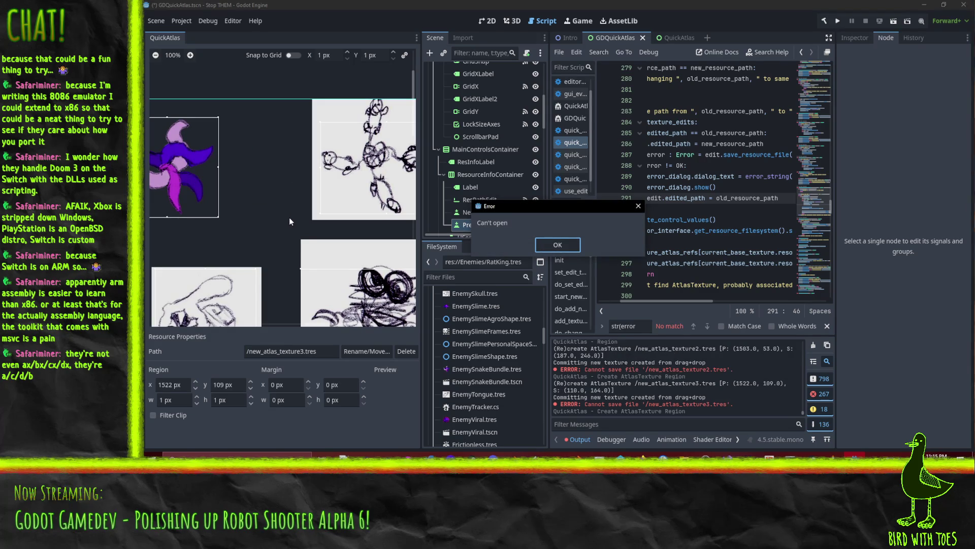
pyautogui.click(568, 246)
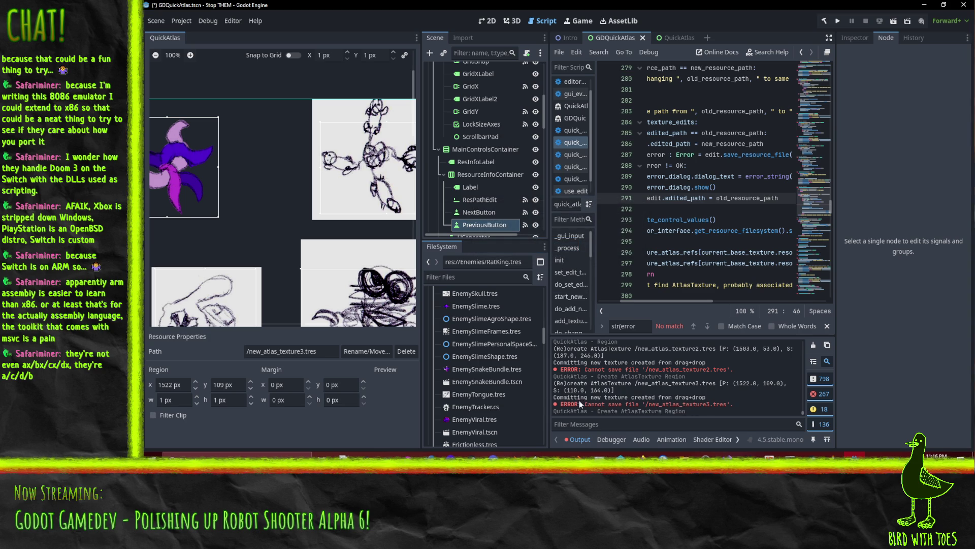
pyautogui.moveTo(670, 301); pyautogui.dragTo(613, 297)
pyautogui.scroll(2, 740, 209)
pyautogui.click(739, 209)
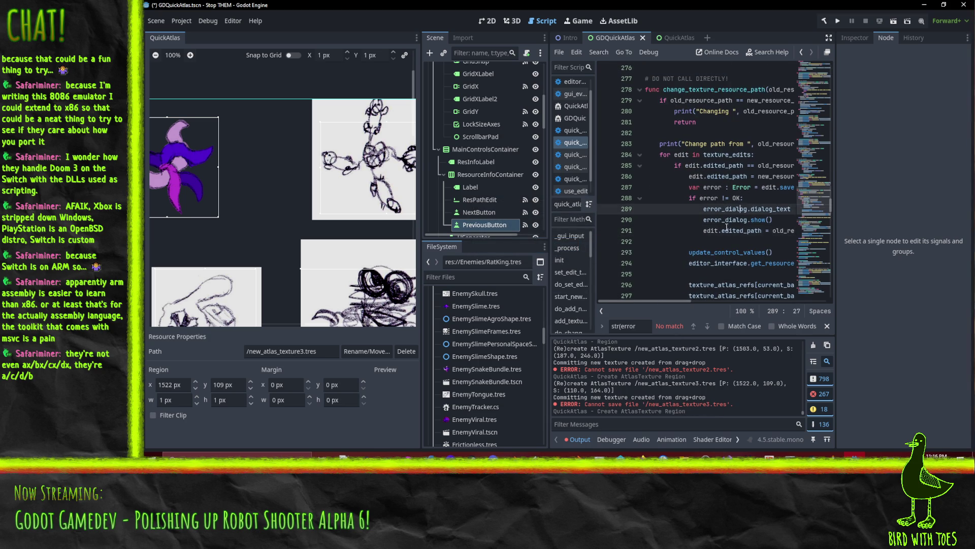
pyautogui.moveTo(672, 303)
pyautogui.mouseDown()
pyautogui.moveTo(708, 298)
pyautogui.moveTo(632, 302)
pyautogui.mouseUp()
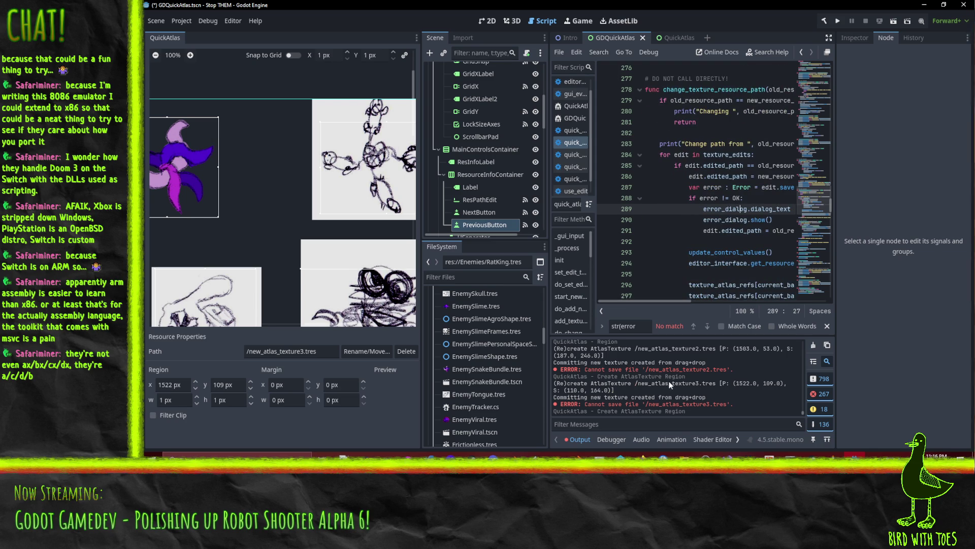